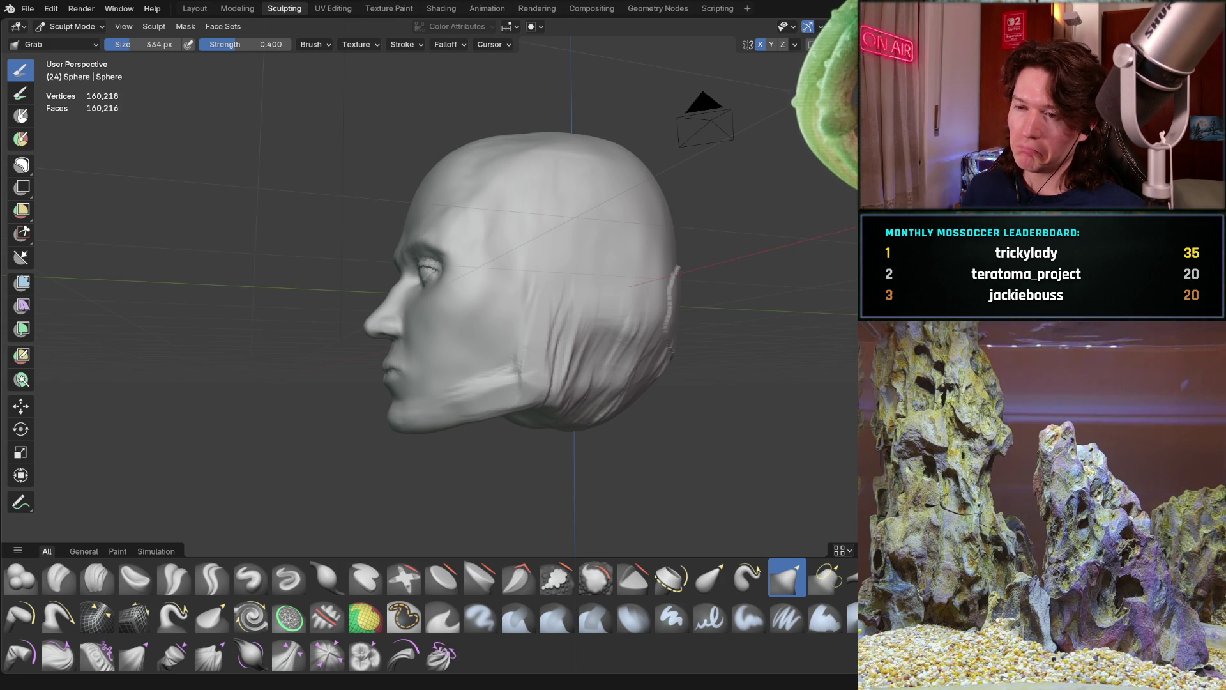
Step: Reshape the right eye's lid area with the Grab brush, viewed from below the face
mouse_move(505, 396)
middle_down()
mouse_move(498, 304)
mouse_move(450, 219)
mouse_move(460, 249)
mouse_move(492, 262)
mouse_move(416, 314)
mouse_move(431, 287)
mouse_move(439, 301)
mouse_move(393, 274)
mouse_move(137, 350)
mouse_move(28, 506)
mouse_move(367, 299)
middle_up()
scroll(447, 211, up, 4)
mouse_move(410, 348)
middle_down()
mouse_move(397, 315)
mouse_move(343, 372)
mouse_move(367, 348)
middle_up()
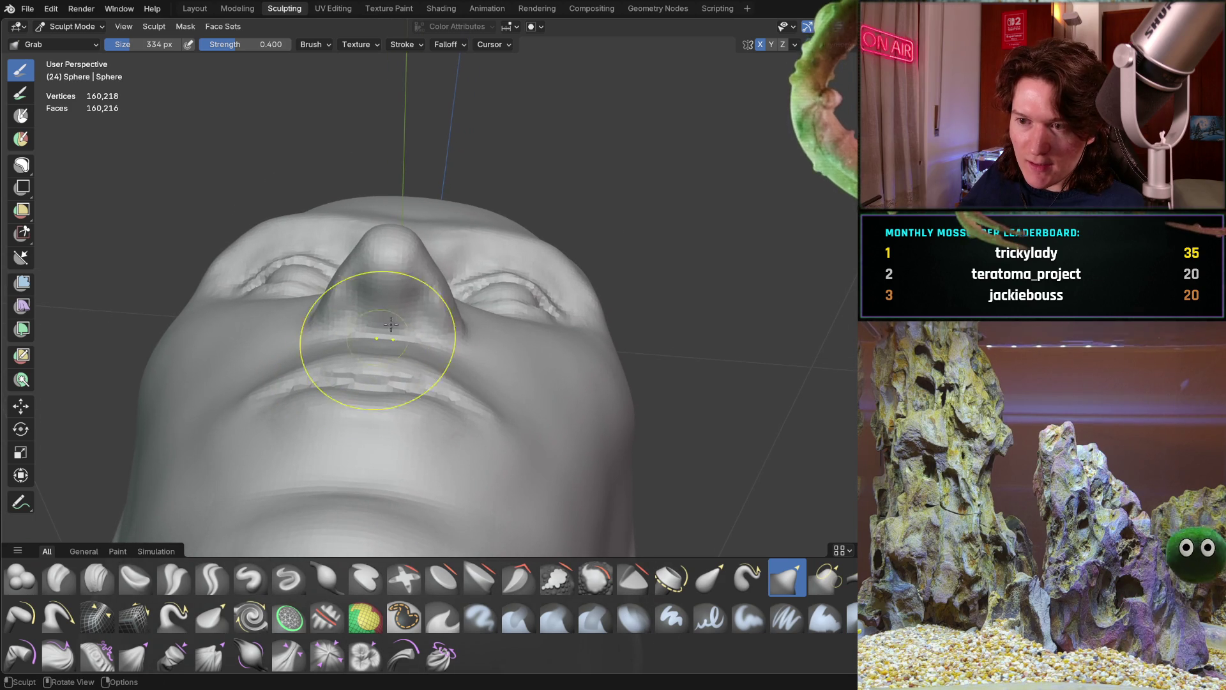
scroll(473, 287, up, 4)
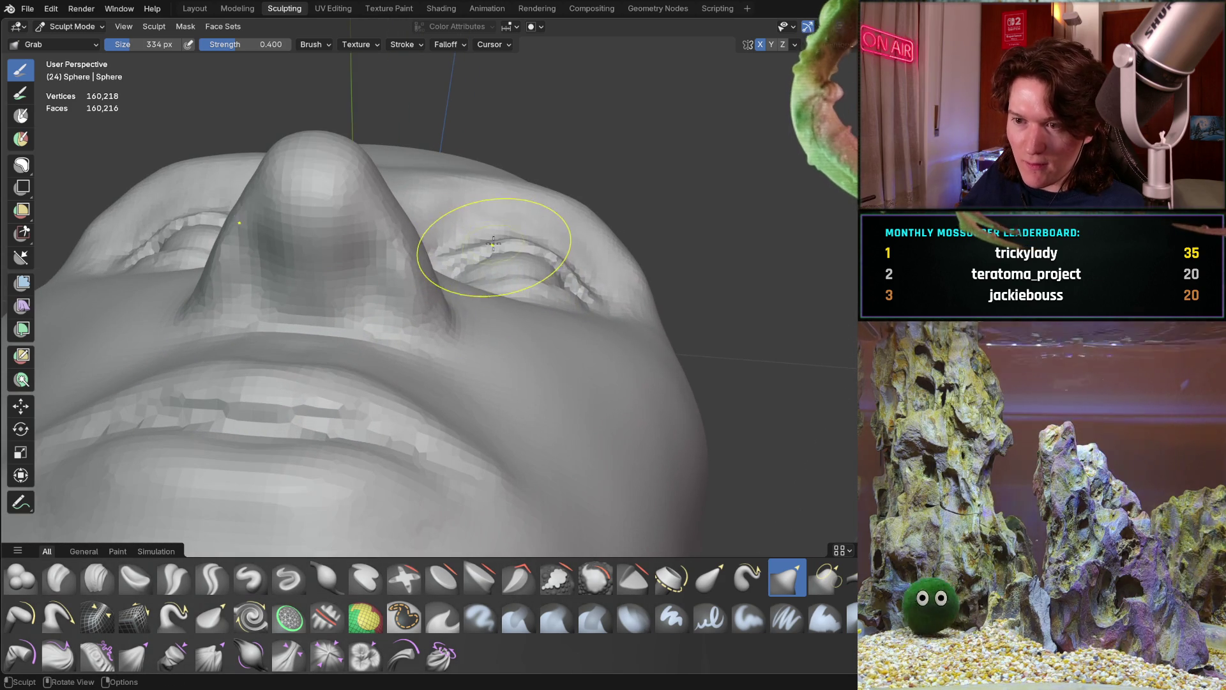
drag(491, 266, 484, 264)
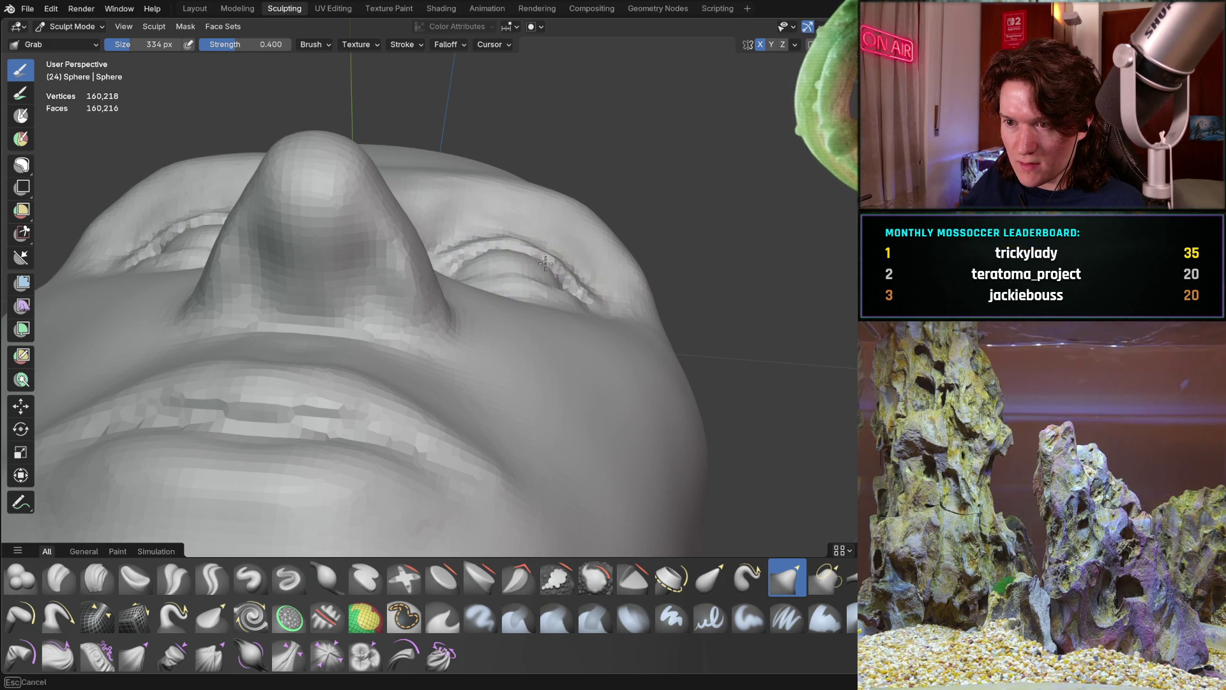
mouse_move(574, 233)
middle_down()
mouse_move(459, 335)
mouse_move(520, 260)
mouse_move(418, 306)
mouse_move(383, 289)
mouse_move(440, 287)
mouse_move(448, 268)
mouse_move(487, 260)
mouse_move(373, 279)
mouse_move(402, 241)
mouse_move(384, 274)
mouse_move(438, 274)
mouse_move(467, 202)
mouse_move(419, 287)
mouse_move(399, 291)
middle_up()
mouse_move(393, 333)
middle_down()
mouse_move(454, 392)
mouse_move(505, 252)
mouse_move(155, 540)
middle_up()
Step: Set a 160 px Clay Strips brush and build up the lower eyelid in three strokes
mouse_move(263, 468)
middle_down()
mouse_move(383, 390)
mouse_move(346, 389)
middle_up()
key(f)
click(350, 386)
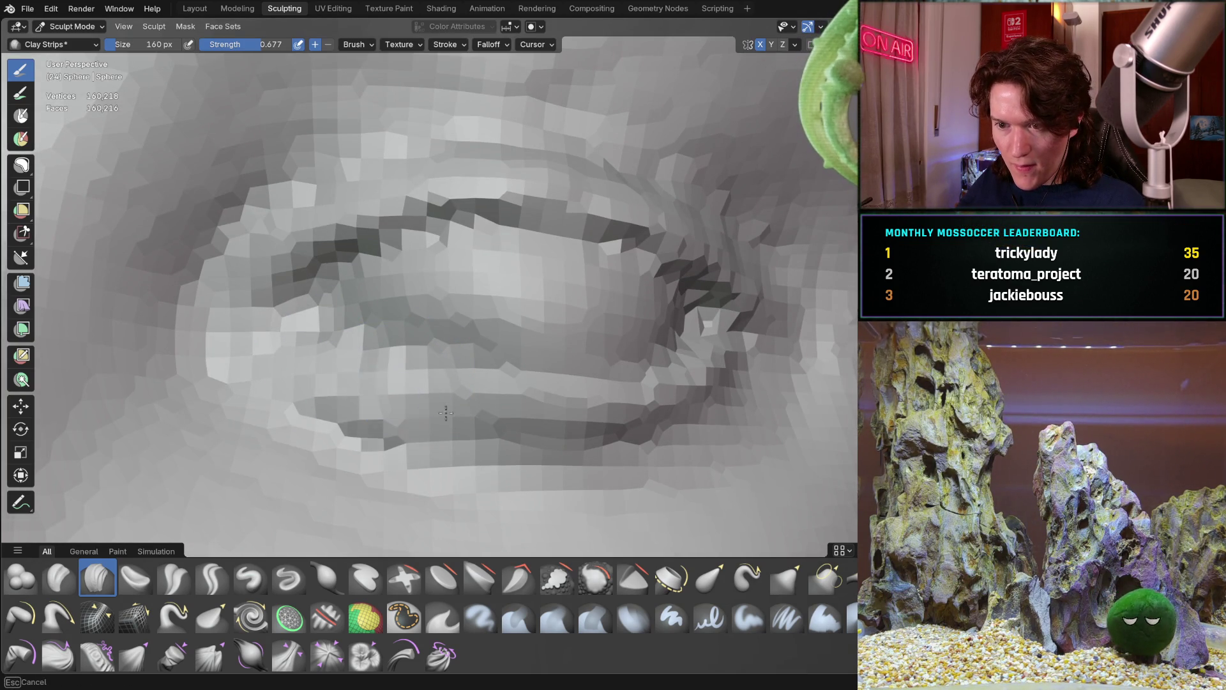
drag(438, 418, 634, 426)
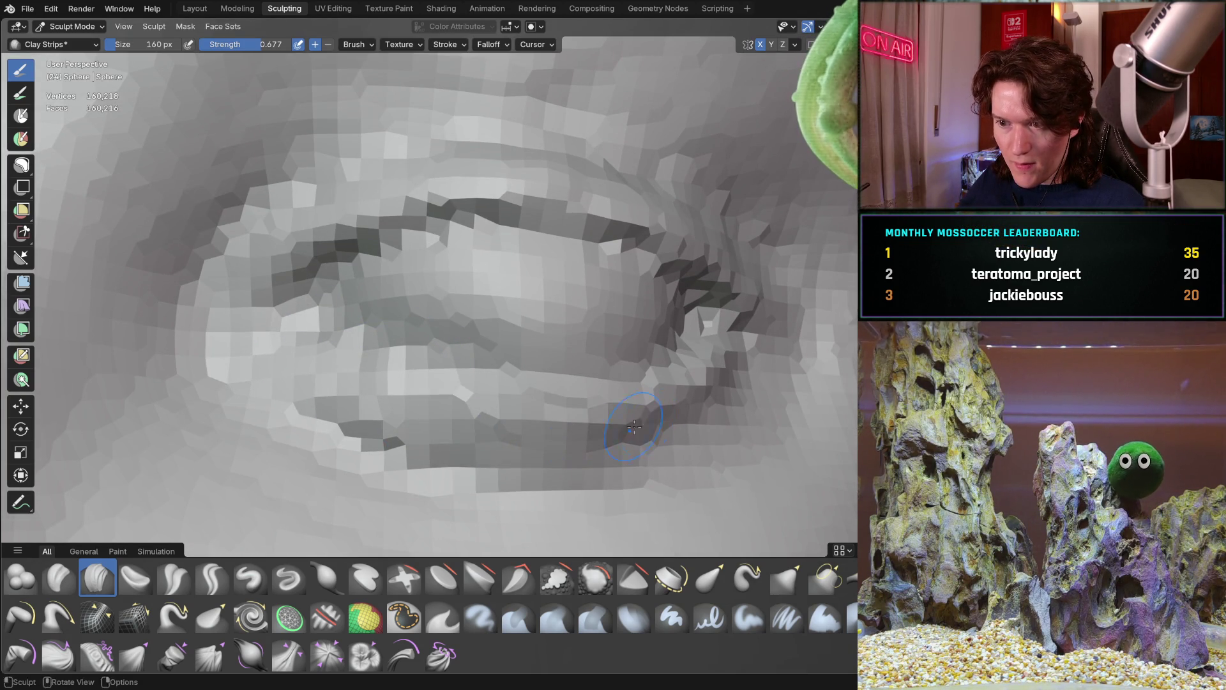
mouse_move(454, 409)
mouse_down()
mouse_move(391, 430)
mouse_move(511, 459)
mouse_move(613, 428)
mouse_up()
mouse_move(613, 428)
middle_down()
mouse_move(455, 325)
mouse_move(460, 435)
mouse_move(452, 418)
middle_up()
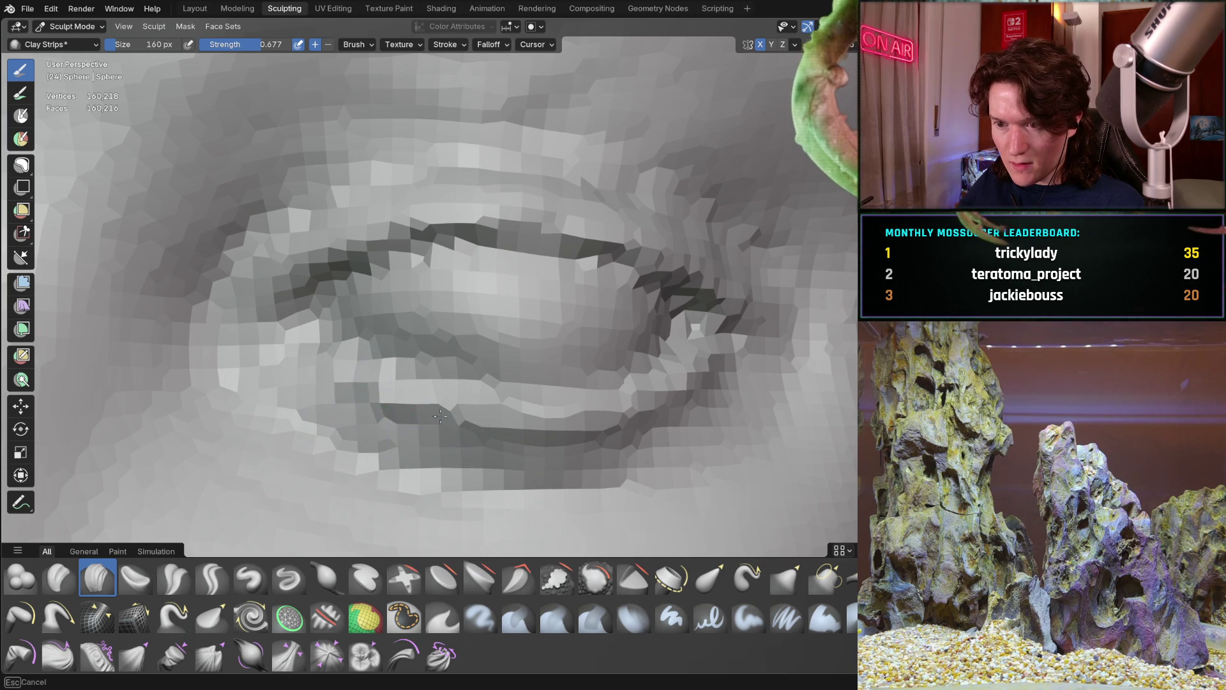
Step: Inspect the eye socket from the side, then select the Crease Sharp brush
mouse_move(534, 397)
middle_down()
mouse_move(434, 393)
mouse_move(427, 376)
middle_up()
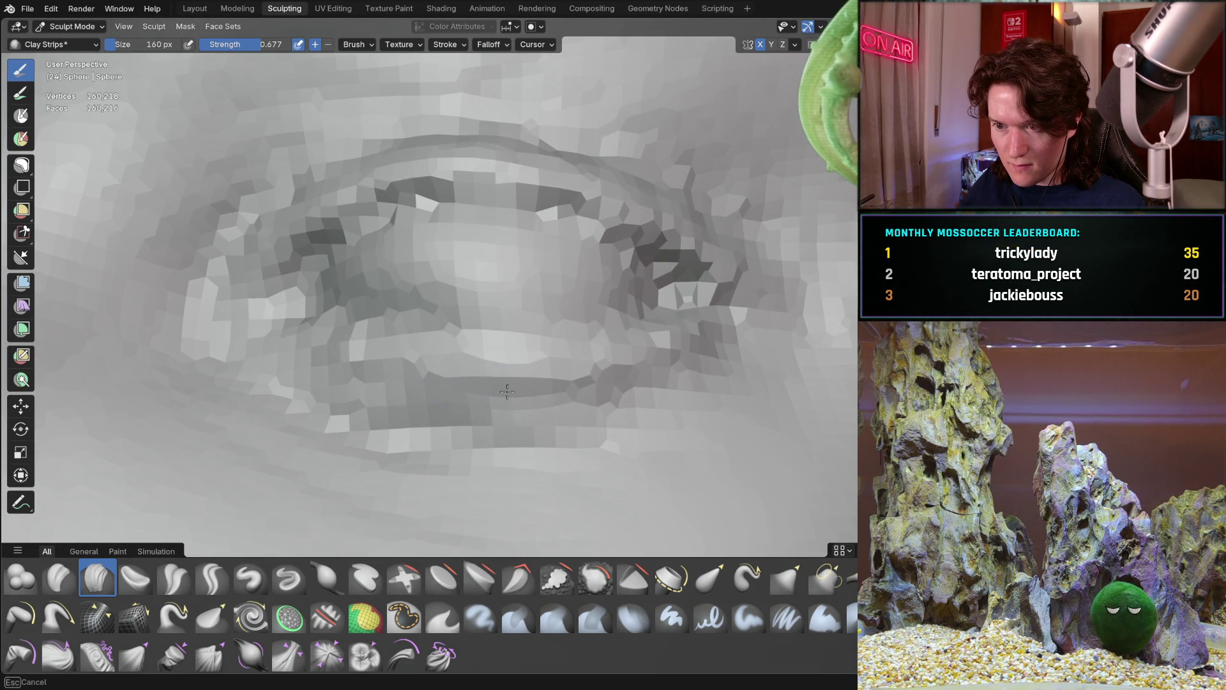
mouse_move(555, 395)
middle_down()
mouse_move(506, 370)
mouse_move(409, 441)
mouse_move(369, 451)
mouse_move(343, 407)
middle_up()
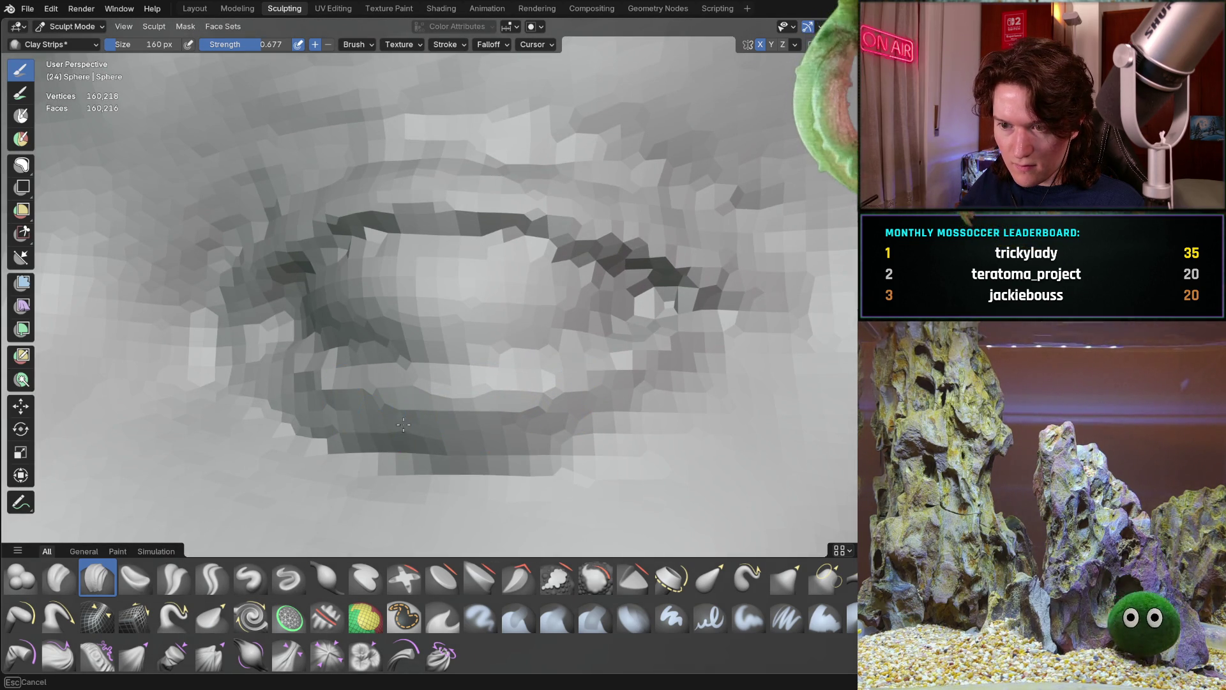
scroll(313, 366, down, 3)
mouse_move(405, 370)
middle_down()
mouse_move(249, 388)
mouse_move(353, 390)
mouse_move(393, 326)
mouse_move(397, 364)
mouse_move(423, 402)
mouse_move(475, 425)
middle_up()
scroll(249, 388, down, 3)
scroll(400, 375, up, 5)
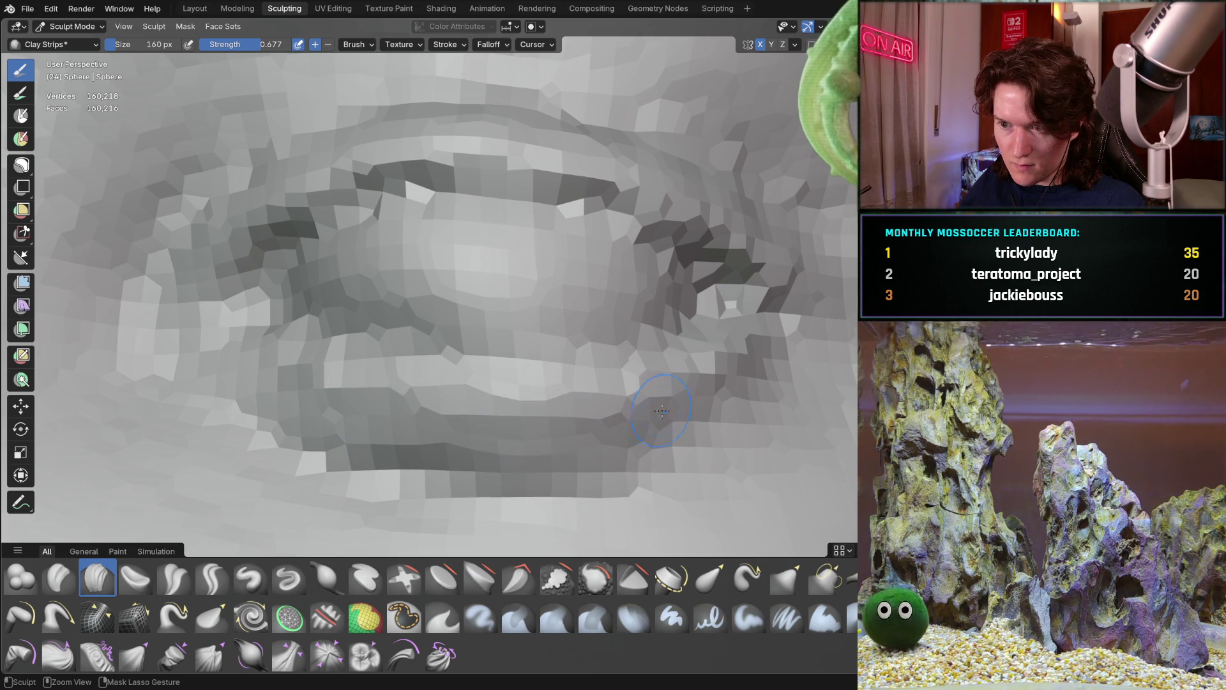
click(218, 578)
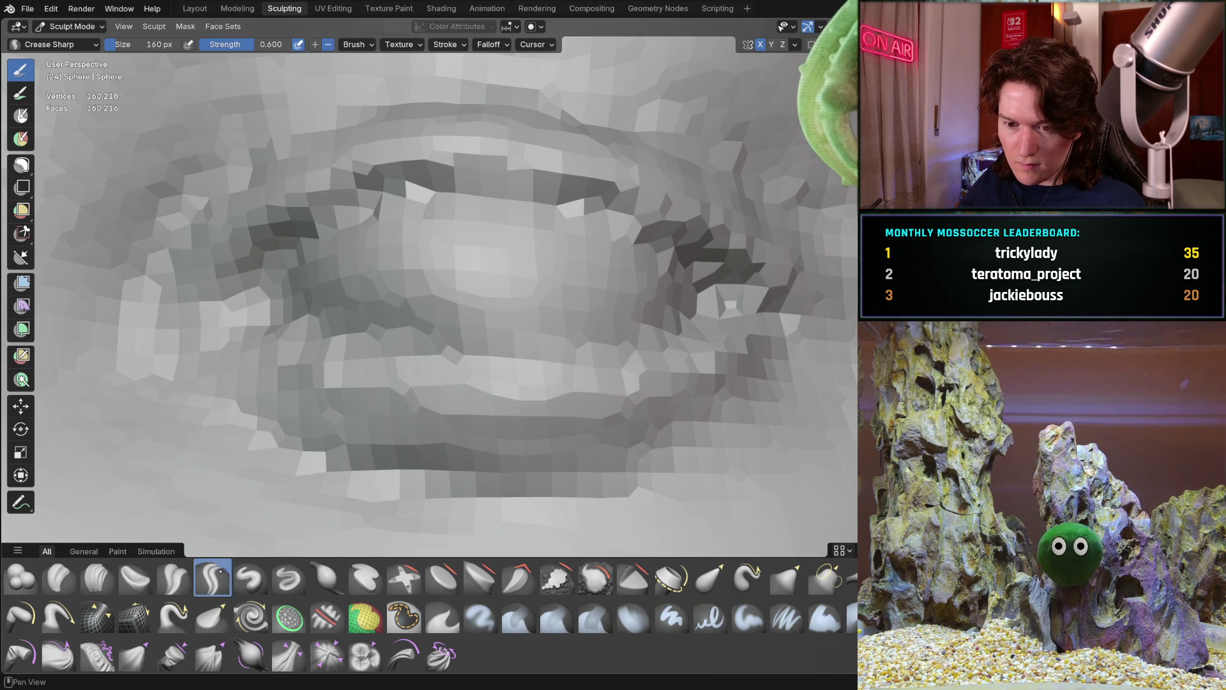
Step: Set Crease Sharp to 90 px, stroke along the eyelid, and symmetrize the eye detail
middle_drag(340, 339, 347, 339)
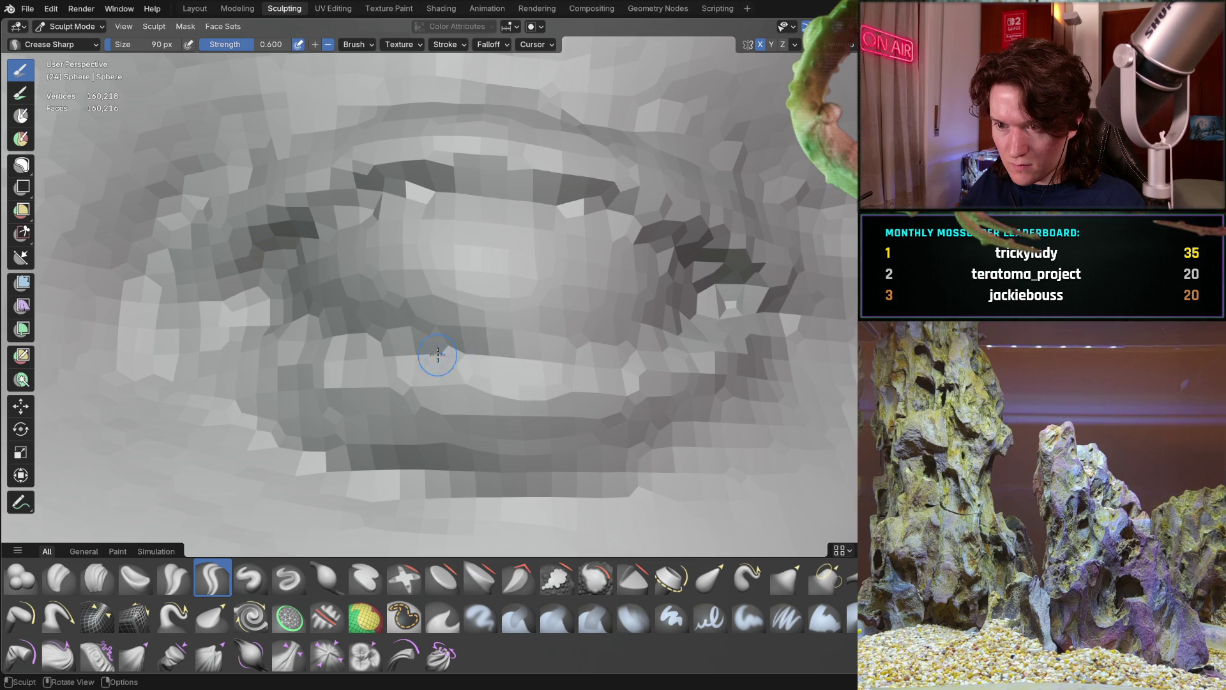
mouse_move(511, 357)
middle_down()
mouse_move(661, 345)
mouse_move(318, 365)
middle_up()
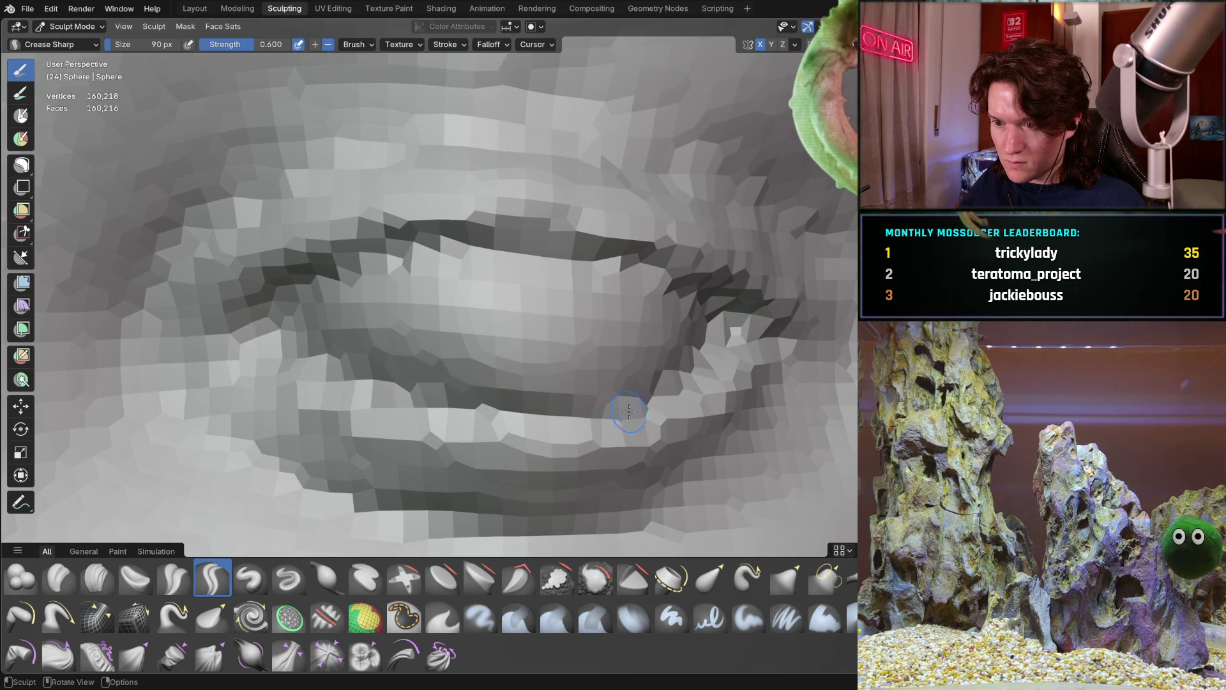
middle_drag(529, 421, 512, 318)
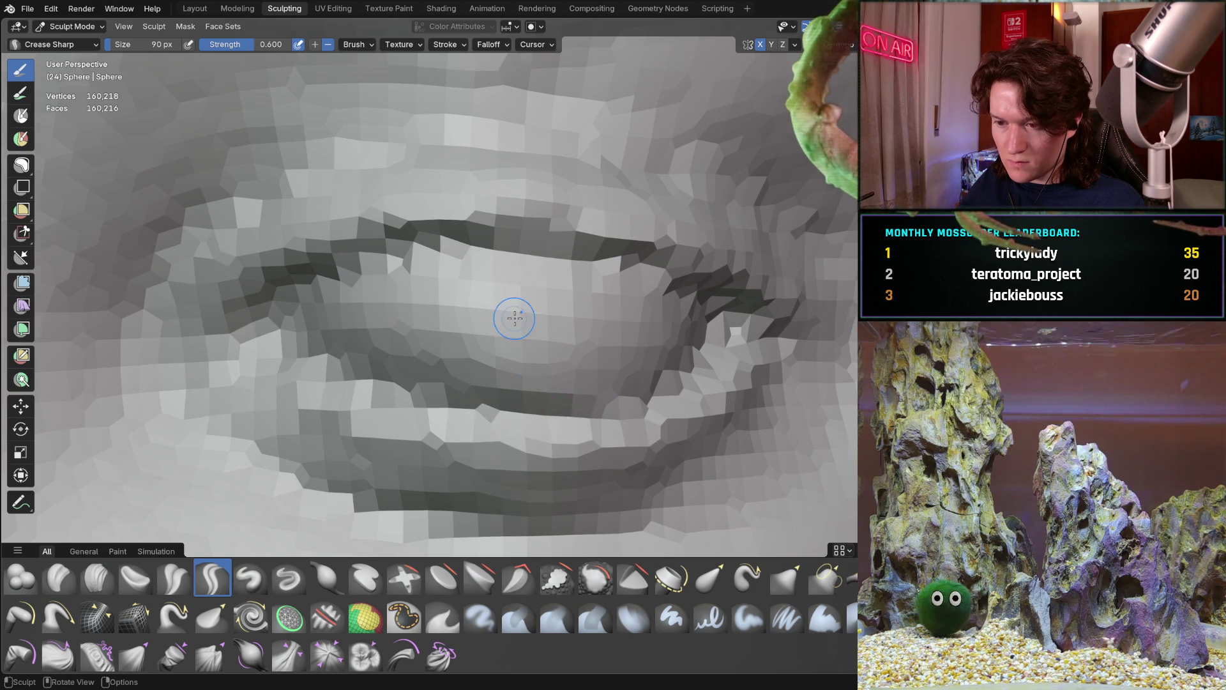
scroll(487, 301, down, 4)
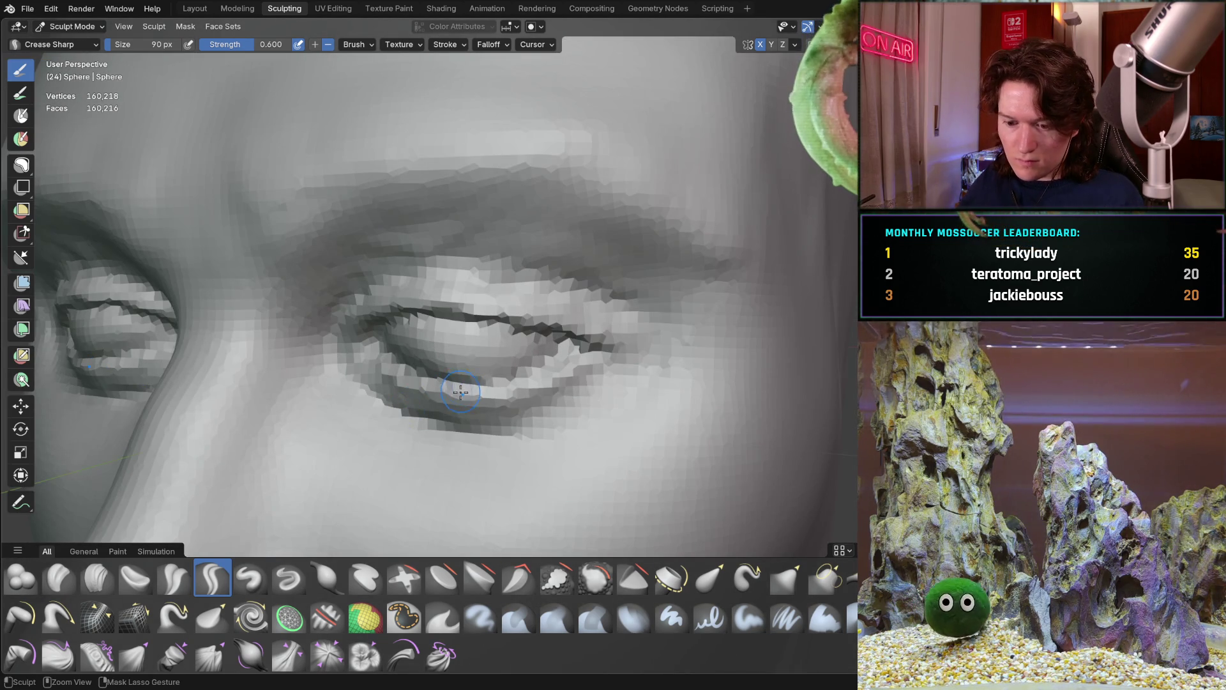
key(ctrl+z)
scroll(472, 370, up, 3)
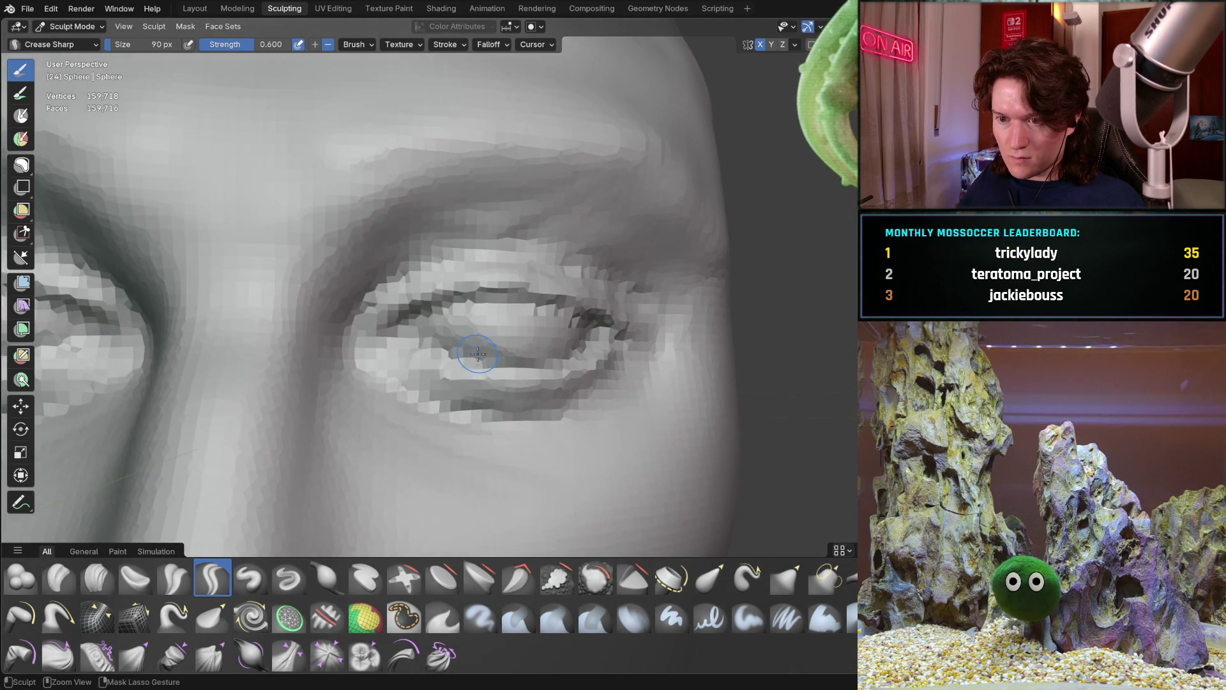
scroll(482, 355, down, 5)
Step: Carve a sharp crease along the upper eyelid
mouse_move(408, 405)
middle_down()
mouse_move(396, 419)
mouse_move(451, 374)
middle_up()
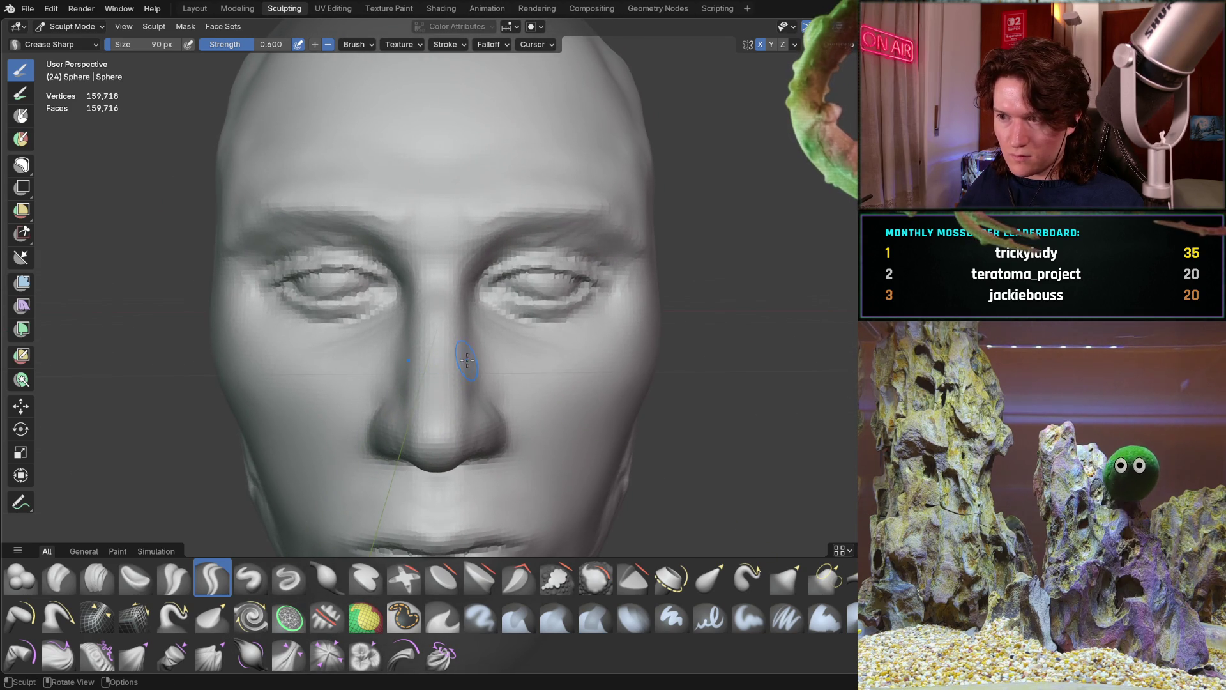
scroll(448, 370, up, 3)
scroll(468, 321, up, 6)
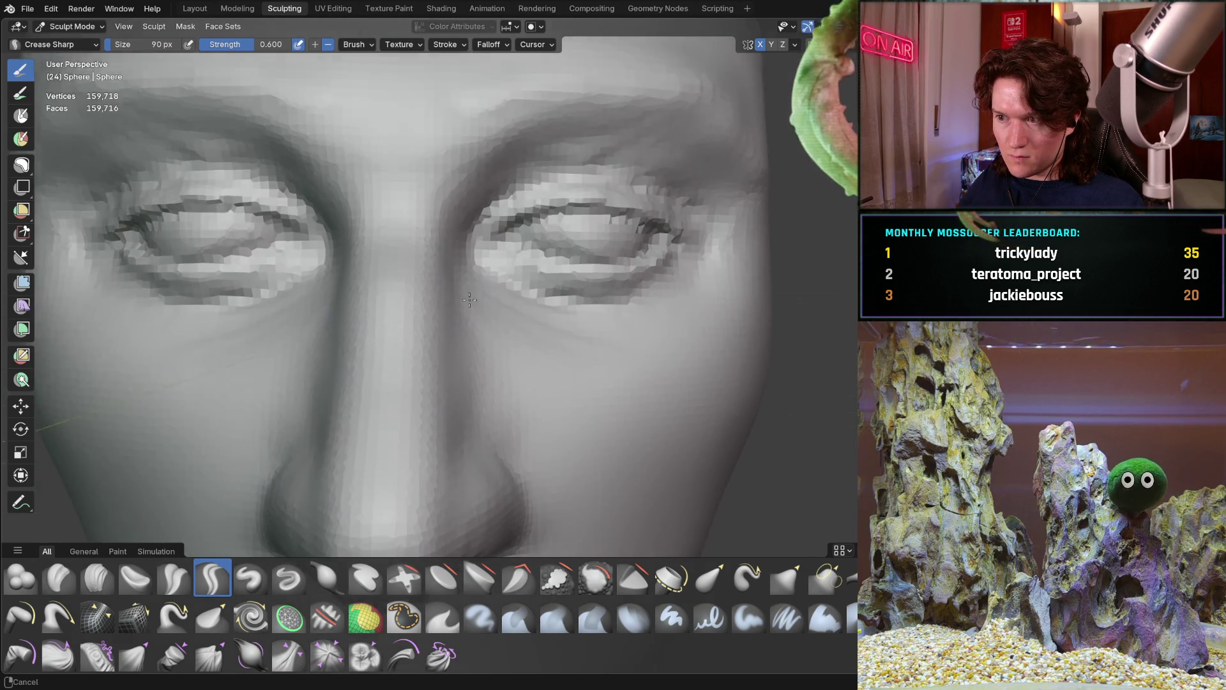
scroll(454, 293, up, 5)
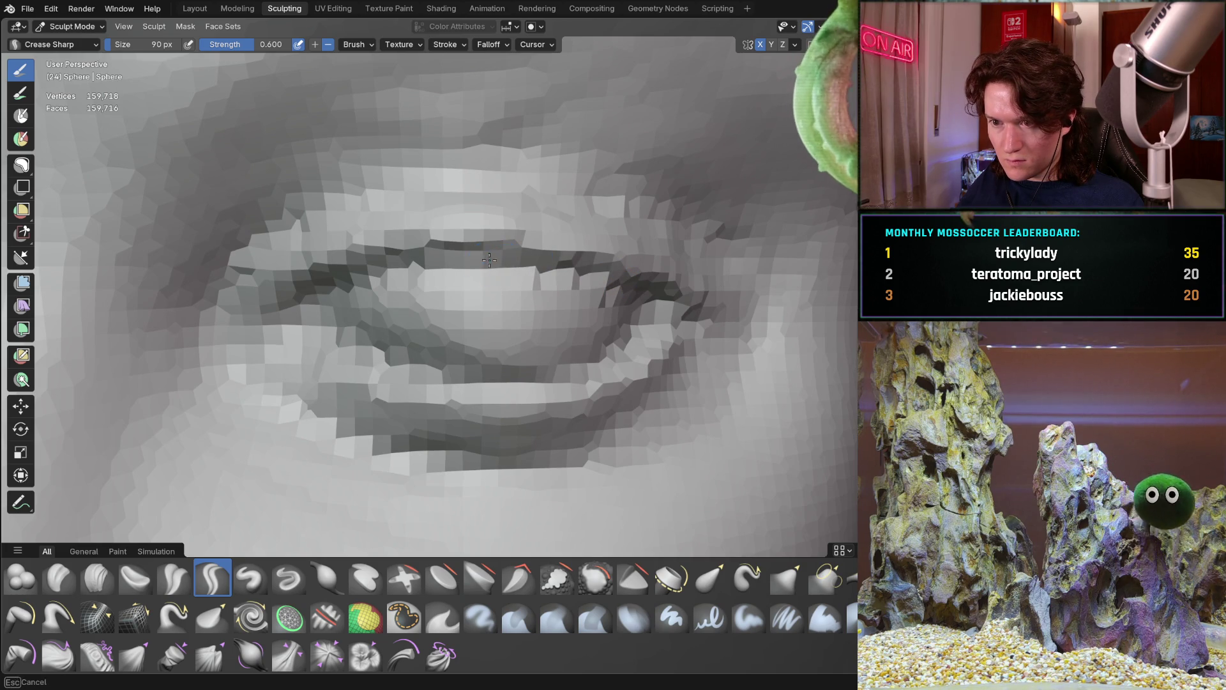
middle_drag(447, 258, 629, 312)
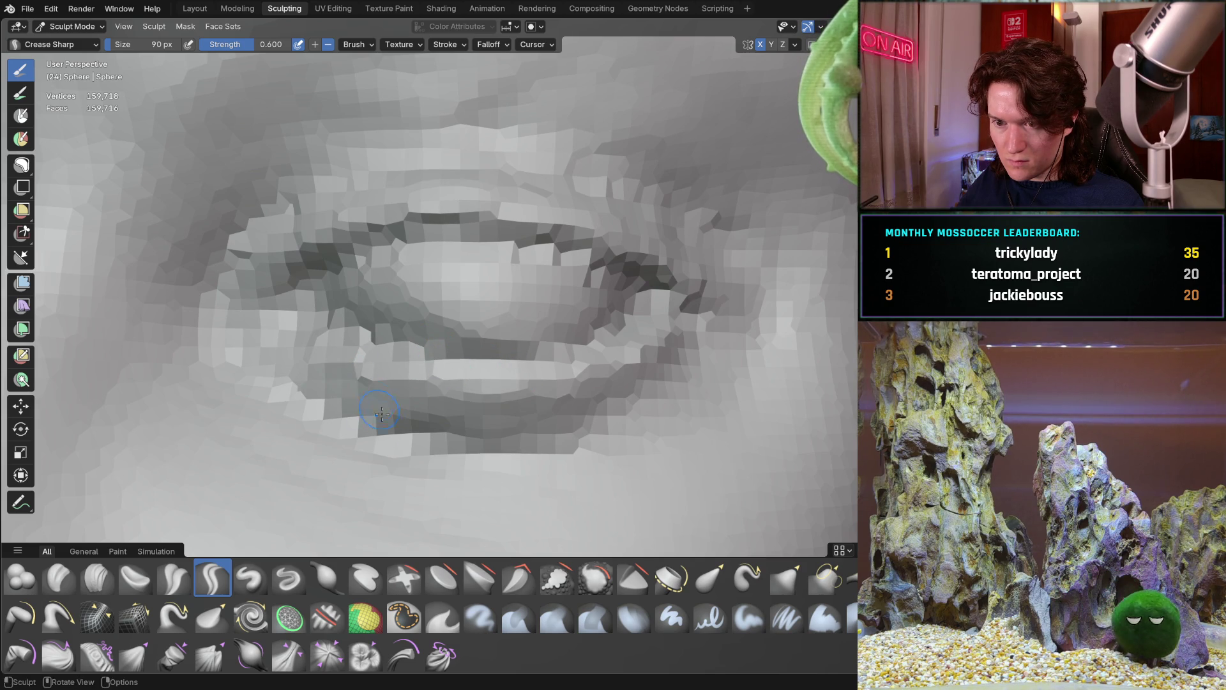
mouse_move(311, 413)
middle_down()
mouse_move(200, 499)
mouse_move(291, 353)
middle_up()
mouse_move(290, 356)
middle_down()
mouse_move(388, 351)
mouse_move(527, 386)
mouse_move(381, 283)
mouse_move(389, 269)
mouse_move(554, 360)
mouse_move(471, 415)
middle_up()
scroll(460, 402, up, 4)
middle_drag(438, 371, 528, 374)
mouse_move(372, 431)
middle_down()
mouse_move(446, 424)
mouse_move(411, 498)
mouse_move(401, 307)
mouse_move(438, 397)
mouse_move(424, 430)
mouse_move(458, 410)
mouse_move(411, 506)
mouse_move(403, 482)
mouse_move(450, 447)
mouse_move(424, 464)
middle_up()
scroll(411, 498, down, 4)
scroll(435, 383, up, 3)
scroll(437, 393, up, 3)
scroll(452, 411, up, 2)
scroll(457, 388, down, 3)
scroll(411, 506, up, 2)
scroll(403, 482, down, 3)
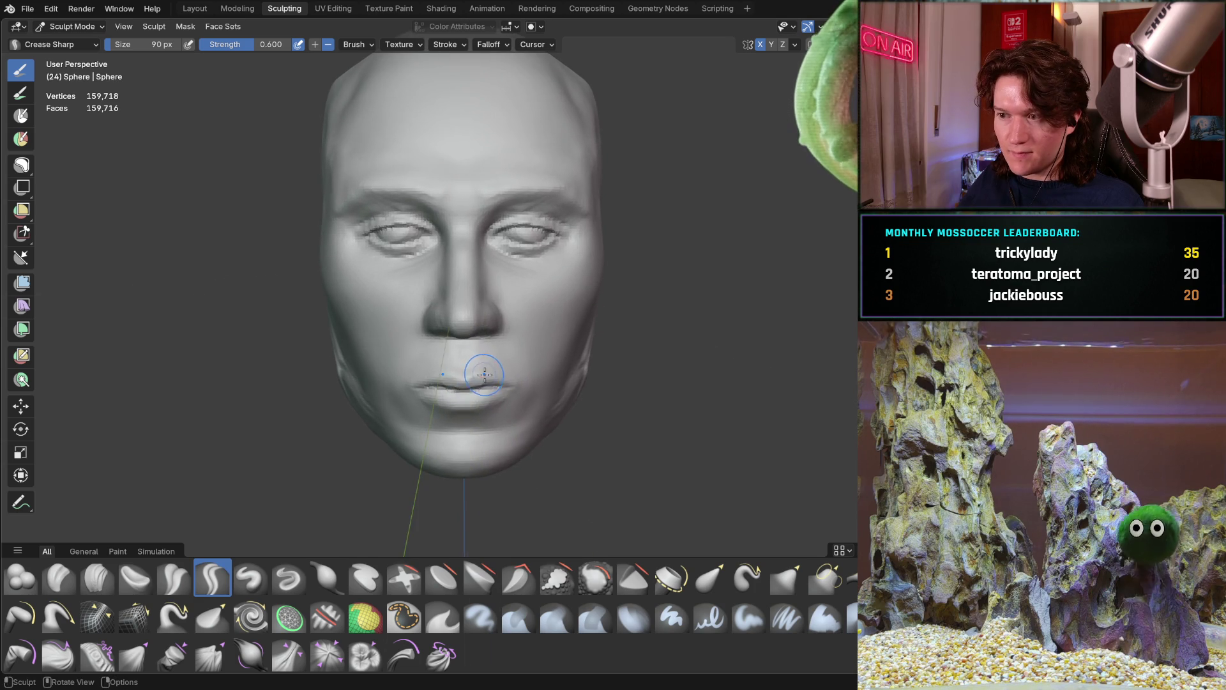
mouse_move(491, 356)
middle_down()
mouse_move(489, 375)
mouse_move(480, 364)
mouse_move(496, 378)
middle_up()
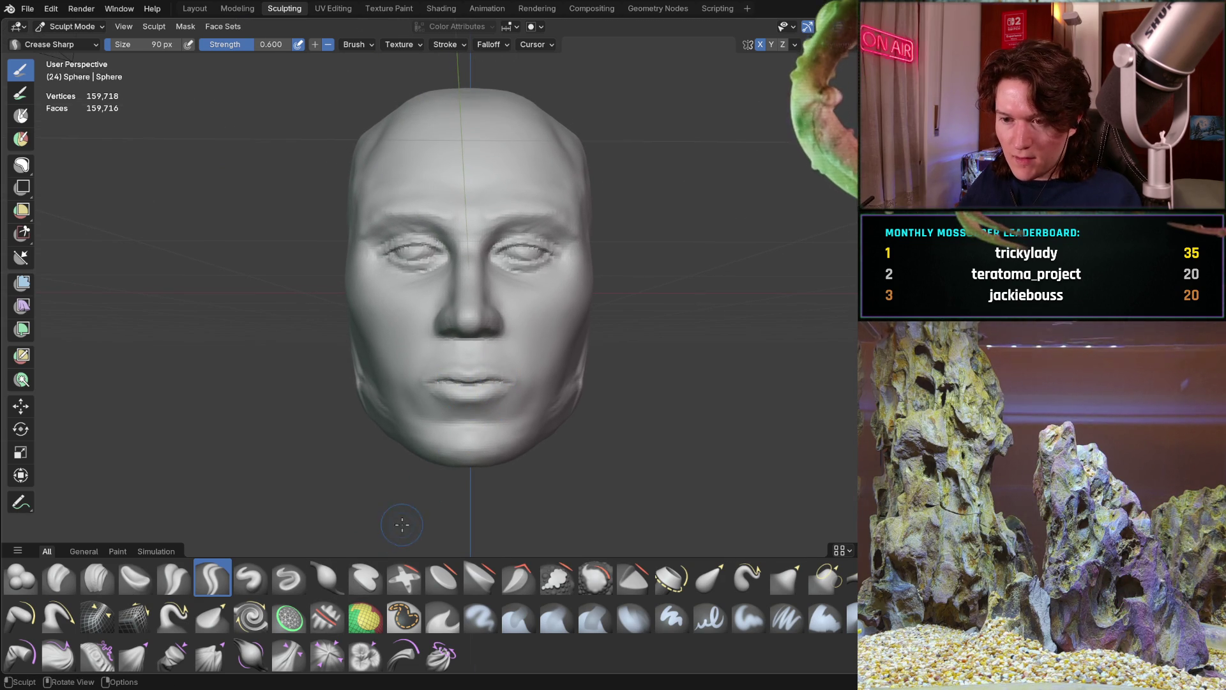
Step: Switch to a 378 px Grab brush and pull the left jawline into shape
key(g)
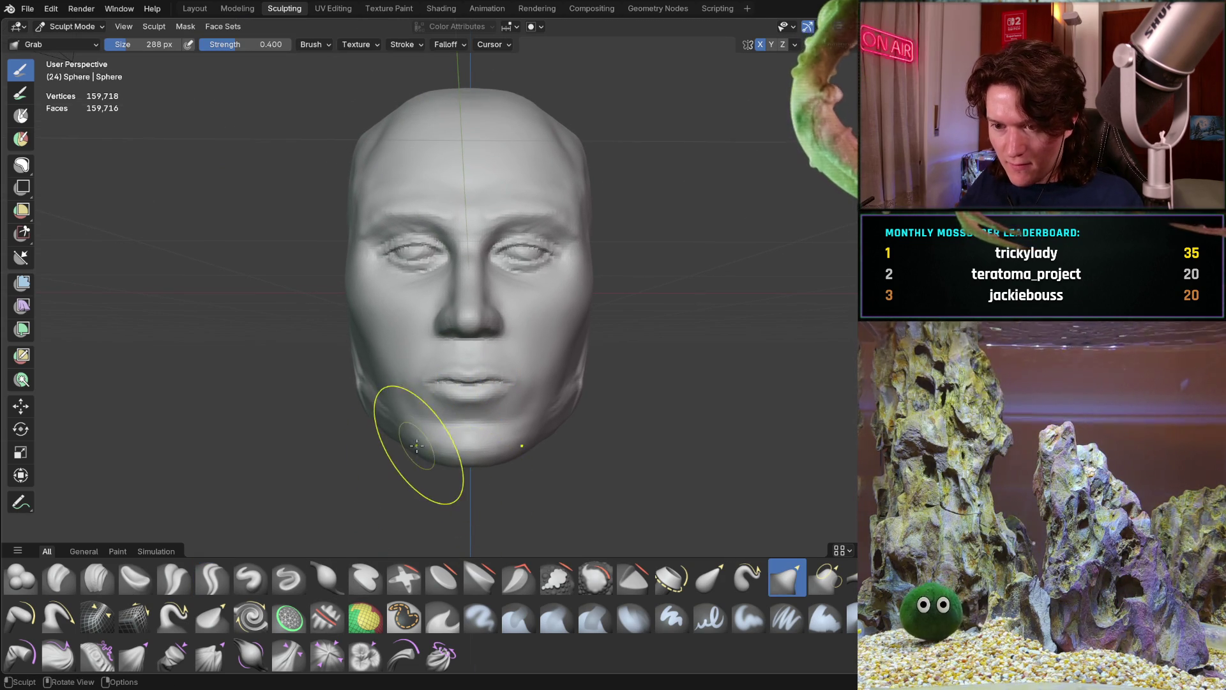
key(f)
click(474, 474)
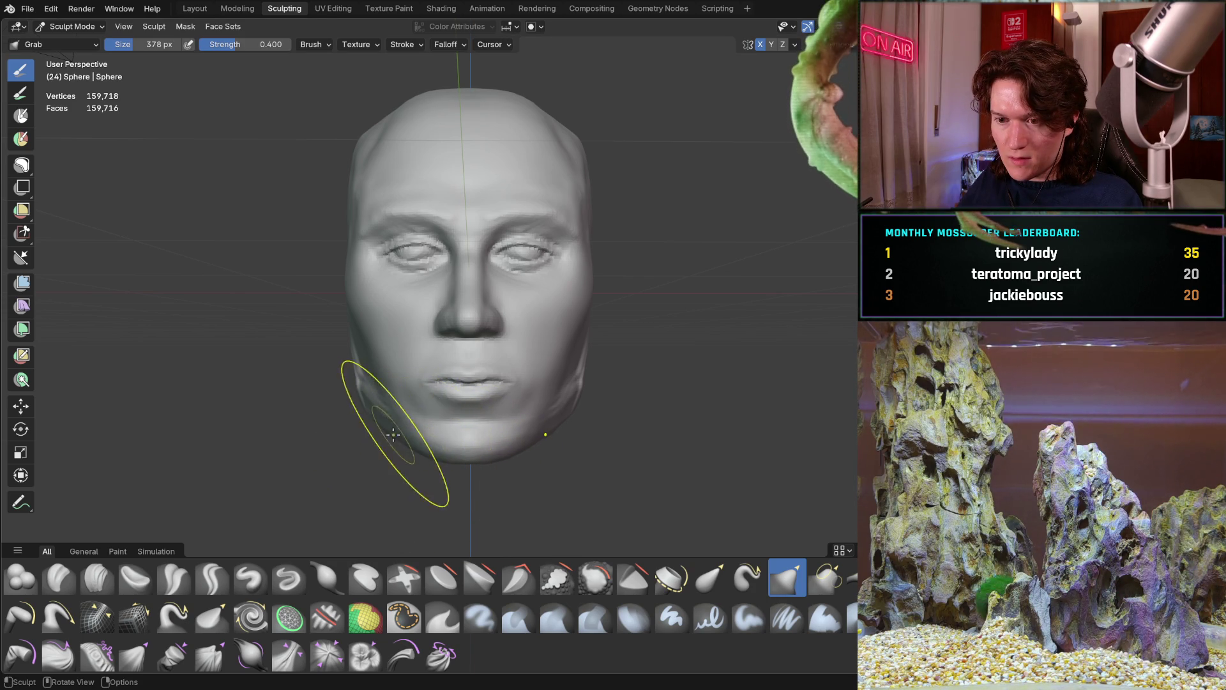
drag(393, 435, 371, 428)
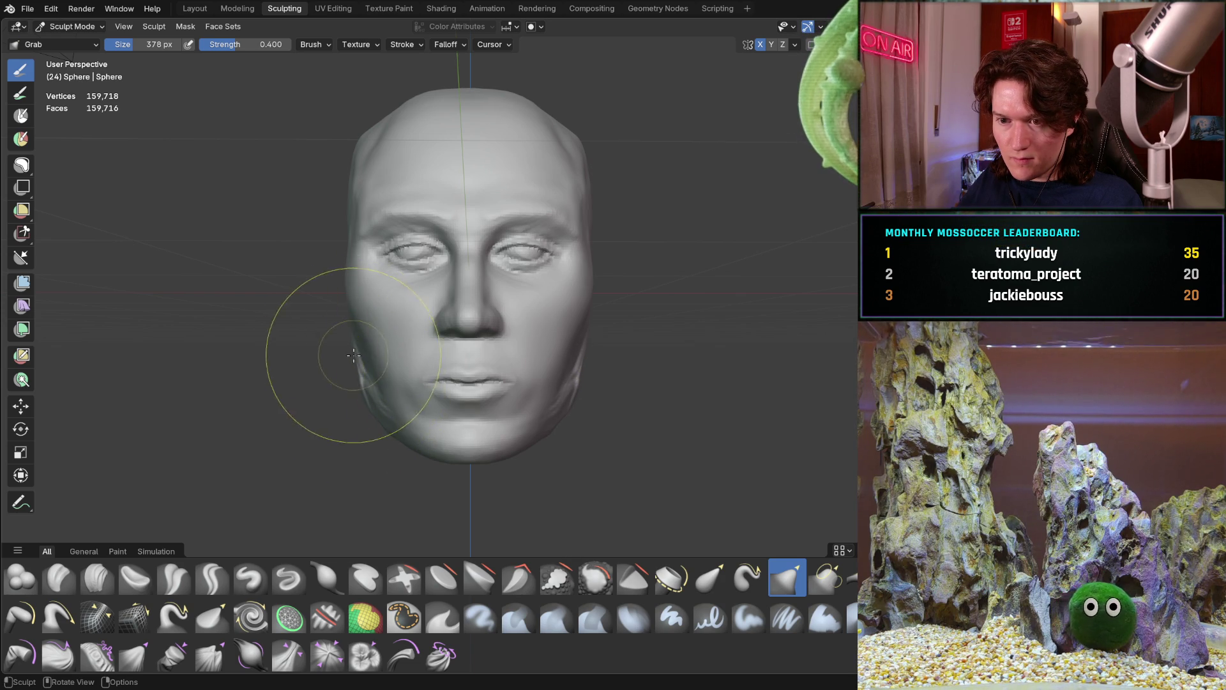
Step: Check the head's side profile, then frame the view on the nose and mouth
mouse_move(385, 385)
middle_down()
mouse_move(317, 350)
mouse_move(388, 369)
middle_up()
mouse_move(564, 384)
middle_down()
mouse_move(575, 311)
mouse_move(537, 326)
mouse_move(561, 273)
mouse_move(499, 264)
mouse_move(443, 405)
middle_up()
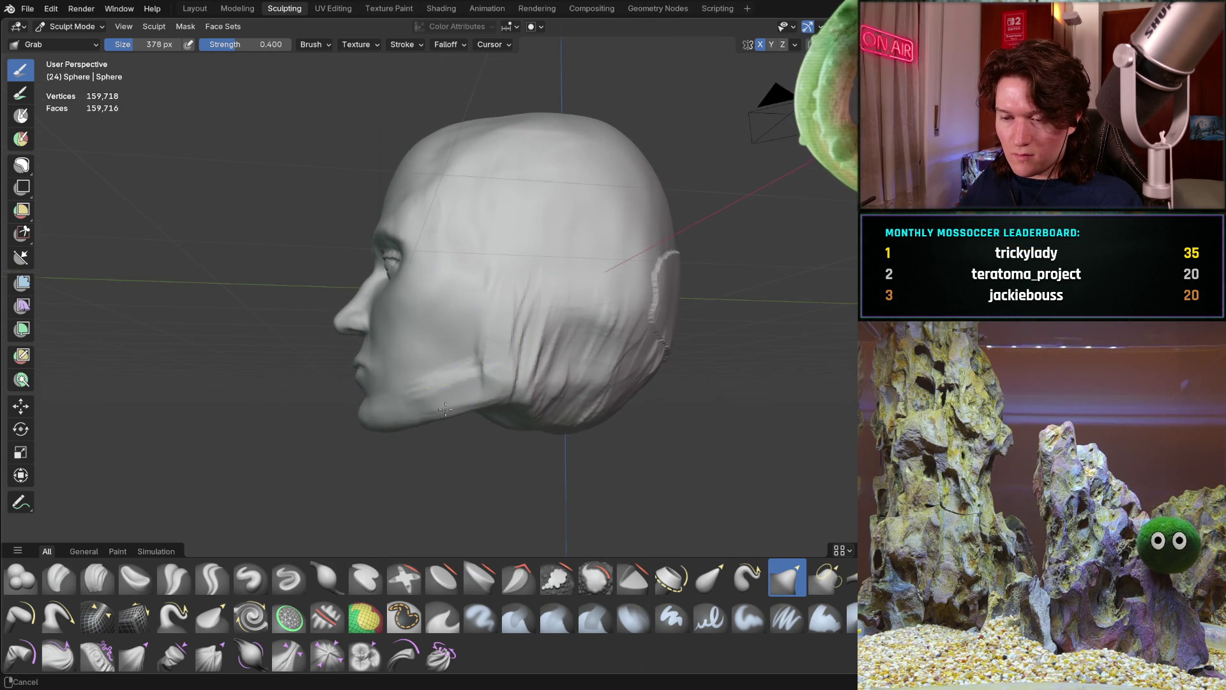
scroll(414, 445, up, 2)
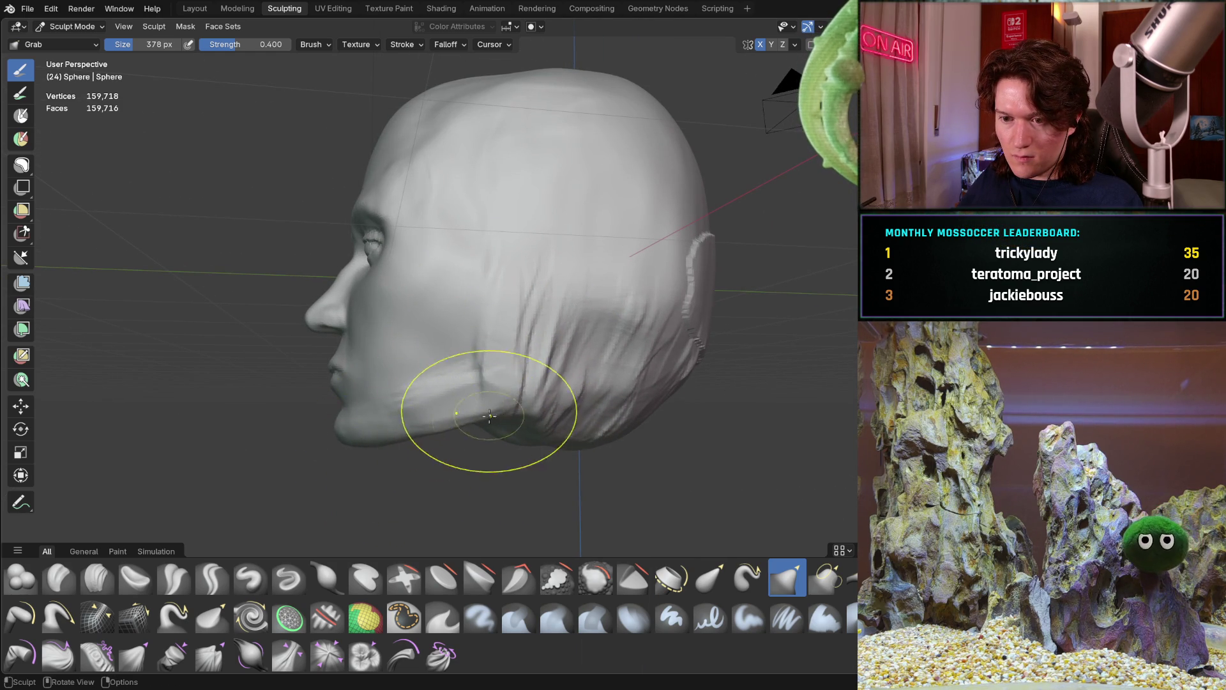
mouse_move(480, 400)
middle_down()
mouse_move(649, 356)
mouse_move(591, 362)
mouse_move(588, 314)
mouse_move(520, 424)
mouse_move(504, 322)
middle_up()
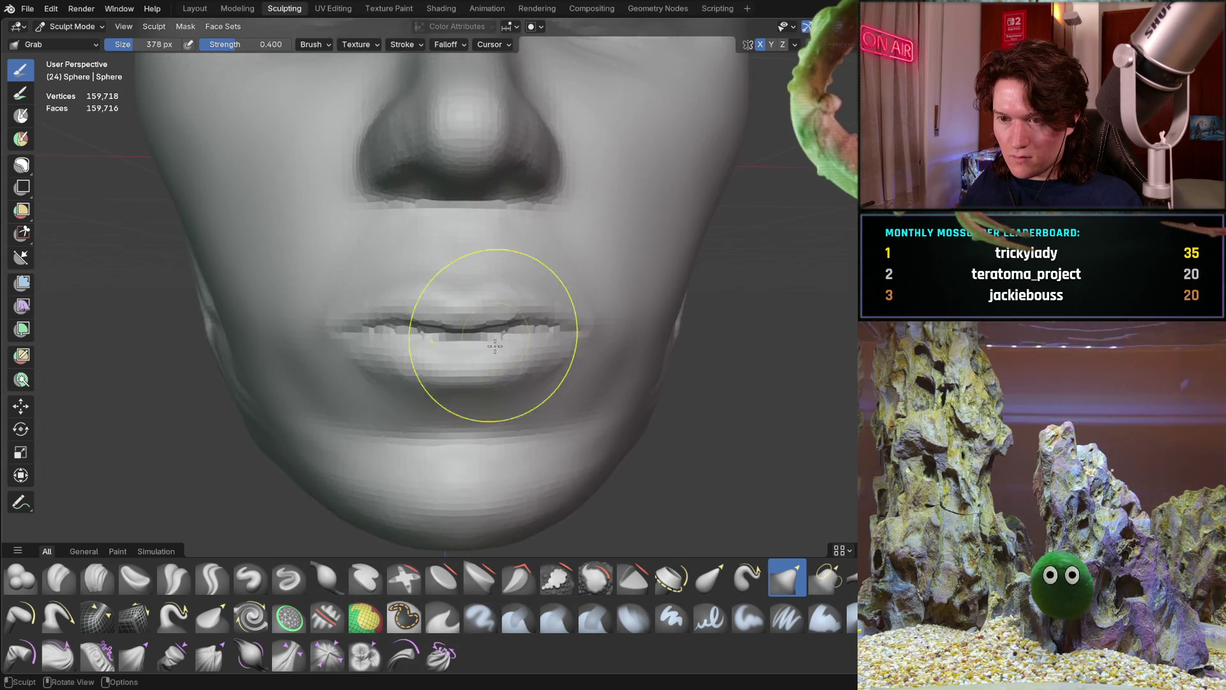
scroll(500, 322, up, 3)
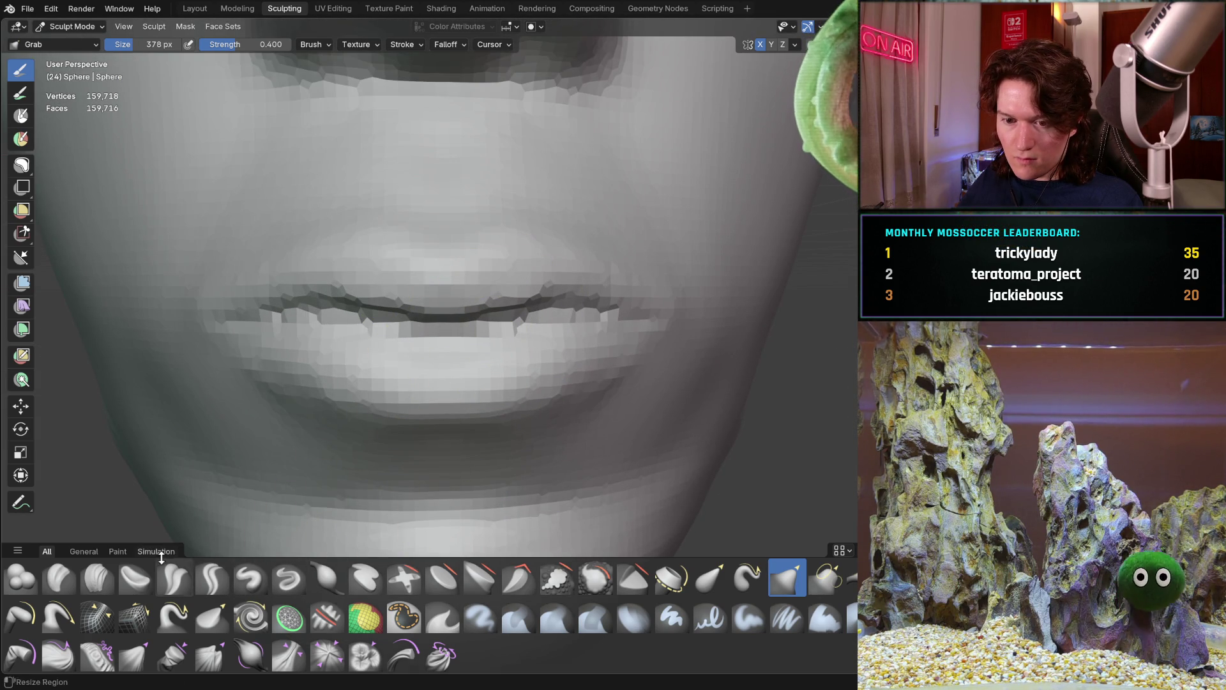
mouse_move(357, 344)
shift+middle_down()
mouse_move(345, 358)
mouse_move(383, 358)
mouse_move(335, 360)
mouse_move(321, 426)
mouse_move(350, 325)
mouse_move(418, 321)
mouse_move(417, 383)
mouse_move(413, 231)
shift+middle_up()
shift+scroll(350, 325, down, 5)
scroll(342, 328, up, 4)
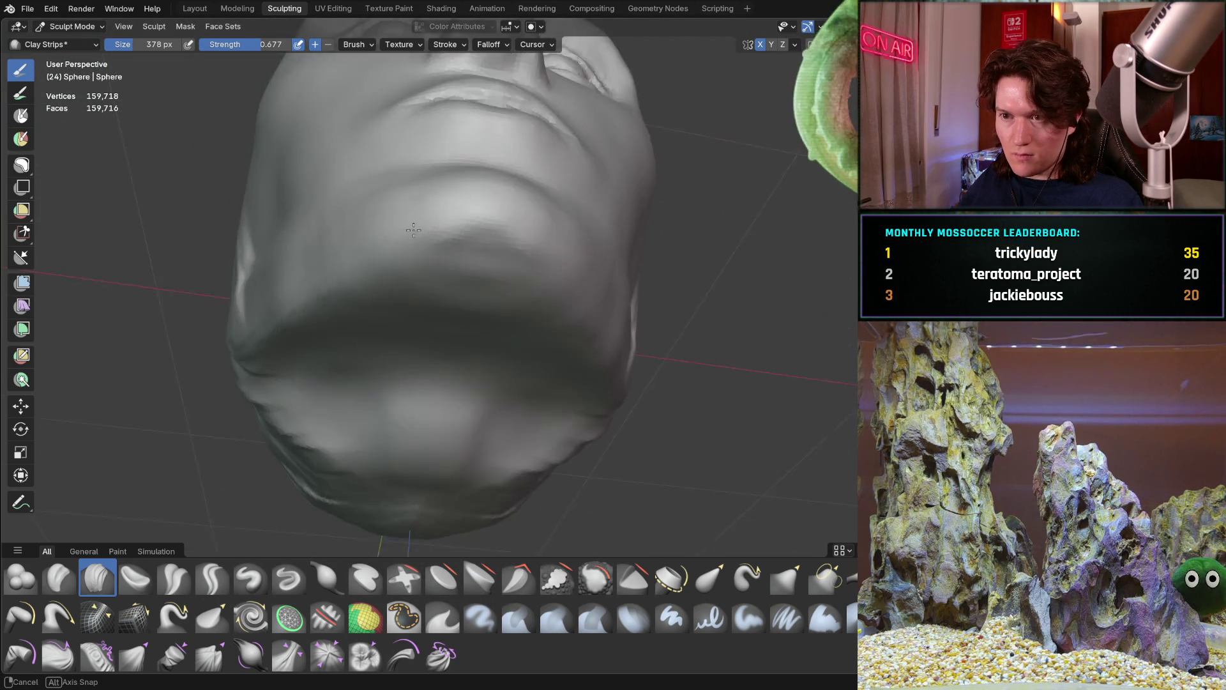
Step: Zoom in on the nose and upper lip and orbit to an angled view of the lips
ctrl+middle_drag(363, 345, 389, 260)
mouse_move(483, 378)
ctrl+middle_down()
mouse_move(452, 251)
mouse_move(380, 317)
mouse_move(389, 276)
mouse_move(369, 279)
mouse_move(385, 313)
mouse_move(405, 260)
mouse_move(481, 405)
mouse_move(438, 178)
mouse_move(424, 299)
mouse_move(402, 241)
mouse_move(436, 491)
mouse_move(441, 415)
mouse_move(479, 329)
mouse_move(439, 405)
mouse_move(465, 384)
ctrl+middle_up()
mouse_move(397, 219)
ctrl+middle_down()
mouse_move(484, 411)
mouse_move(433, 286)
ctrl+middle_up()
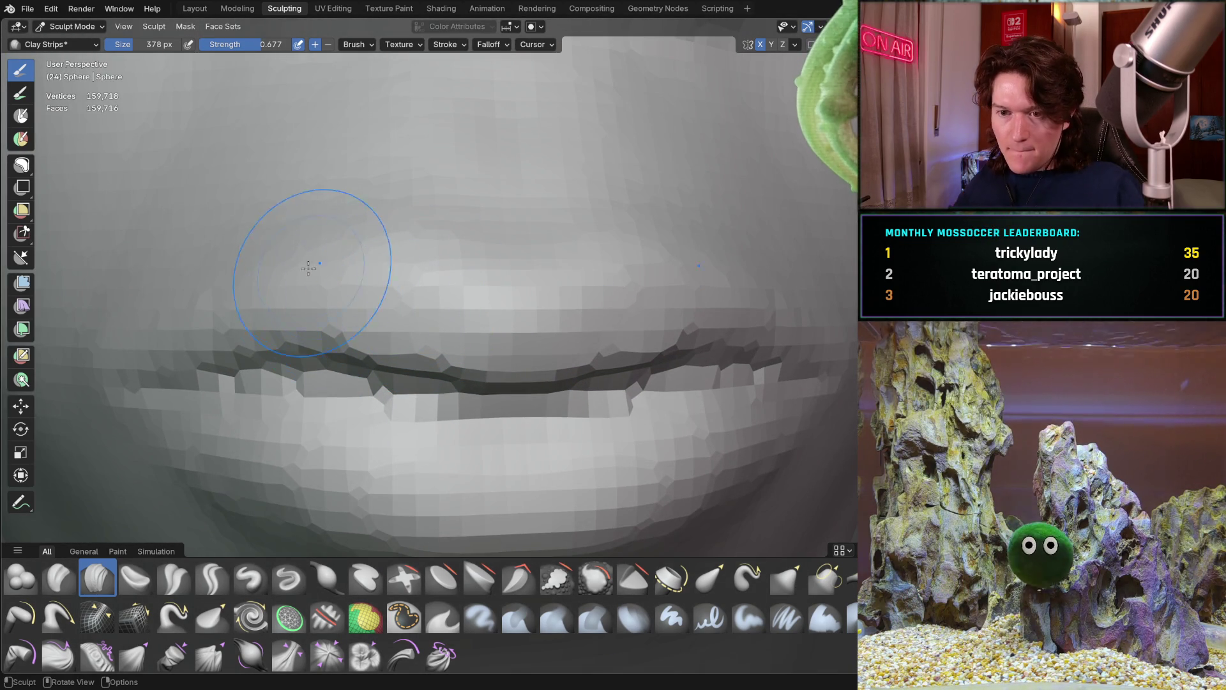
mouse_move(433, 286)
middle_down()
mouse_move(339, 336)
mouse_move(351, 328)
mouse_move(327, 320)
middle_up()
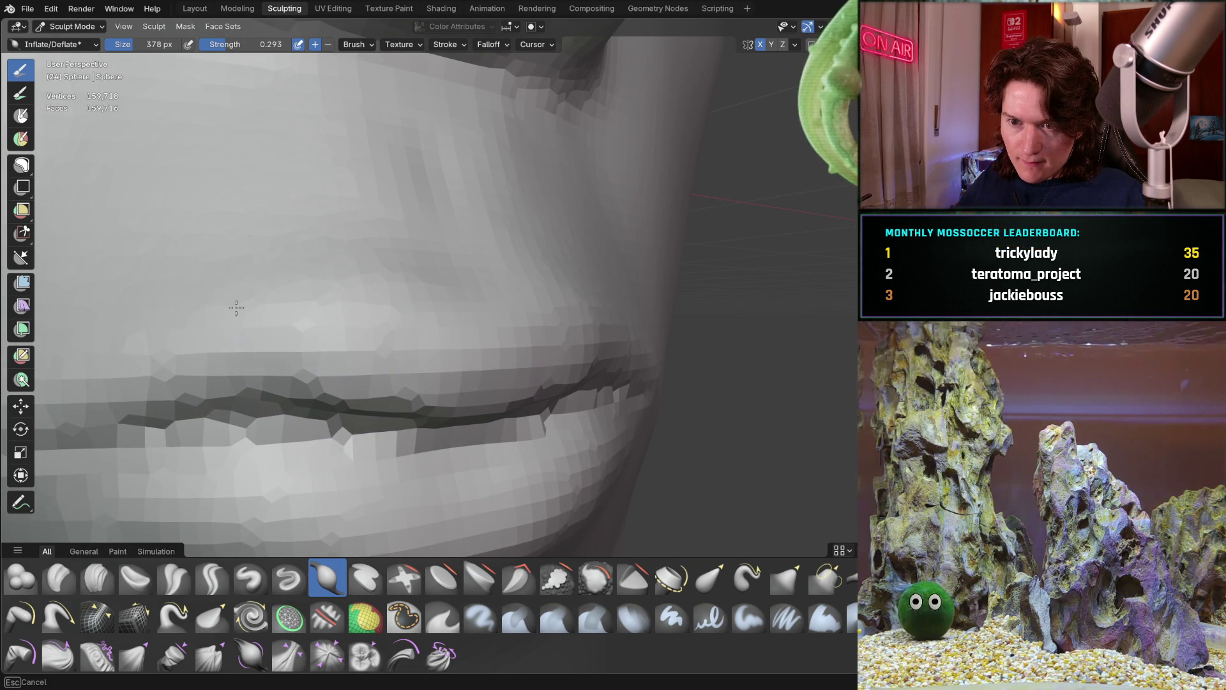
Step: Inflate the lips with Inflate/Deflate from a three-quarter close-up and frame the upper lip
middle_drag(186, 357, 411, 315)
mouse_move(281, 475)
middle_down()
mouse_move(424, 493)
mouse_move(444, 334)
mouse_move(405, 323)
middle_up()
scroll(402, 350, up, 6)
mouse_move(362, 404)
middle_down()
mouse_move(438, 389)
mouse_move(323, 506)
mouse_move(413, 419)
mouse_move(353, 326)
middle_up()
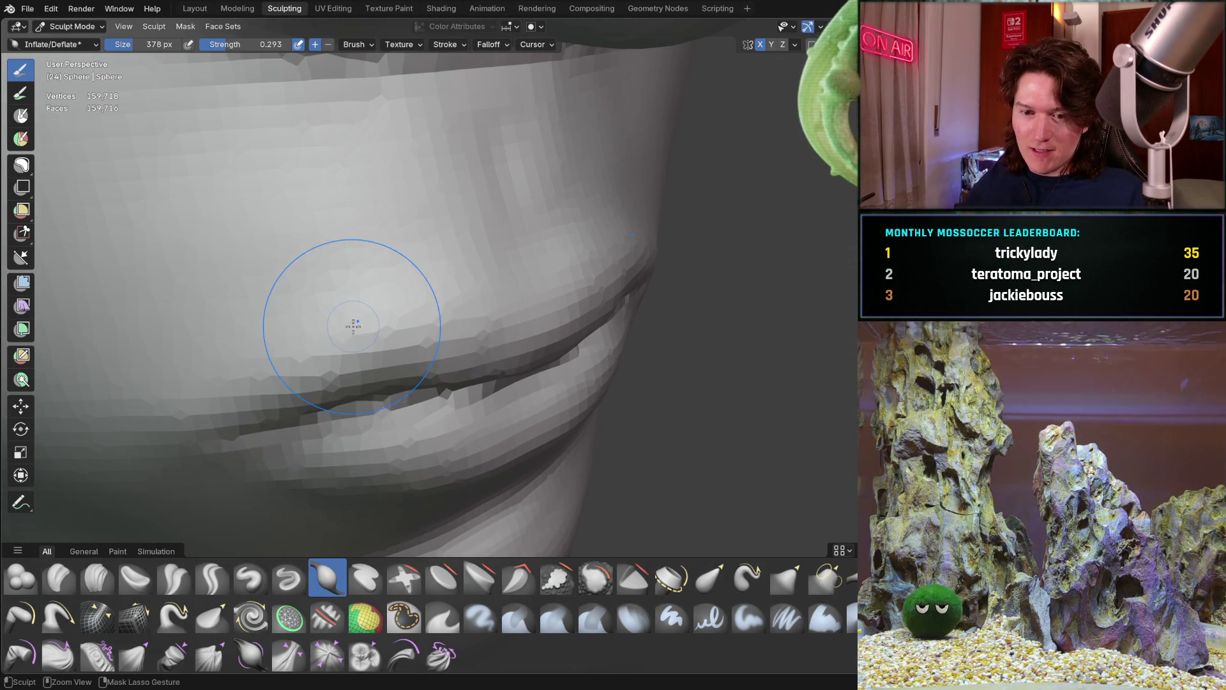
mouse_move(418, 416)
shift+middle_down()
mouse_move(447, 447)
mouse_move(329, 396)
mouse_move(326, 413)
shift+middle_up()
Step: Switch to a 156 px Clay Strips brush and build up the left side of the upper lip
key(bracketleft)
key(bracketleft)
key(bracketleft)
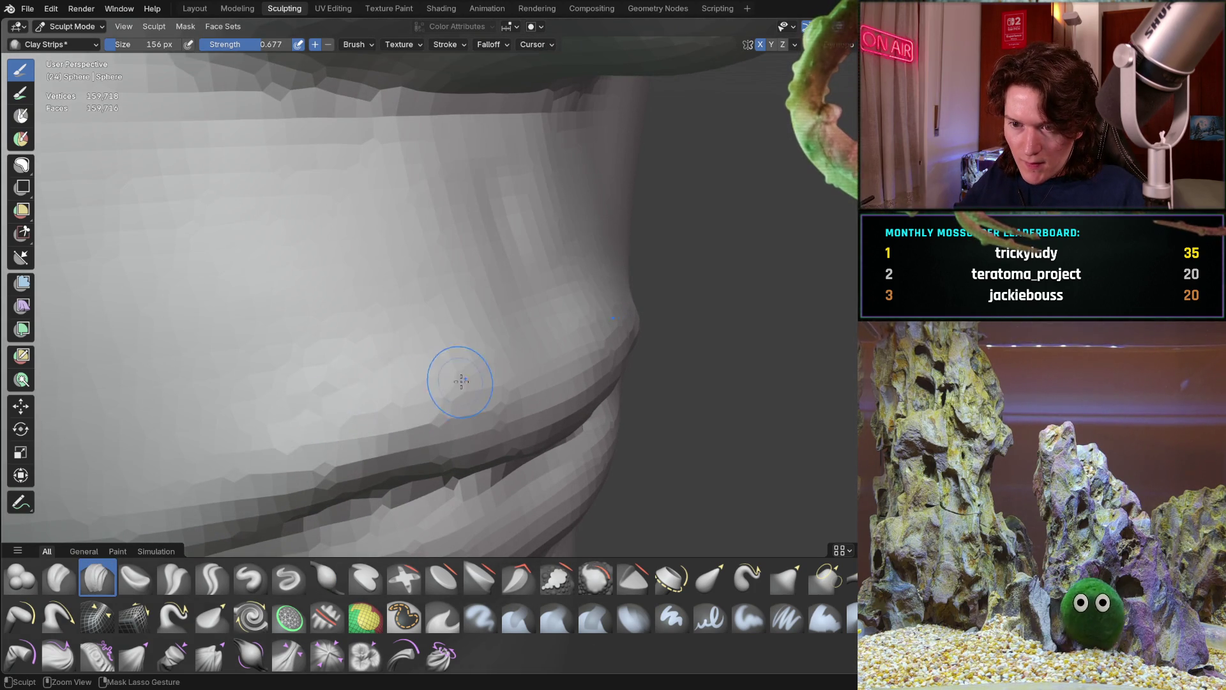
mouse_move(384, 431)
middle_down()
mouse_move(424, 384)
mouse_move(405, 424)
mouse_move(375, 425)
mouse_move(383, 378)
mouse_move(356, 386)
middle_up()
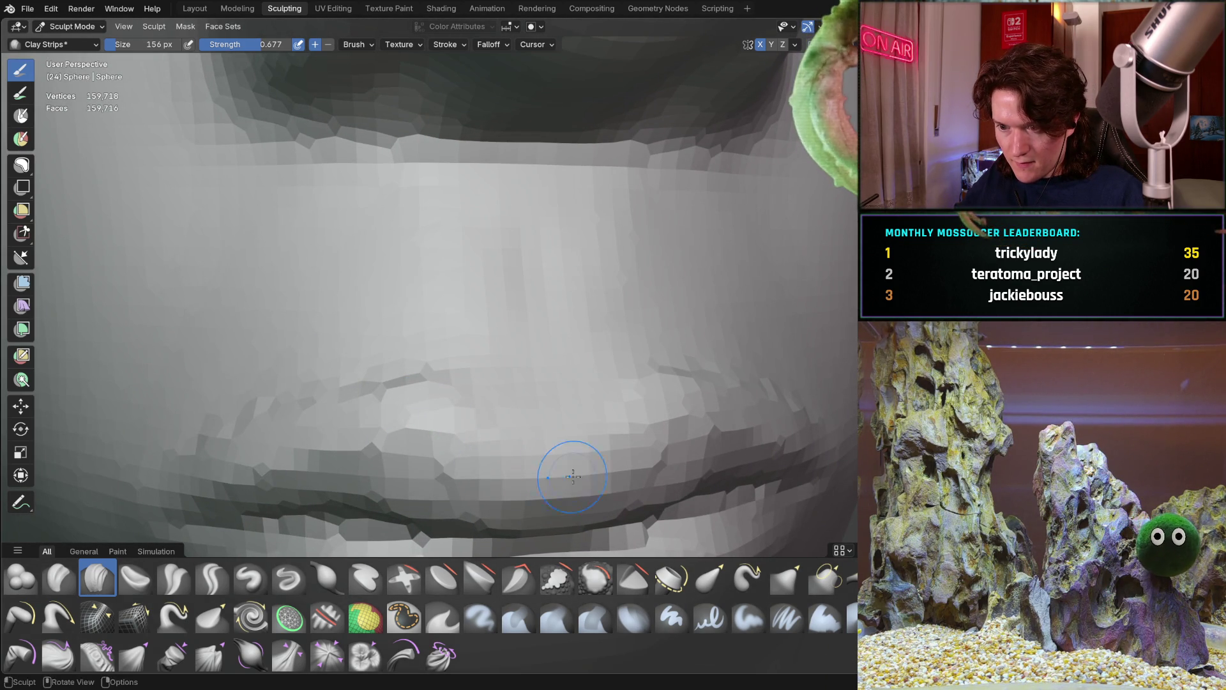
scroll(410, 439, down, 5)
mouse_move(501, 467)
middle_down()
mouse_move(424, 370)
mouse_move(397, 364)
mouse_move(352, 395)
middle_up()
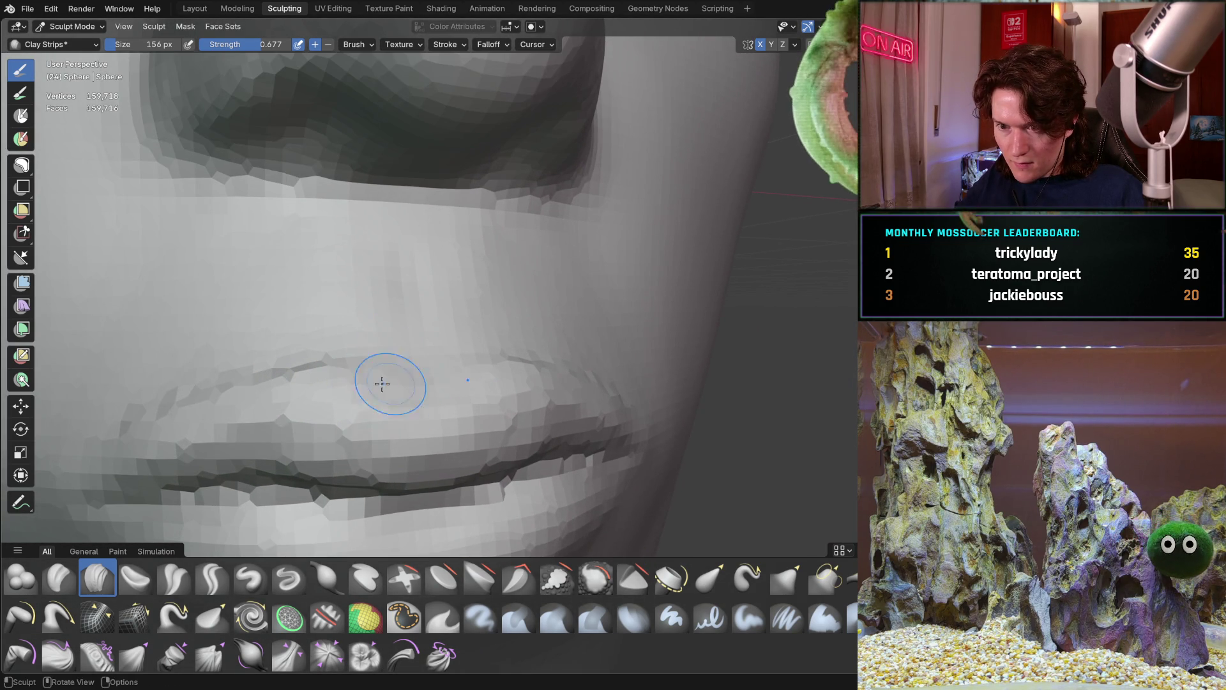
scroll(364, 379, down, 3)
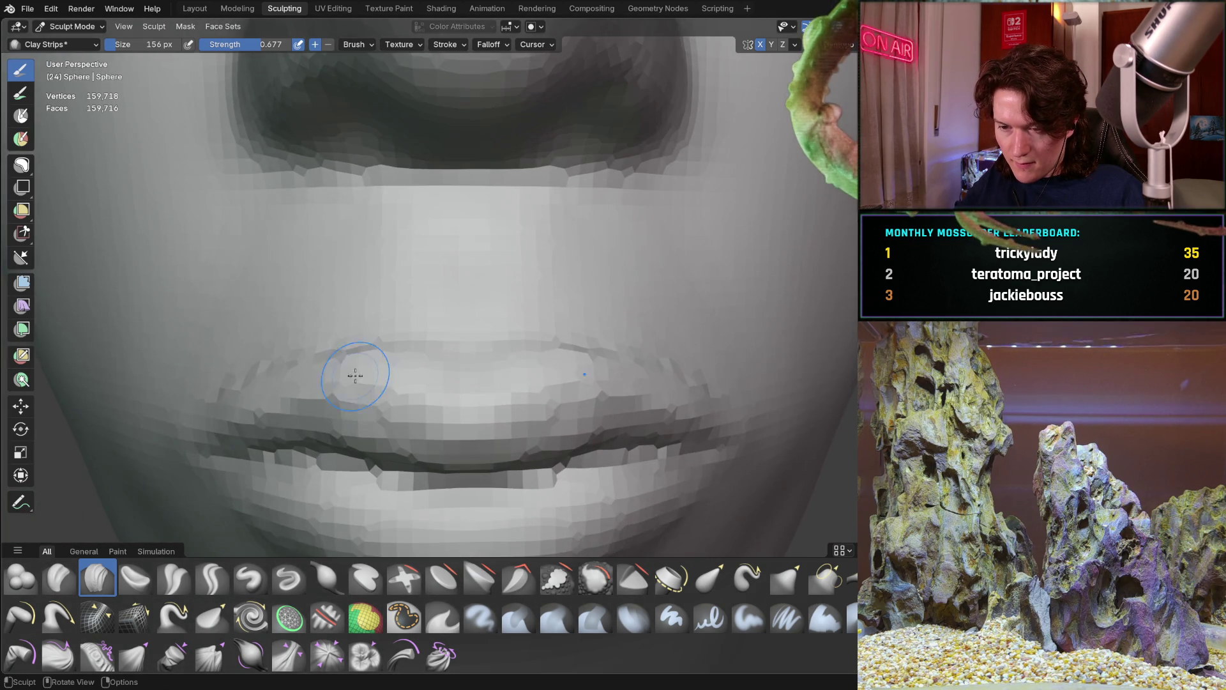
middle_drag(351, 370, 404, 375)
scroll(421, 365, up, 2)
mouse_move(438, 371)
mouse_down()
mouse_move(328, 410)
mouse_move(412, 412)
mouse_up()
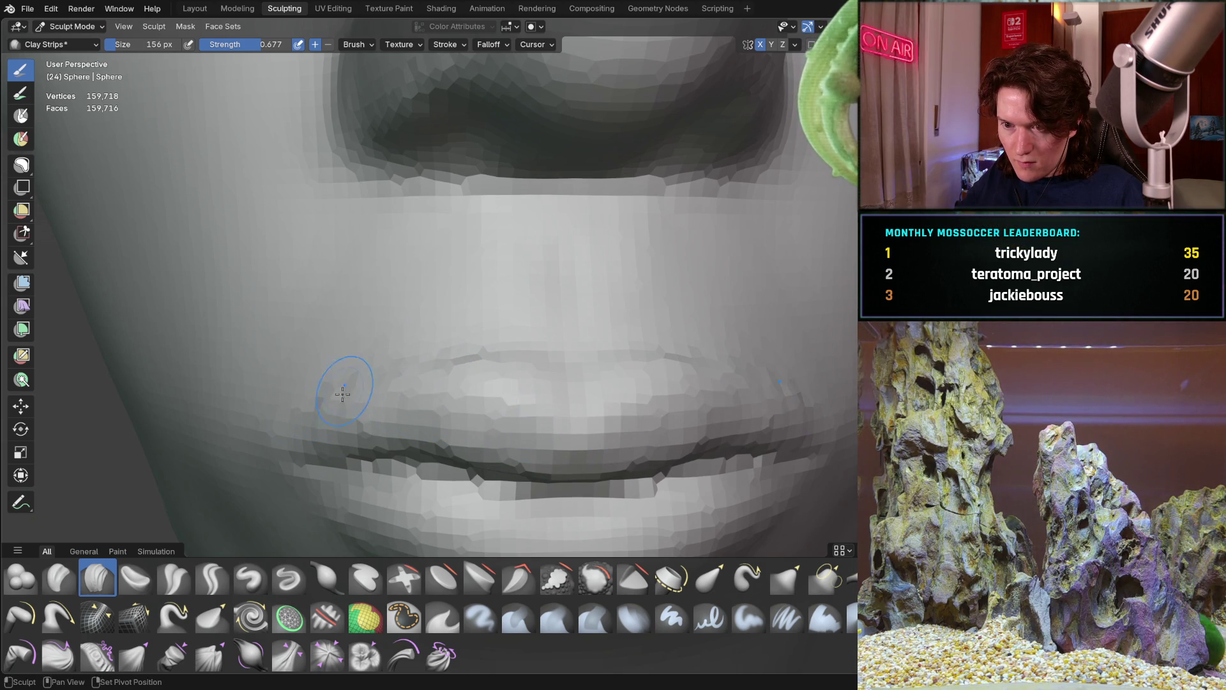
Step: Refine the upper lip and the area beneath the nose from frontal and three-quarter views
scroll(344, 390, down, 2)
mouse_move(378, 383)
middle_down()
mouse_move(369, 418)
mouse_move(459, 369)
mouse_move(544, 438)
middle_up()
scroll(459, 368, down, 4)
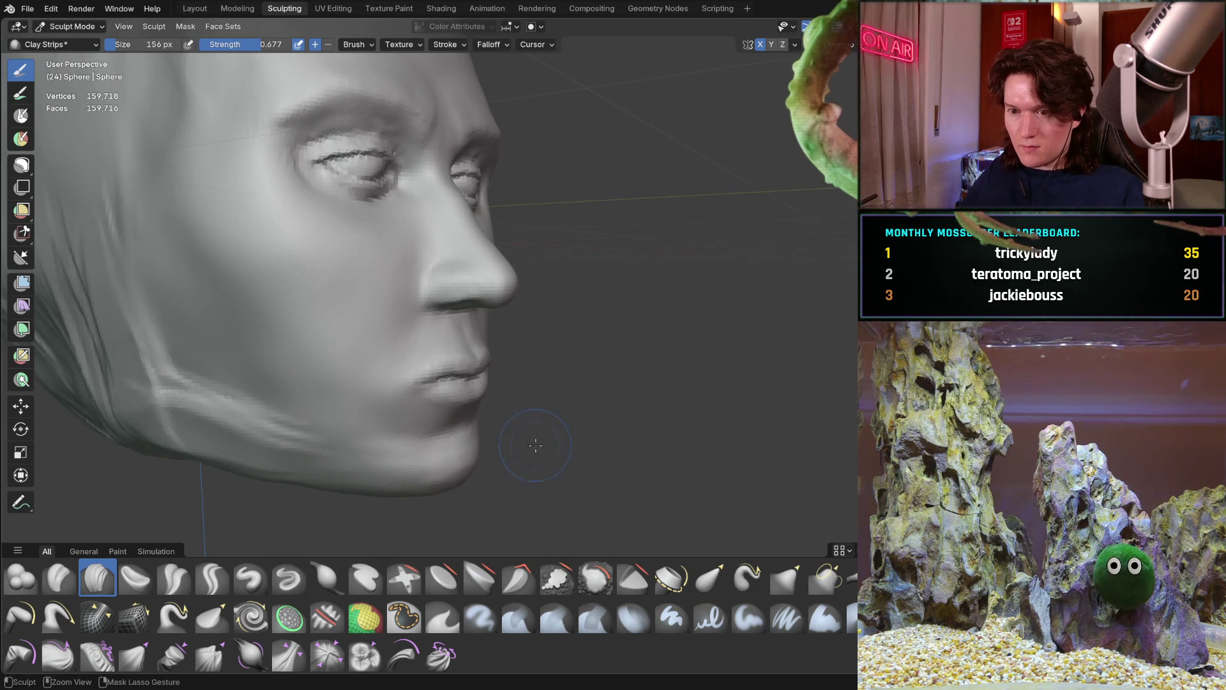
scroll(544, 438, up, 5)
scroll(353, 419, up, 3)
mouse_move(353, 420)
middle_down()
mouse_move(498, 328)
mouse_move(532, 364)
middle_up()
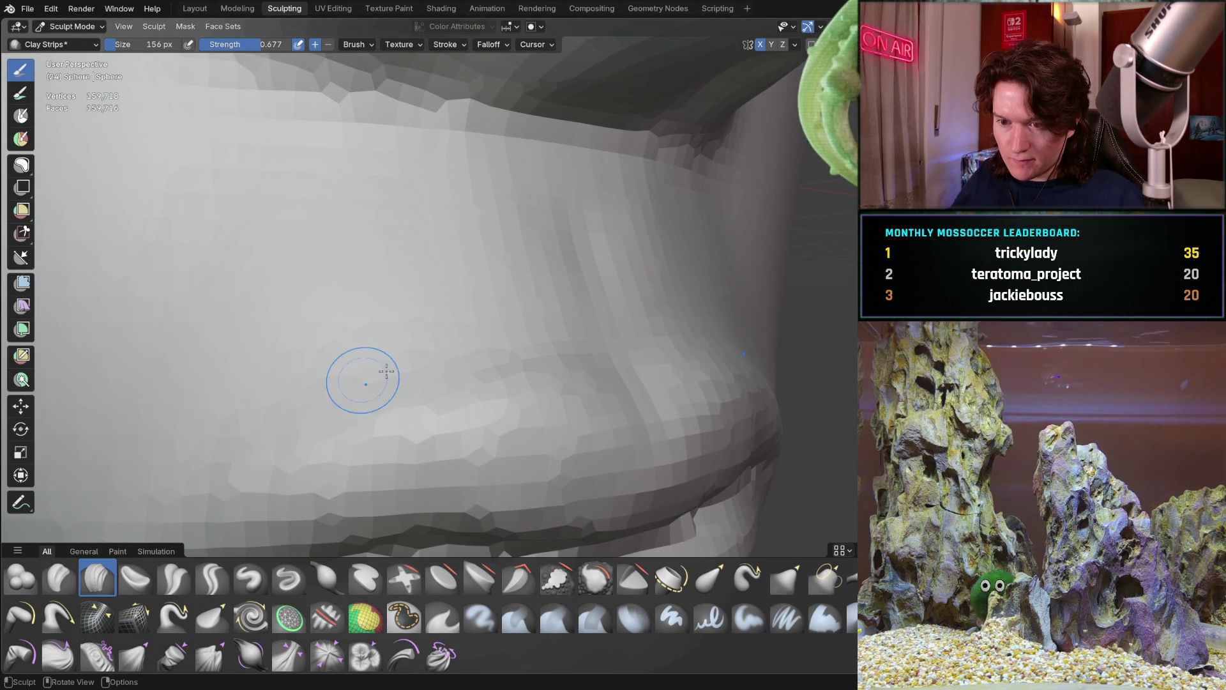
scroll(292, 409, down, 3)
mouse_move(291, 409)
middle_down()
mouse_move(424, 355)
mouse_move(460, 375)
middle_up()
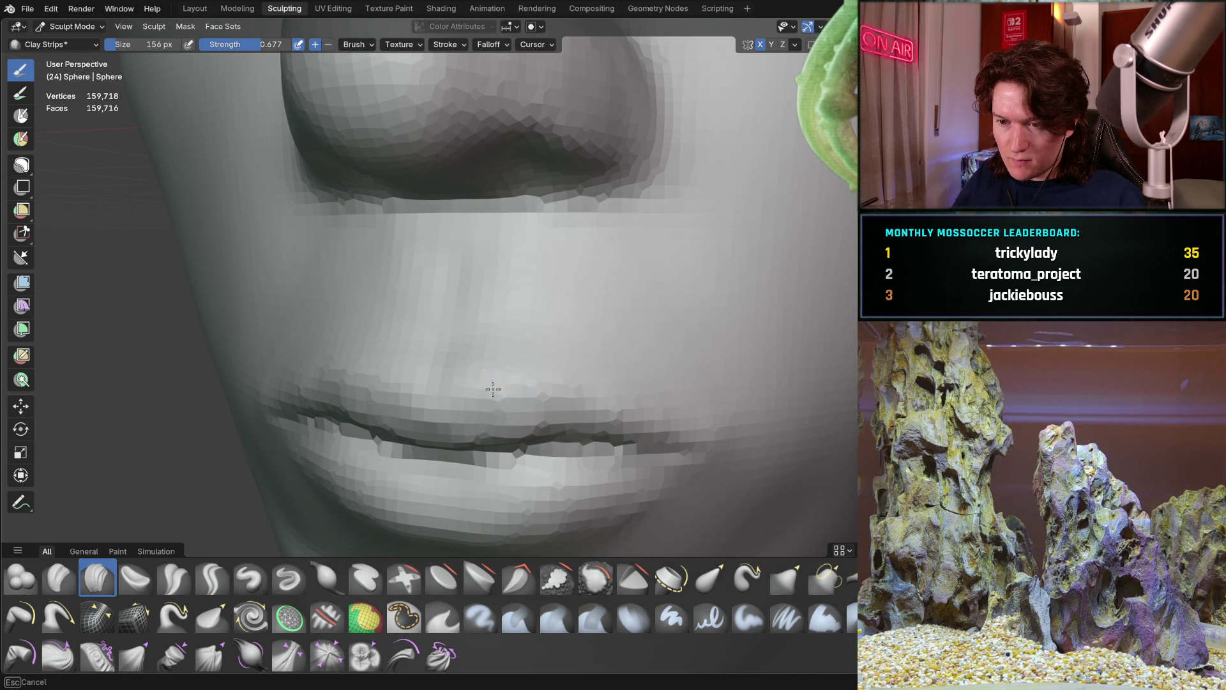
scroll(657, 383, down, 3)
mouse_move(511, 379)
middle_down()
mouse_move(454, 375)
mouse_move(370, 411)
mouse_move(301, 391)
mouse_move(383, 391)
middle_up()
scroll(454, 375, down, 3)
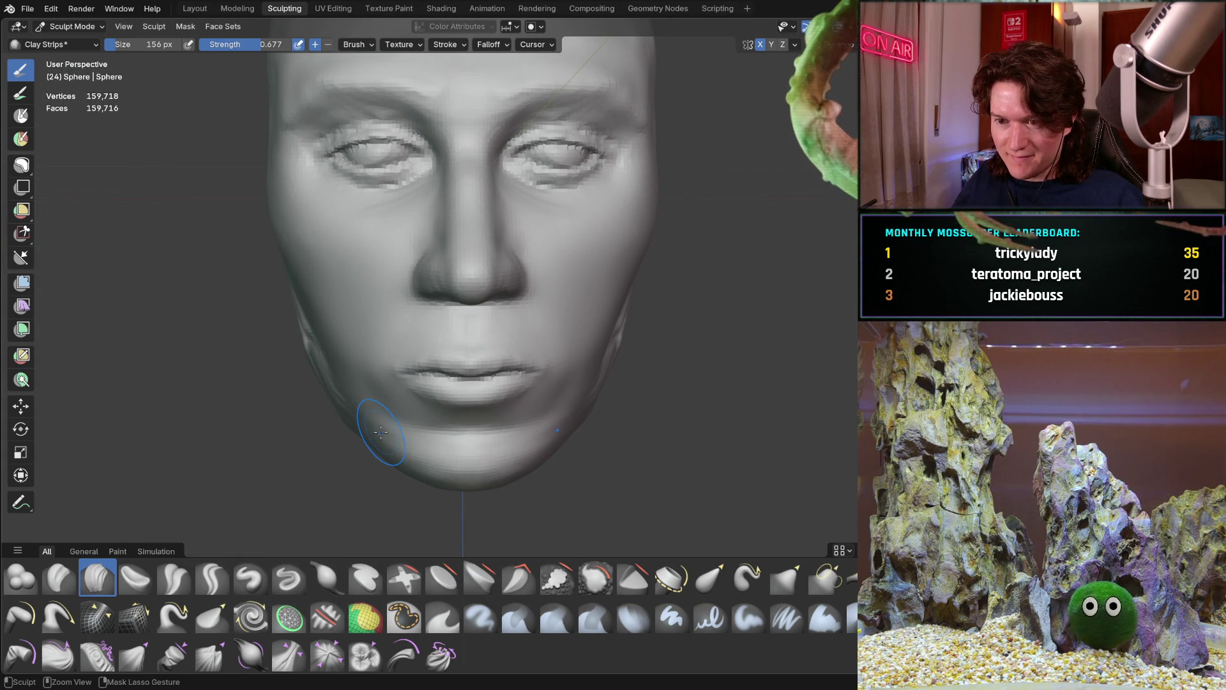
mouse_move(394, 403)
middle_down()
mouse_move(447, 332)
mouse_move(353, 438)
middle_up()
scroll(452, 294, up, 6)
scroll(452, 294, down, 3)
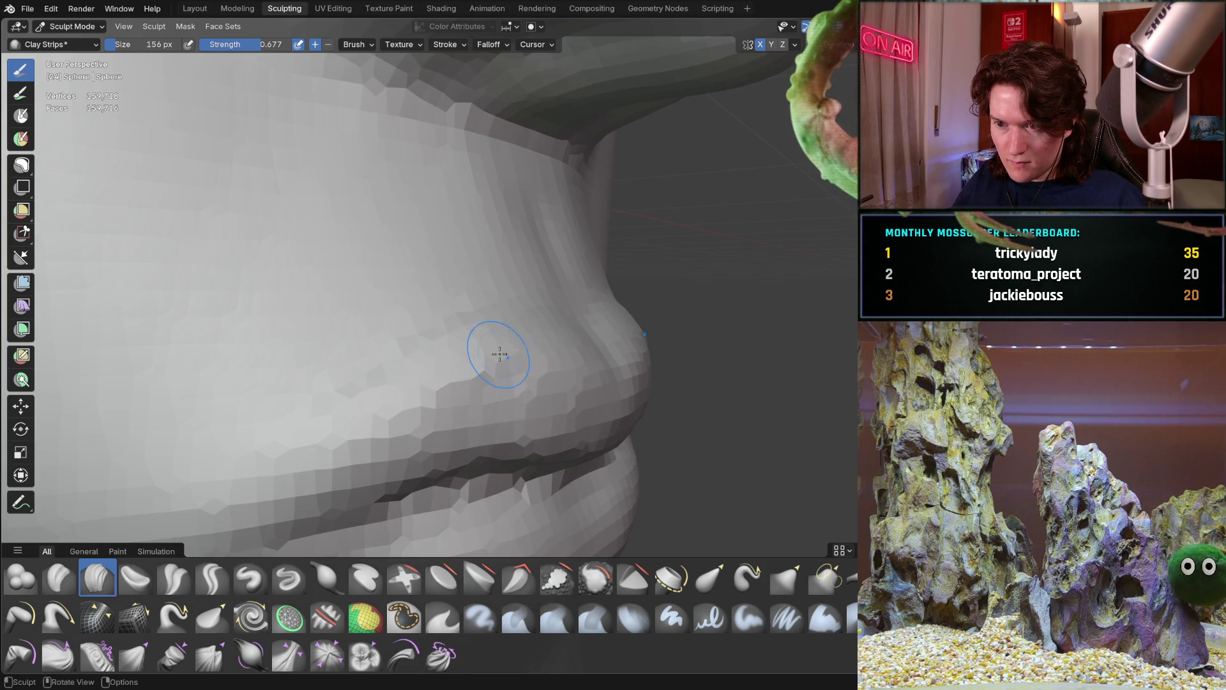
Step: Orbit around the face to inspect the lips from side, angled and frontal views
middle_drag(525, 312, 450, 300)
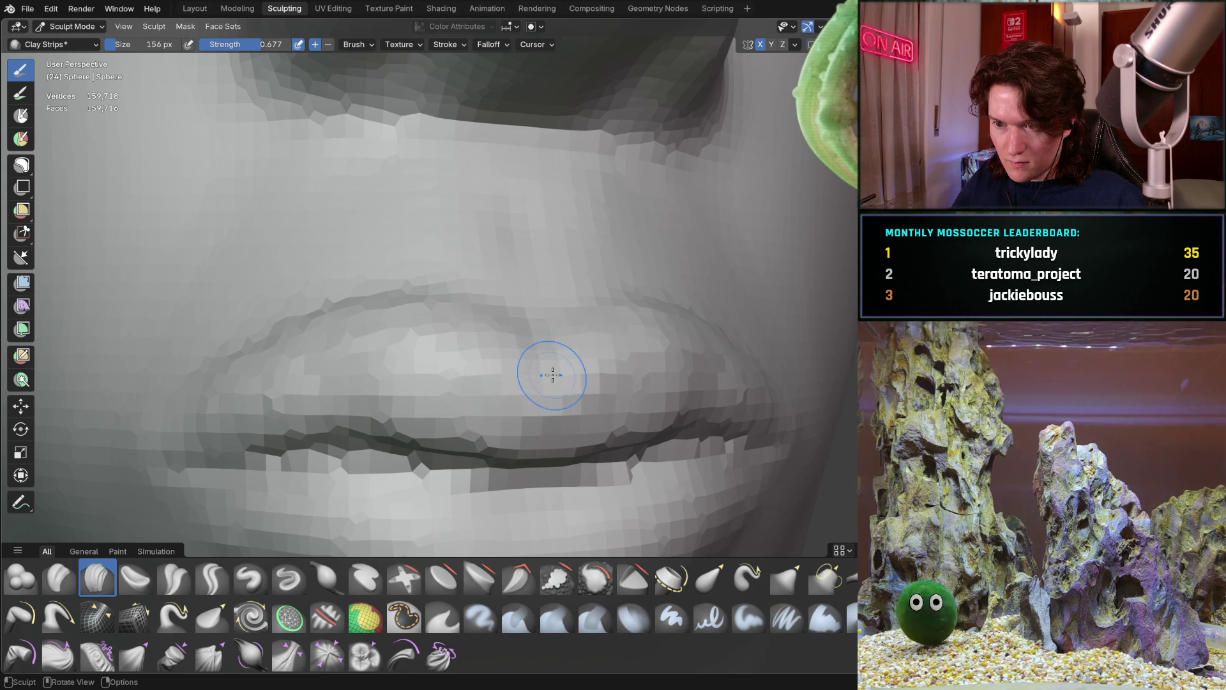
scroll(553, 375, down, 5)
scroll(463, 302, up, 5)
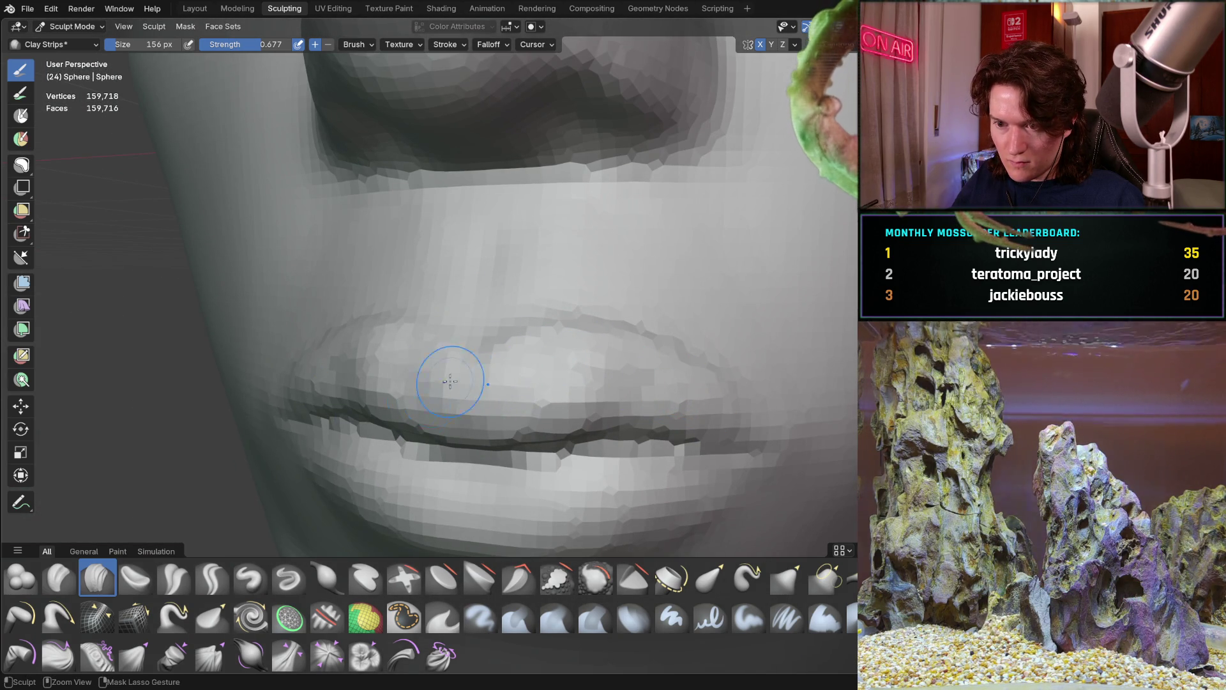
scroll(441, 385, down, 6)
middle_drag(383, 383, 358, 383)
scroll(518, 268, up, 7)
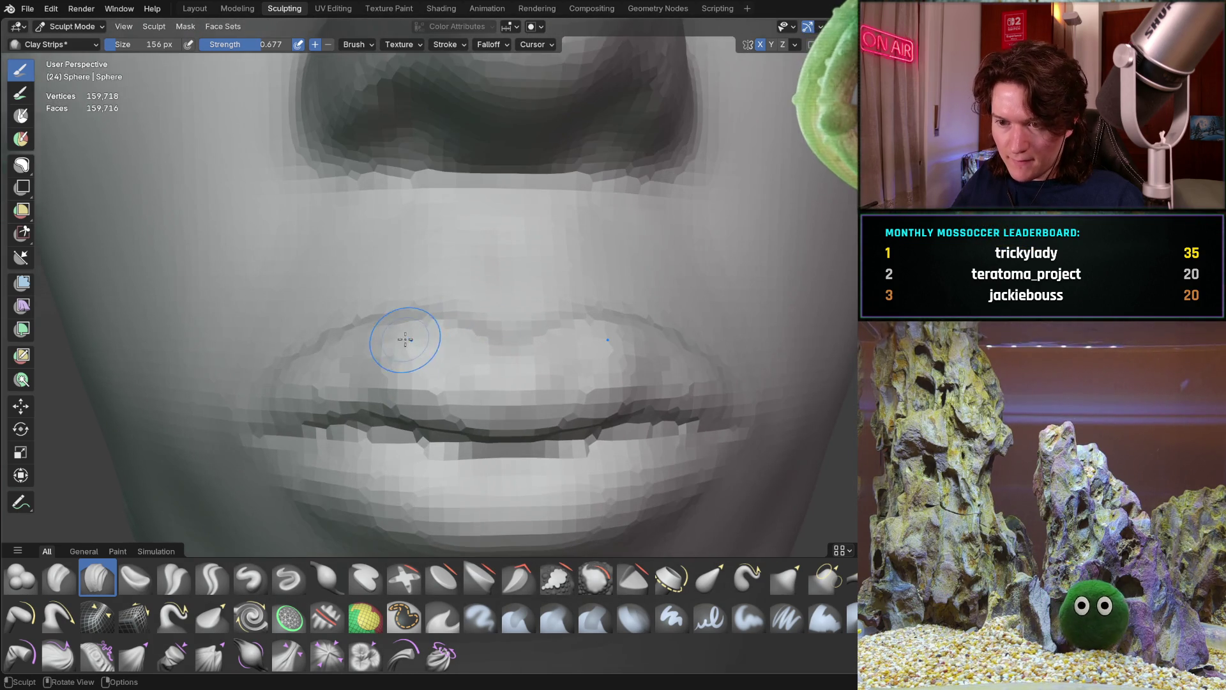
middle_drag(404, 339, 466, 339)
mouse_move(337, 343)
middle_down()
mouse_move(427, 309)
mouse_move(350, 330)
middle_up()
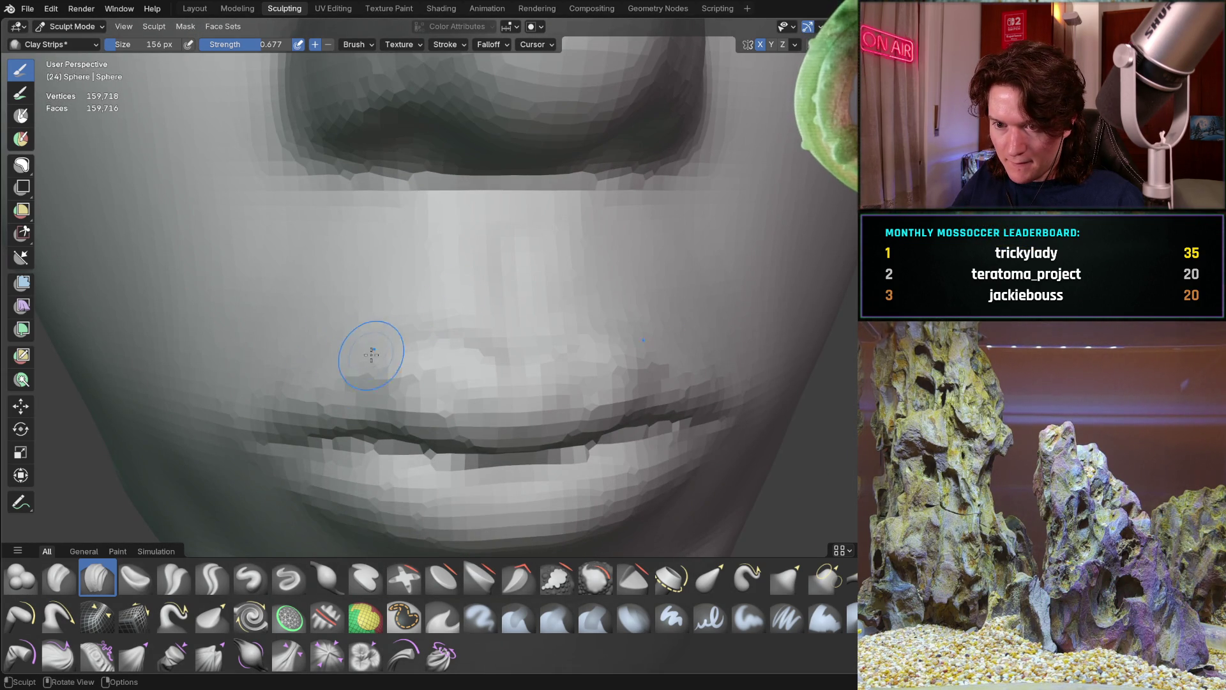
middle_drag(409, 395, 437, 365)
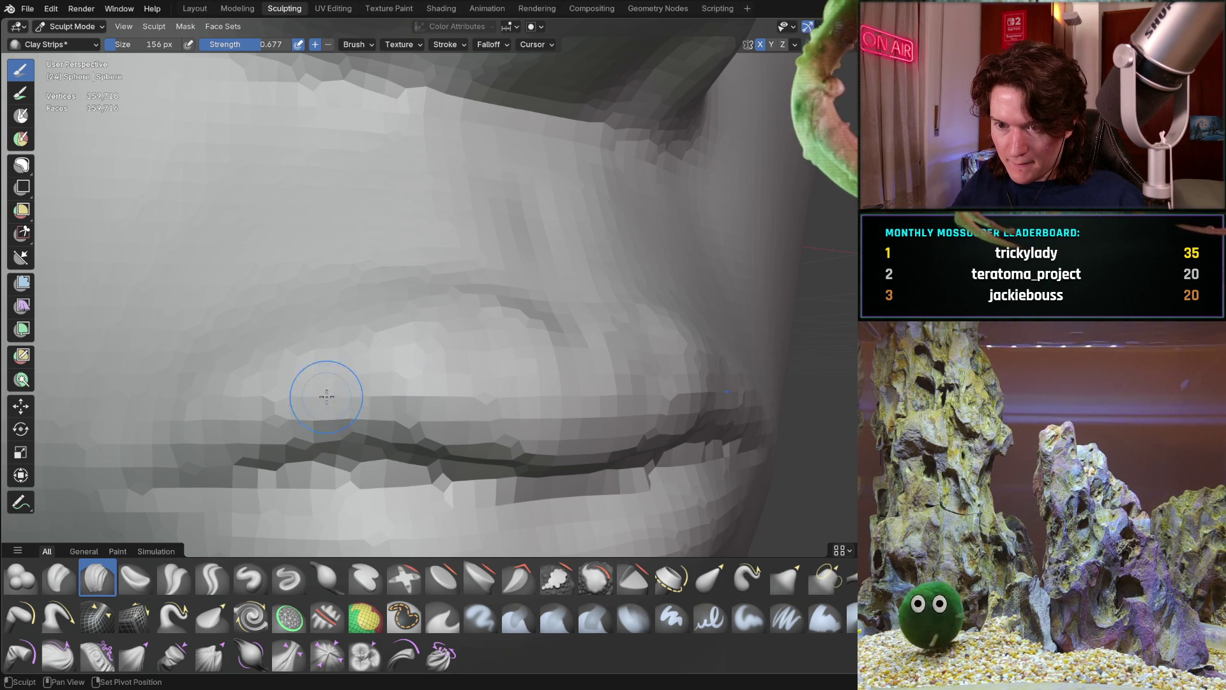
middle_drag(465, 323, 407, 359)
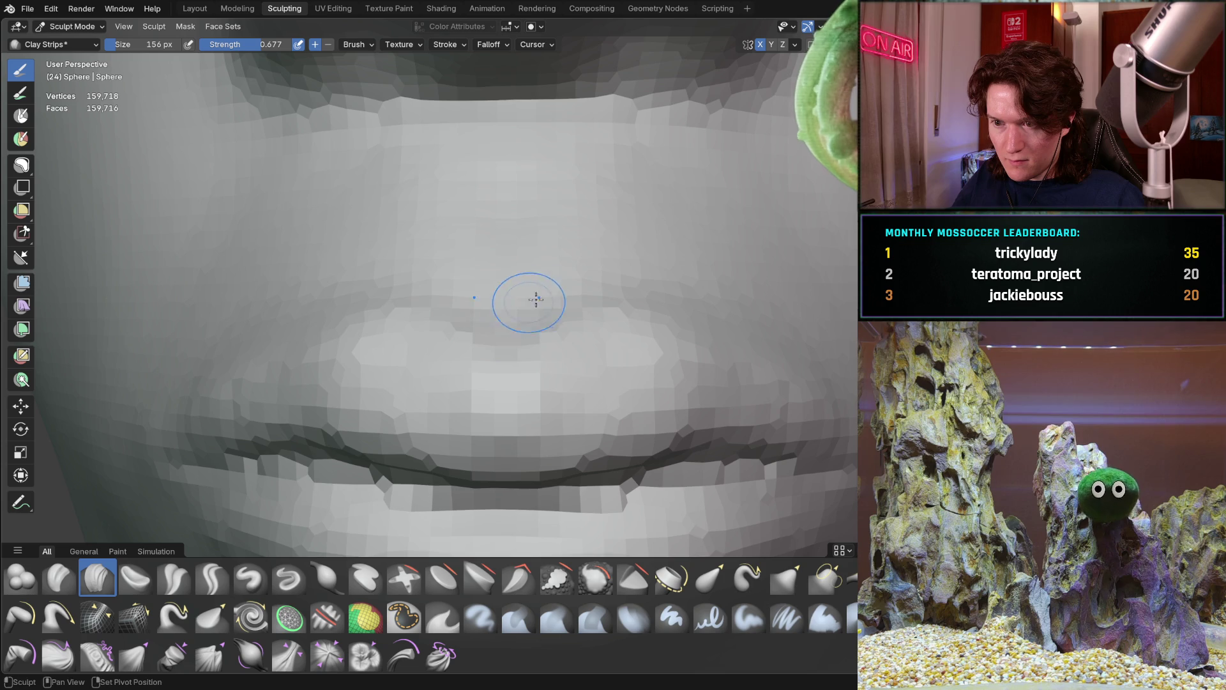
mouse_move(603, 252)
ctrl+middle_down()
mouse_move(485, 345)
mouse_move(408, 358)
mouse_move(457, 359)
mouse_move(358, 422)
mouse_move(332, 409)
mouse_move(435, 406)
mouse_move(439, 377)
mouse_move(444, 318)
mouse_move(325, 311)
mouse_move(383, 311)
mouse_move(368, 305)
ctrl+middle_up()
Step: Switch to a 262 px Grab brush and undo then redo the last eyelid change
key(g)
key(f)
click(353, 327)
key(ctrl+z)
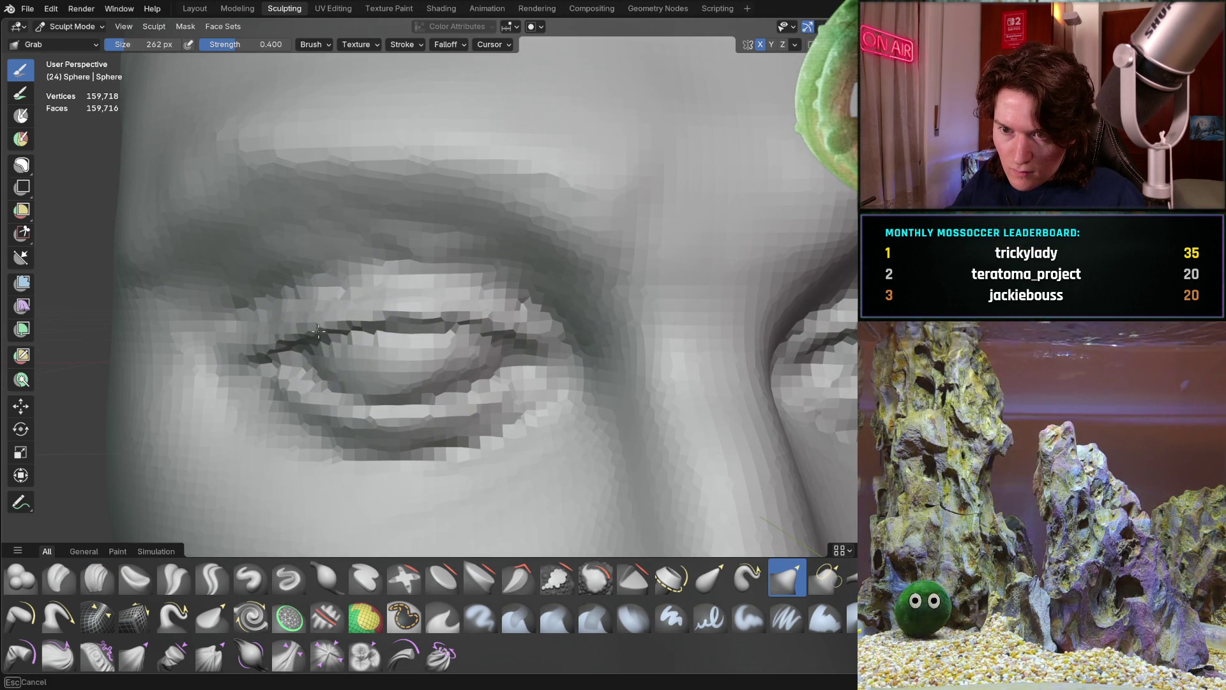
key(ctrl+shift+z)
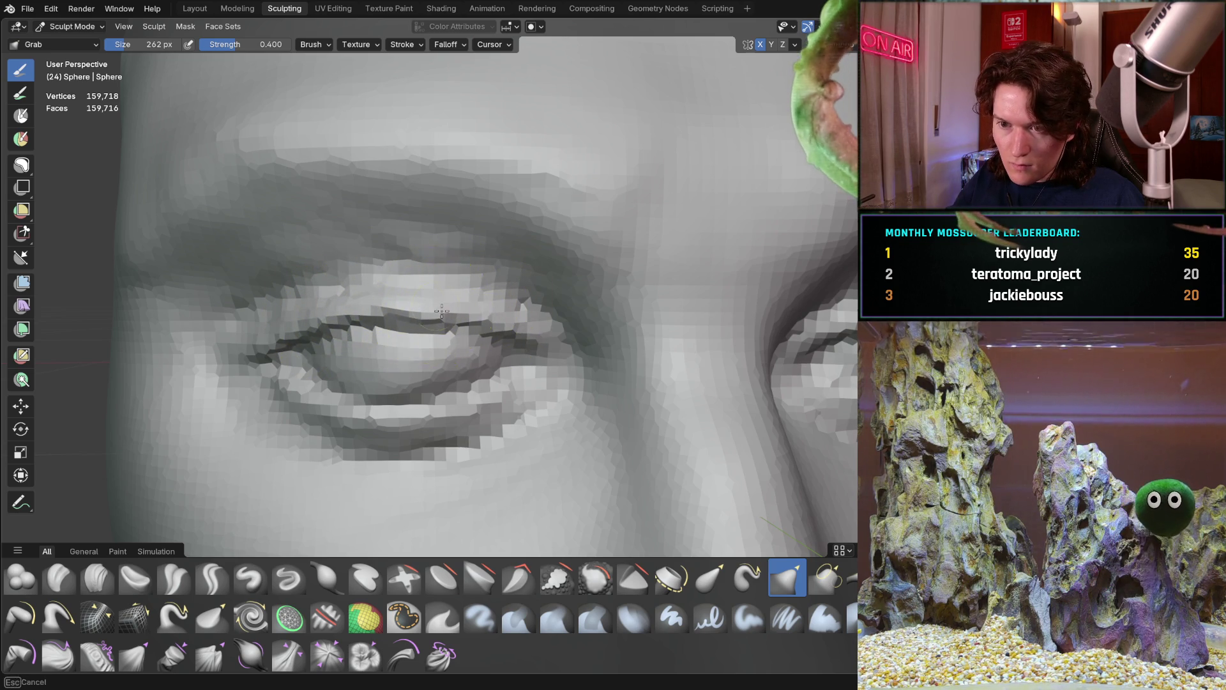
Step: Reshape the left upper eyelid from a close angle, then select Crease Sharp
scroll(384, 410, down, 5)
mouse_move(383, 411)
middle_down()
mouse_move(606, 344)
mouse_move(452, 274)
mouse_move(438, 232)
mouse_move(464, 225)
mouse_move(389, 369)
mouse_move(462, 355)
mouse_move(547, 392)
middle_up()
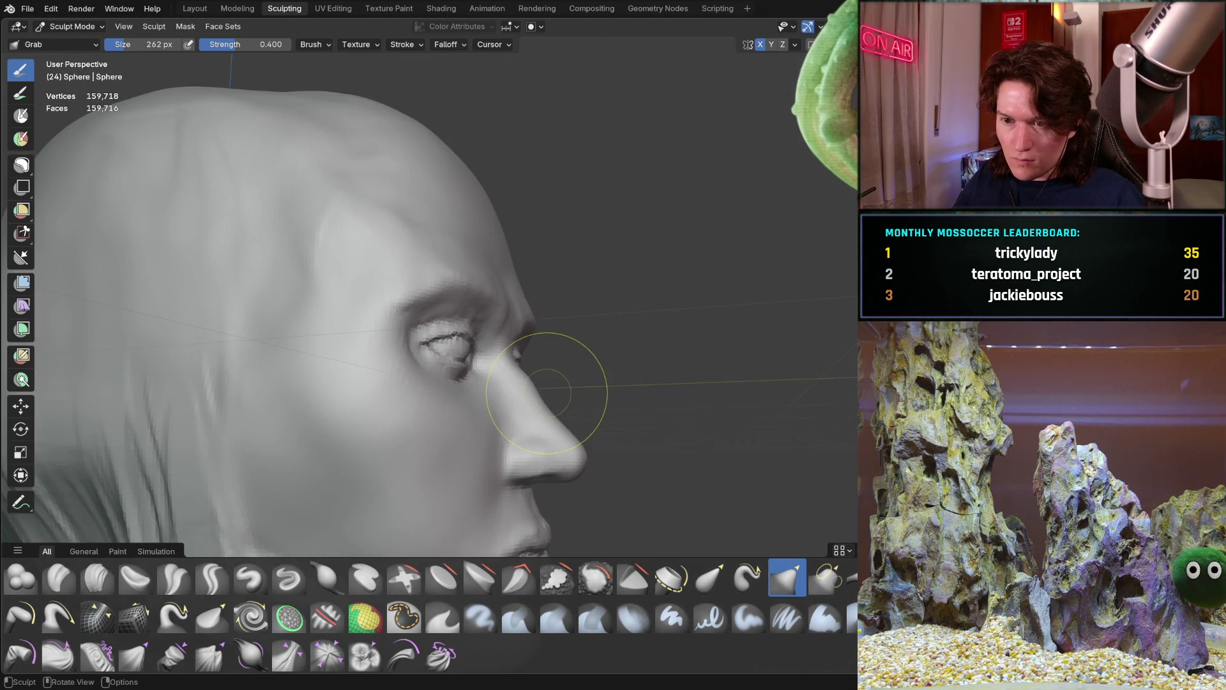
mouse_move(466, 346)
middle_down()
mouse_move(467, 302)
mouse_move(555, 320)
mouse_move(364, 342)
mouse_move(399, 328)
mouse_move(383, 369)
middle_up()
scroll(446, 228, up, 4)
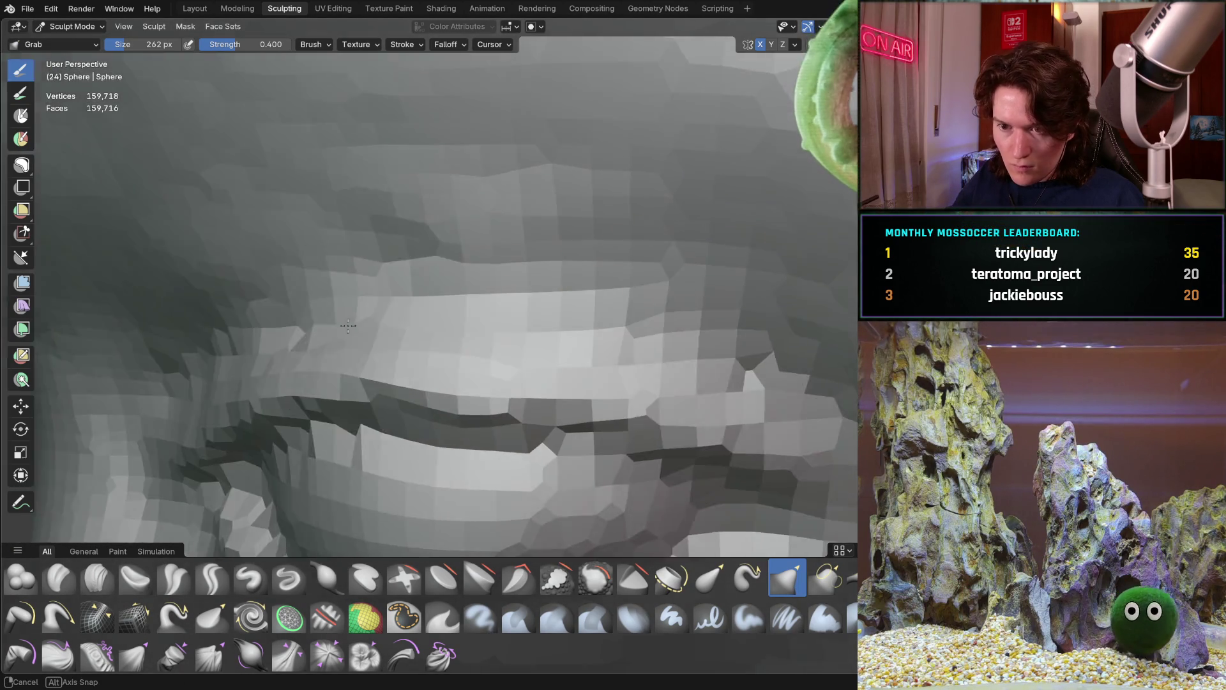
scroll(449, 364, up, 3)
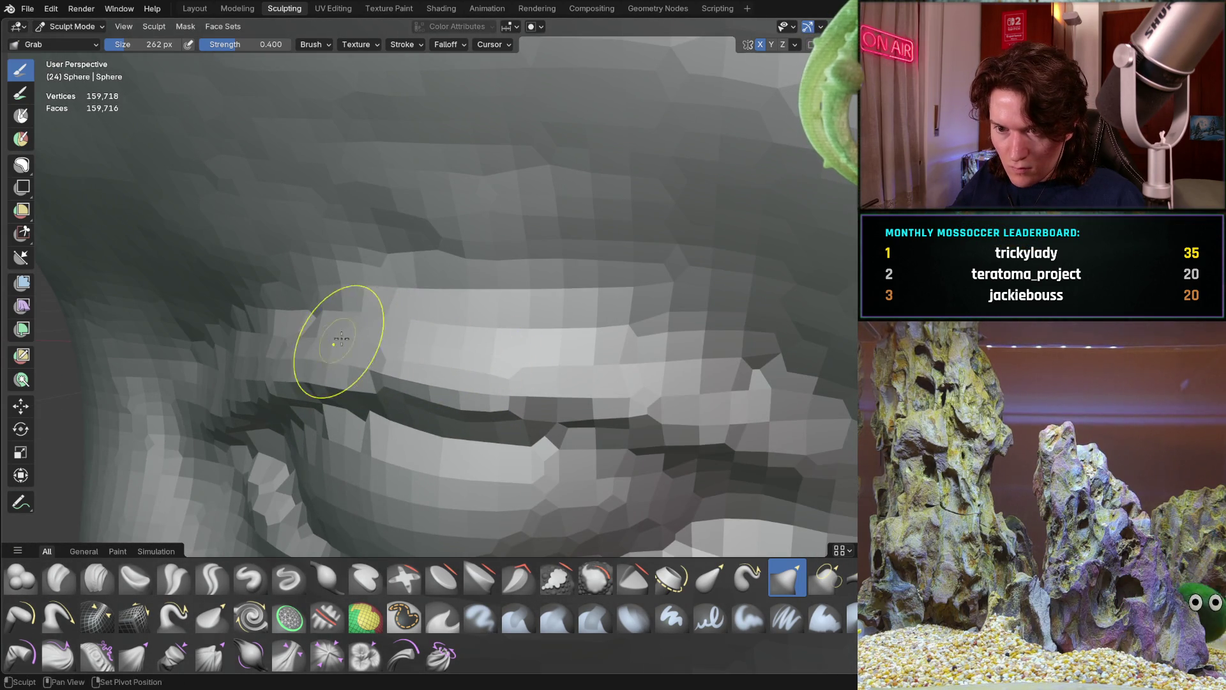
mouse_move(566, 381)
middle_down()
mouse_move(558, 333)
mouse_move(490, 370)
middle_up()
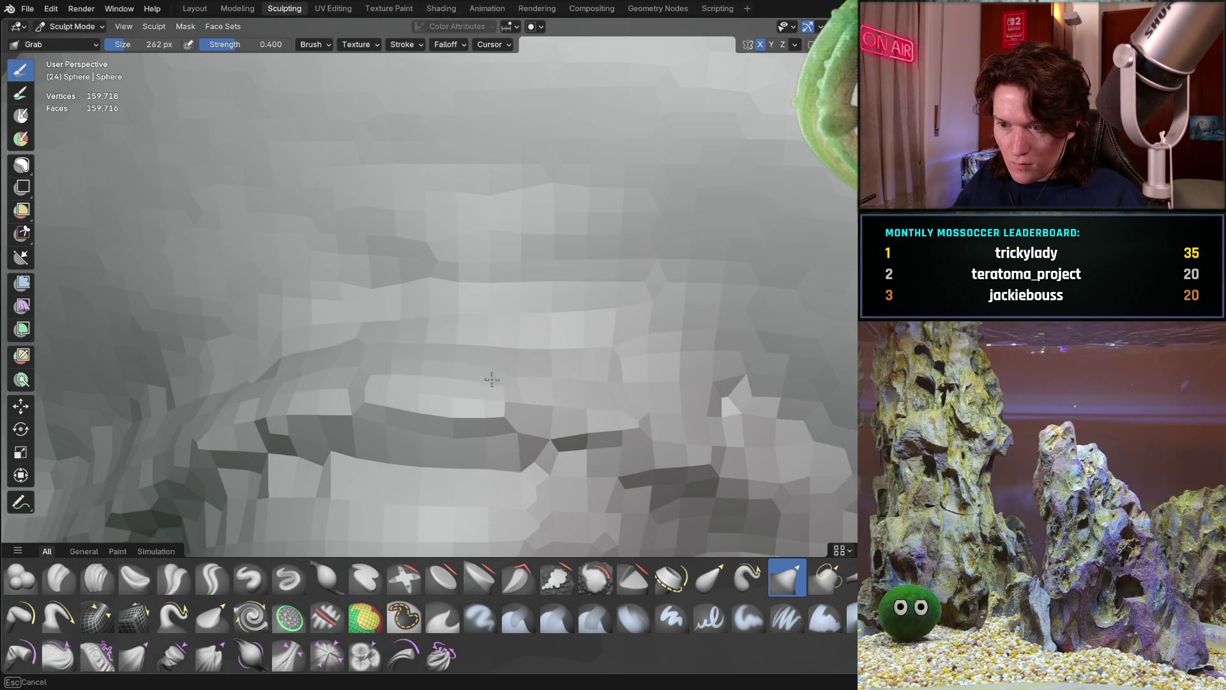
click(212, 578)
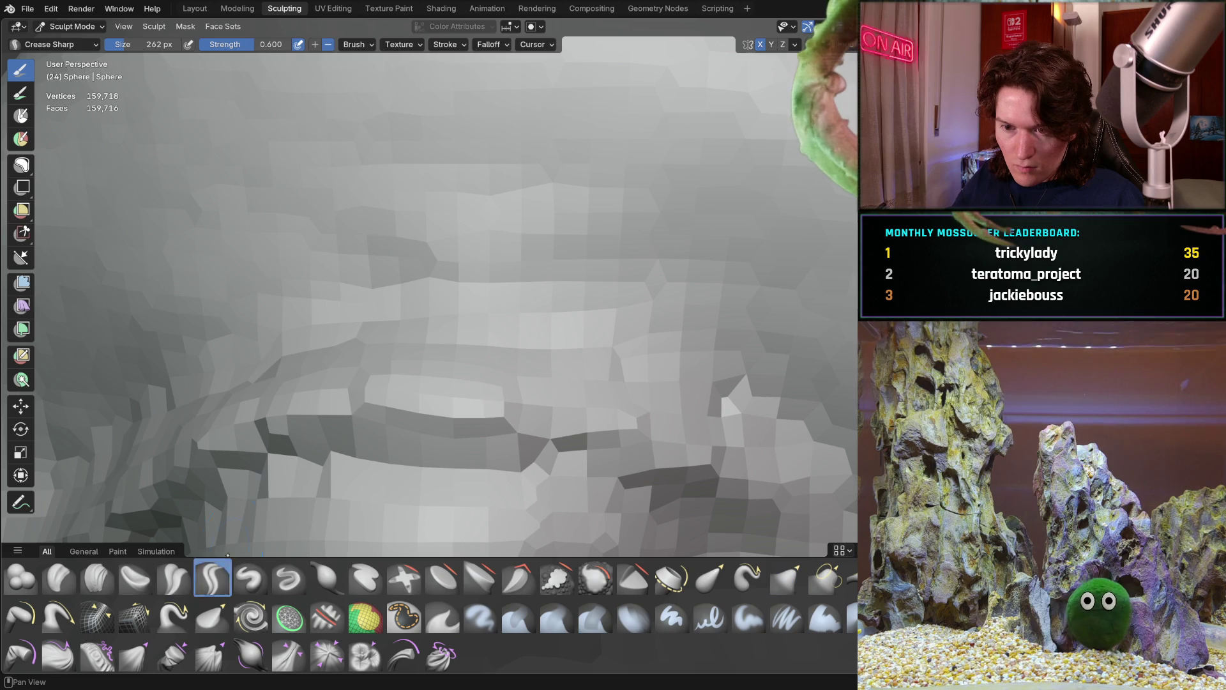
Step: Shrink Crease Sharp to 116 px and sharpen the crease along the lid edge
key(f)
click(263, 468)
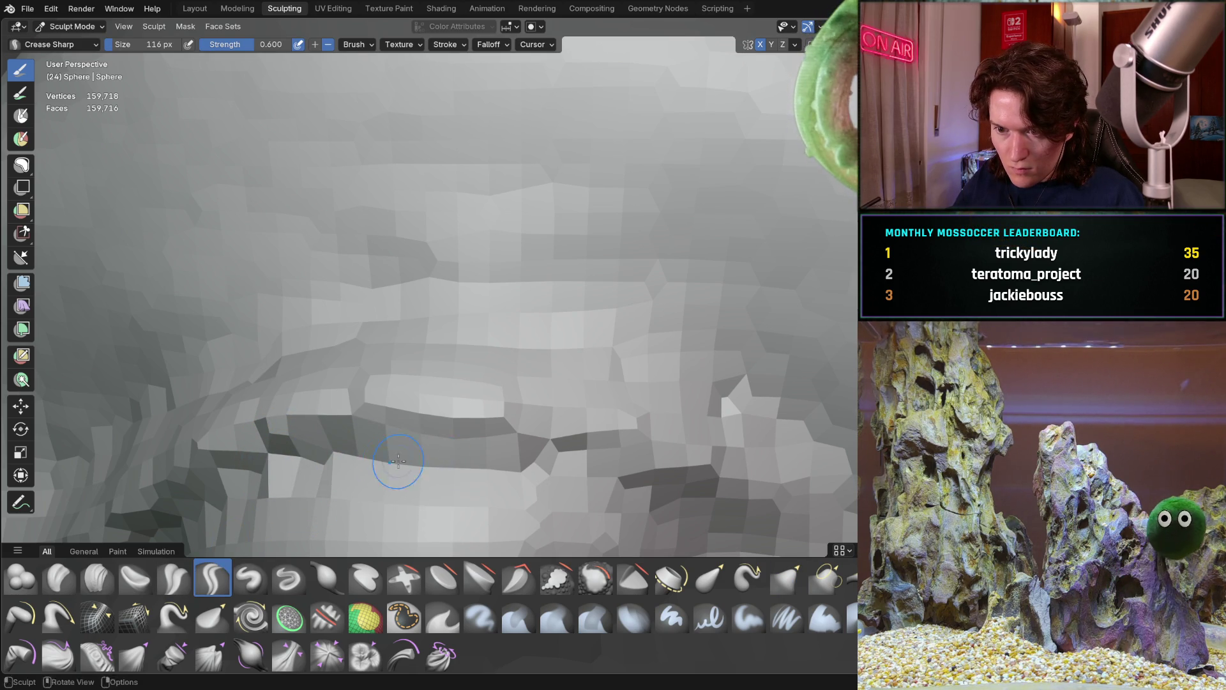
mouse_move(588, 443)
middle_down()
mouse_move(447, 424)
mouse_move(460, 407)
mouse_move(519, 412)
middle_up()
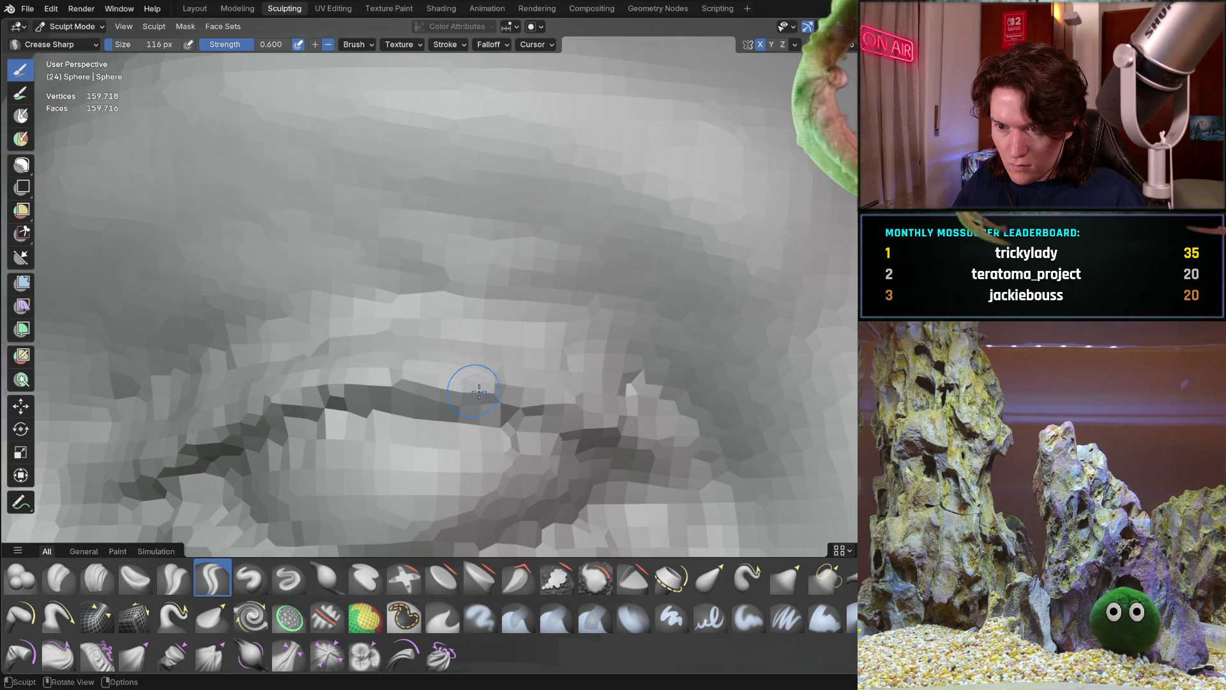
middle_drag(439, 390, 511, 381)
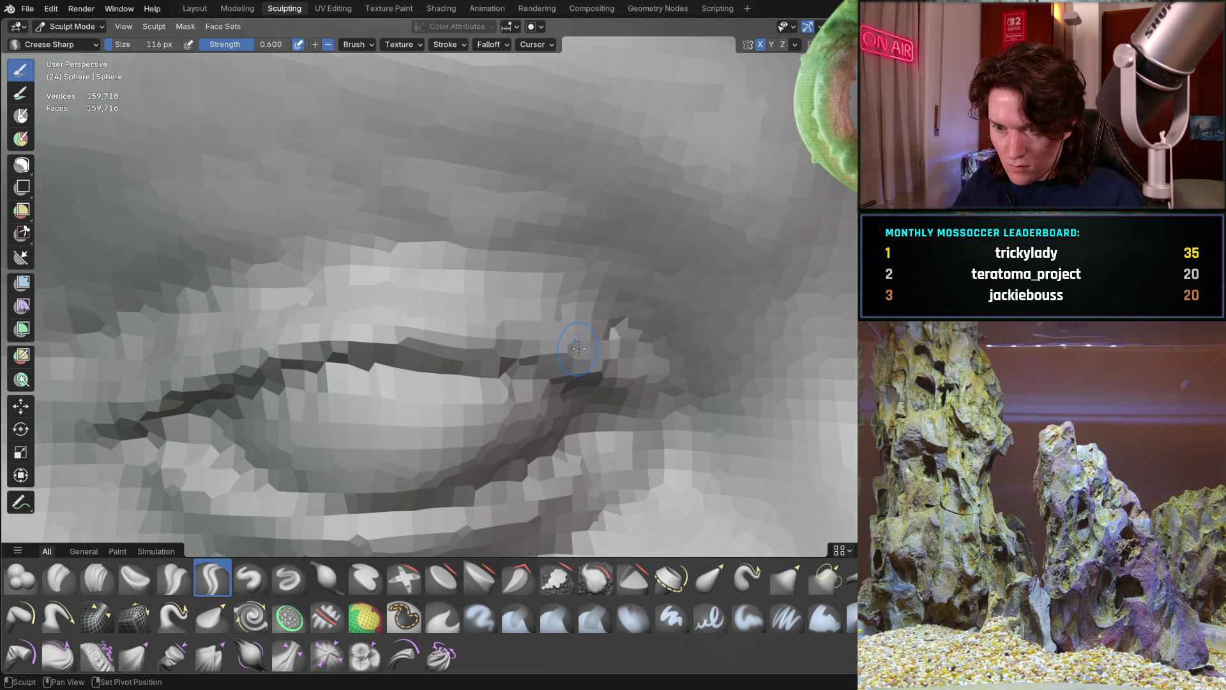
scroll(575, 350, down, 3)
mouse_move(534, 265)
middle_down()
mouse_move(434, 334)
mouse_move(486, 353)
mouse_move(430, 383)
mouse_move(299, 499)
mouse_move(476, 362)
mouse_move(391, 281)
mouse_move(323, 320)
mouse_move(476, 333)
middle_up()
scroll(428, 301, up, 2)
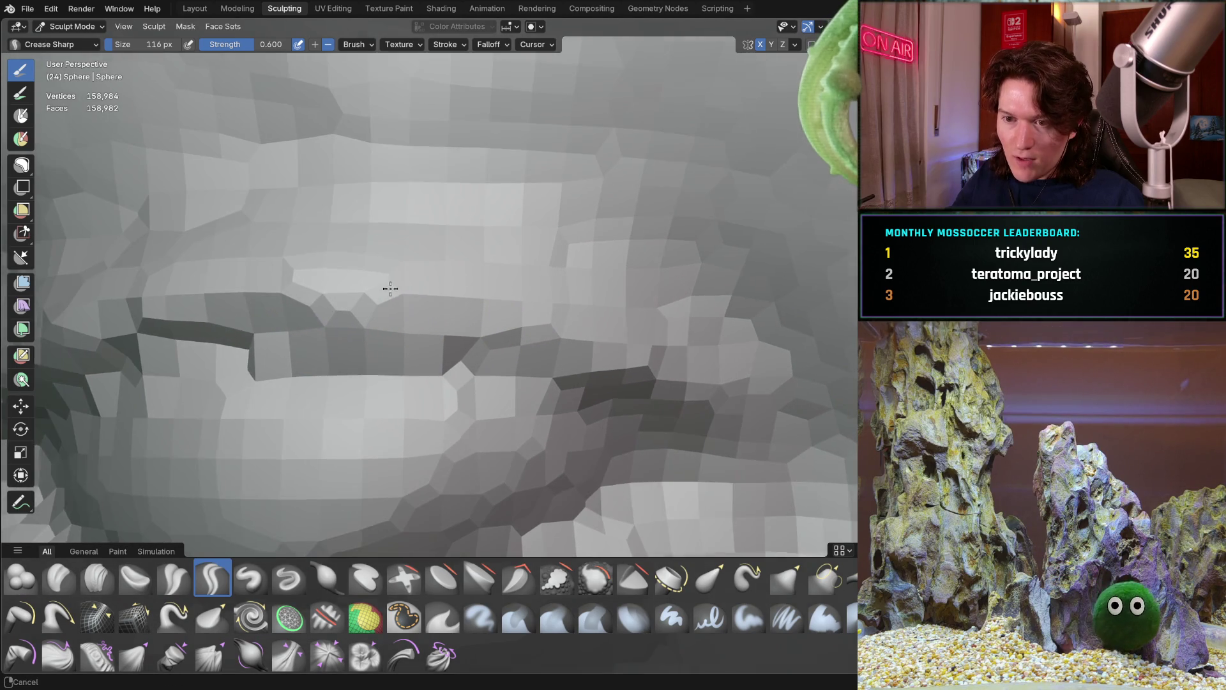
drag(293, 341, 254, 338)
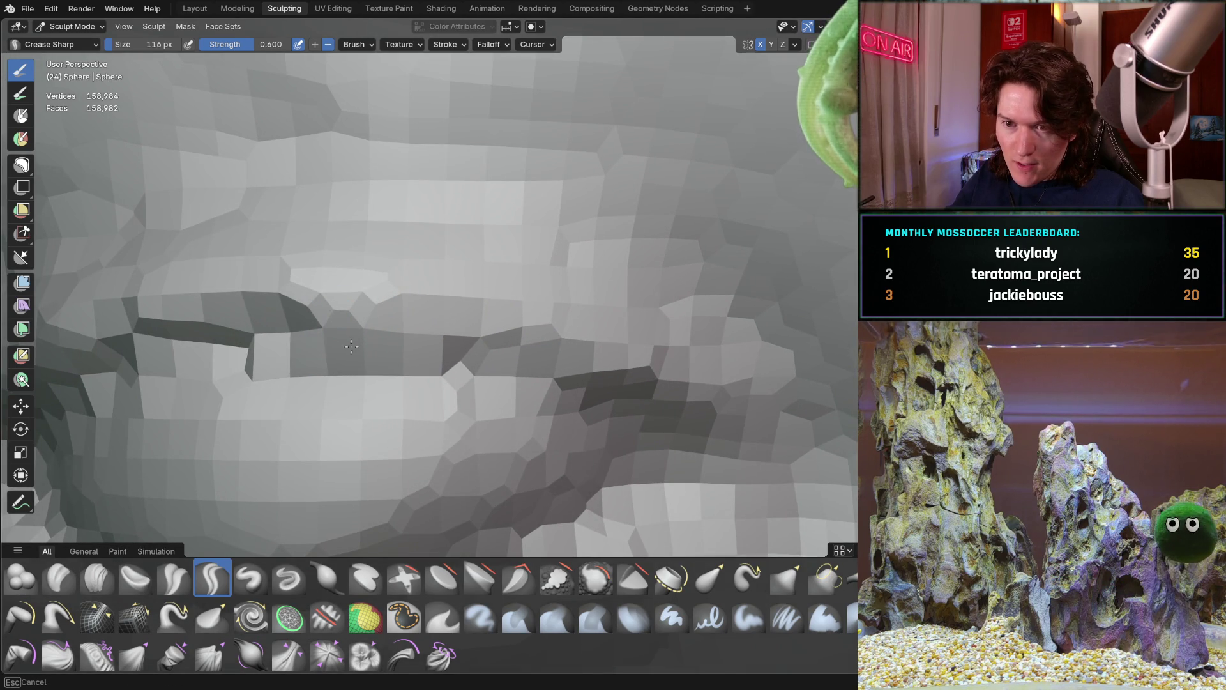
mouse_move(430, 345)
mouse_down()
mouse_move(273, 338)
mouse_move(447, 352)
mouse_up()
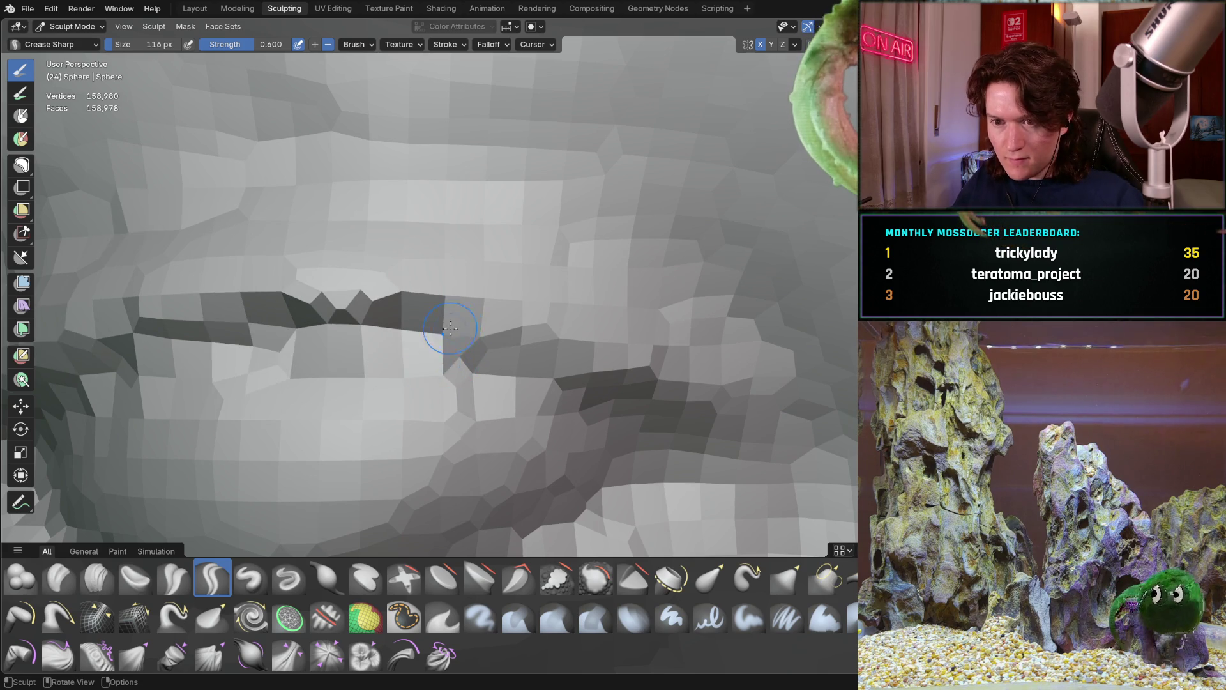
Step: Deepen the crease further left, undo the last two crease strokes, and pick Clay Strips
scroll(456, 324, down, 5)
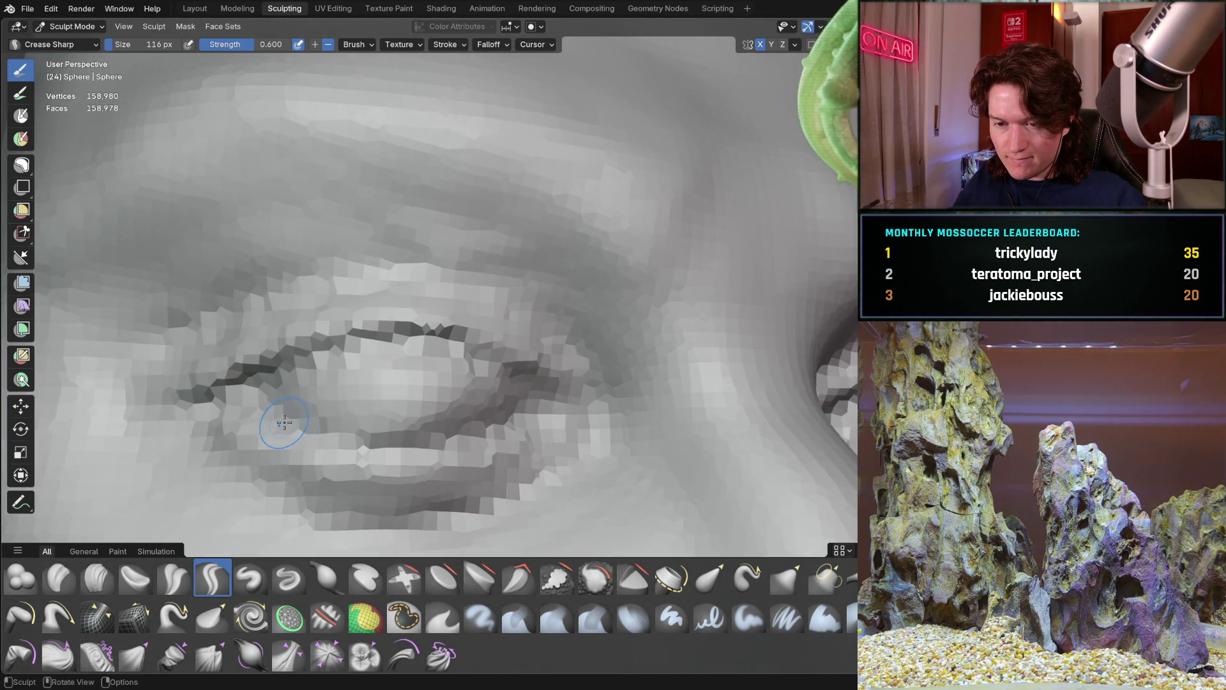
mouse_move(284, 422)
middle_down()
mouse_move(166, 429)
mouse_move(441, 292)
middle_up()
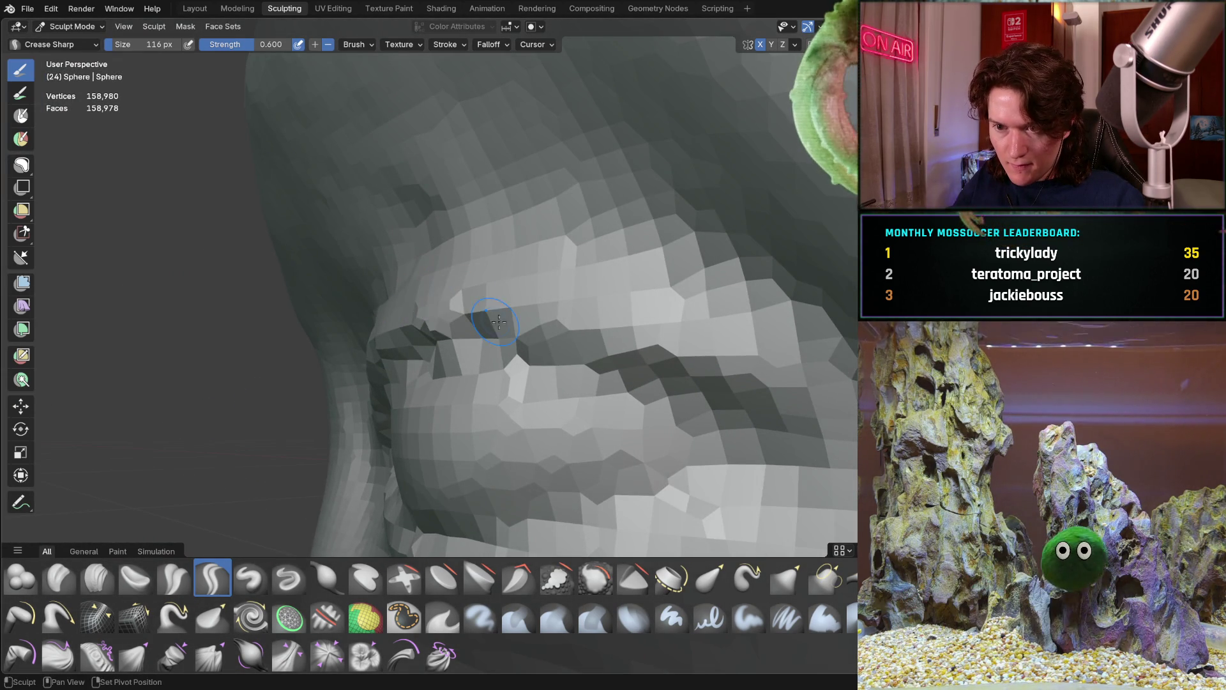
middle_drag(356, 323, 468, 316)
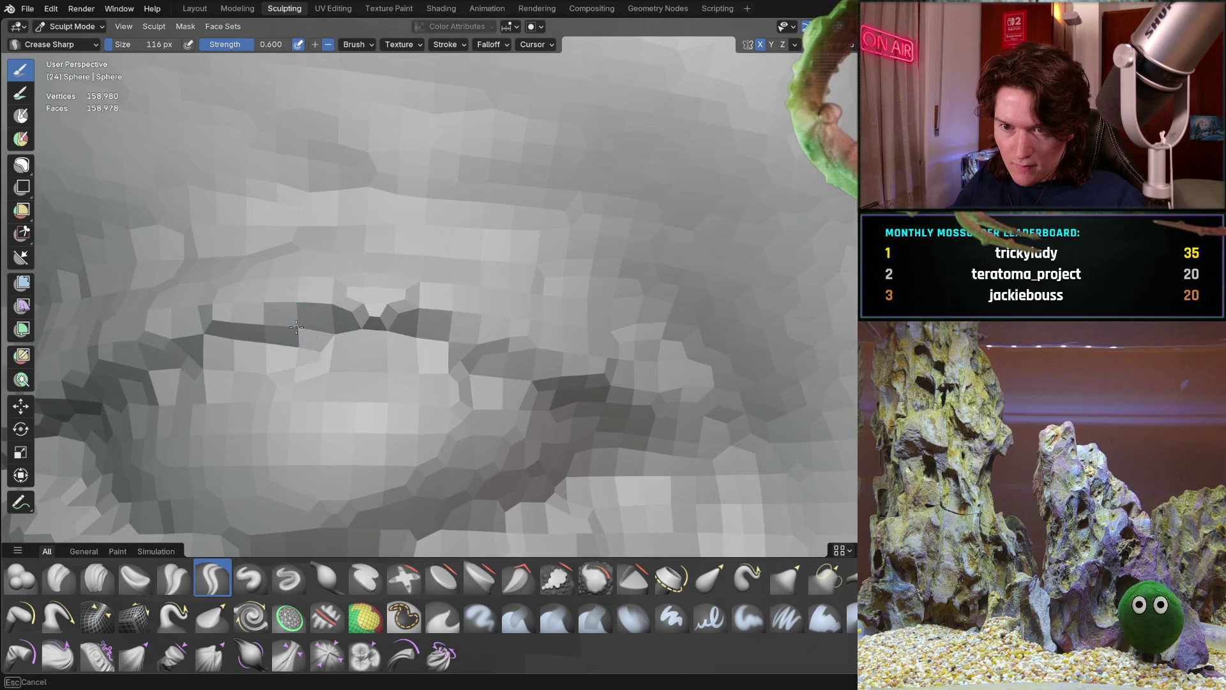
mouse_move(469, 337)
mouse_down()
mouse_move(457, 343)
mouse_move(468, 339)
mouse_up()
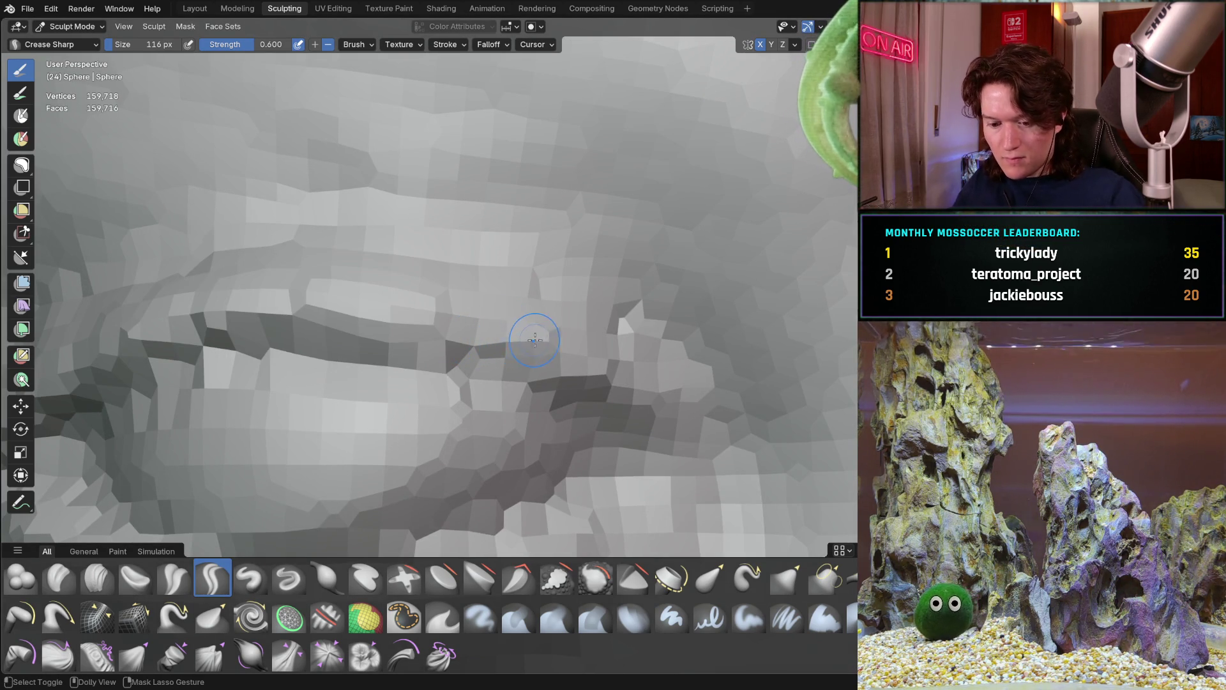
key(ctrl+z)
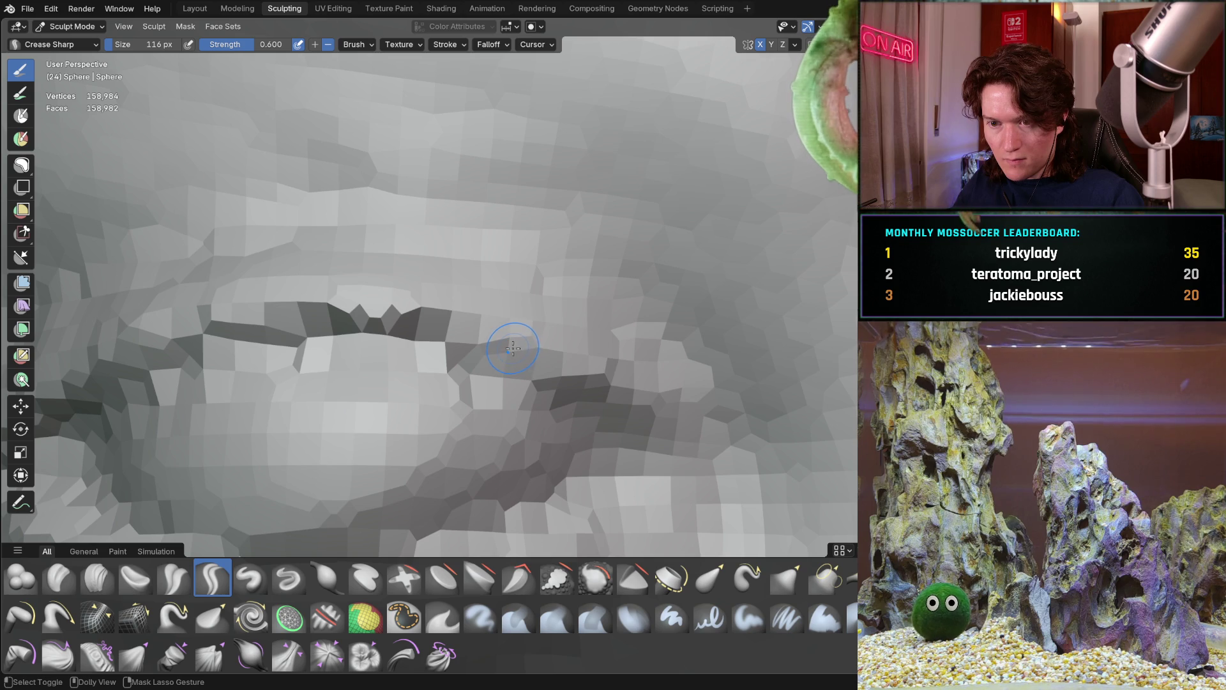
key(ctrl+z)
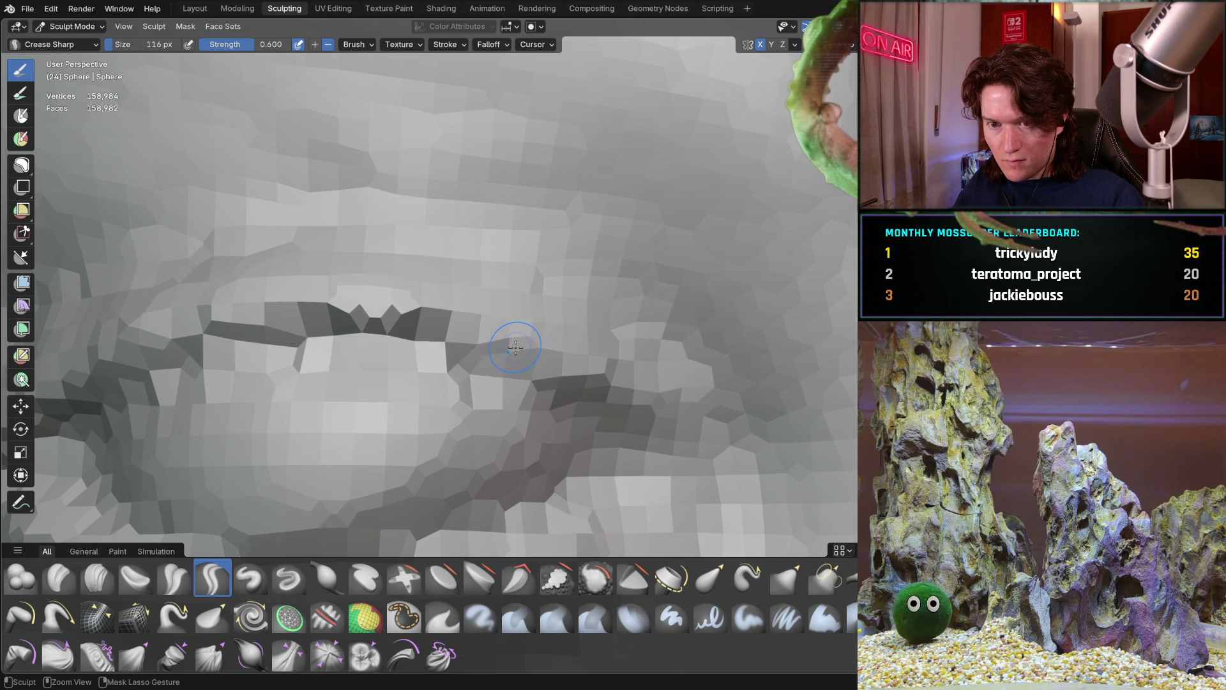
mouse_move(352, 355)
middle_down()
mouse_move(314, 383)
mouse_move(406, 362)
mouse_move(328, 350)
mouse_move(263, 394)
middle_up()
click(98, 577)
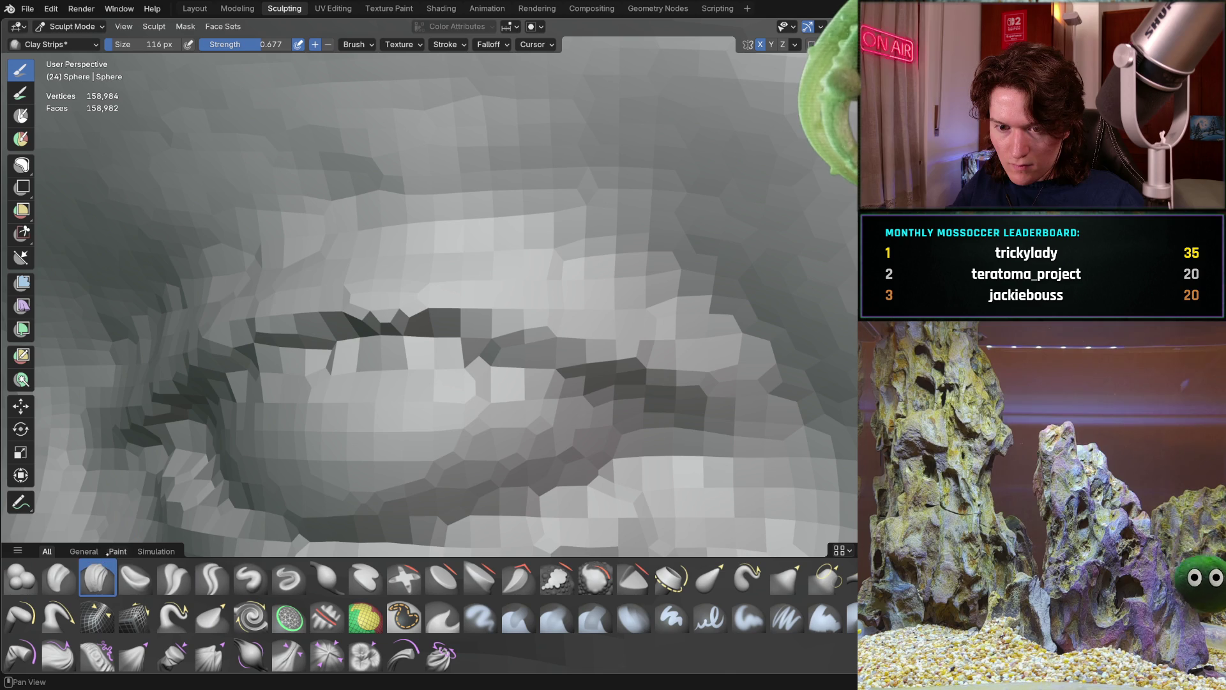
Step: Lay a Clay Strips stroke along the upper lid edge and zoom out to a frontal view
mouse_move(427, 311)
mouse_down()
mouse_move(408, 319)
mouse_move(460, 364)
mouse_move(380, 355)
mouse_up()
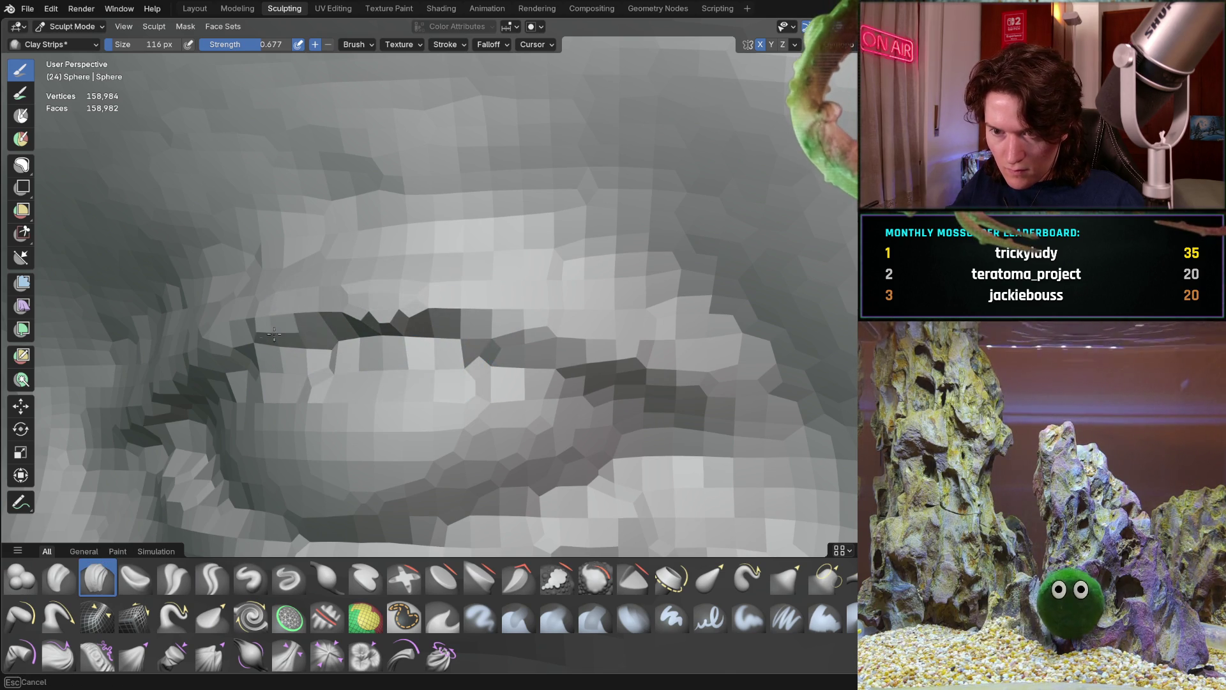
mouse_move(392, 321)
middle_down()
mouse_move(296, 334)
mouse_move(424, 301)
middle_up()
scroll(383, 345, down, 3)
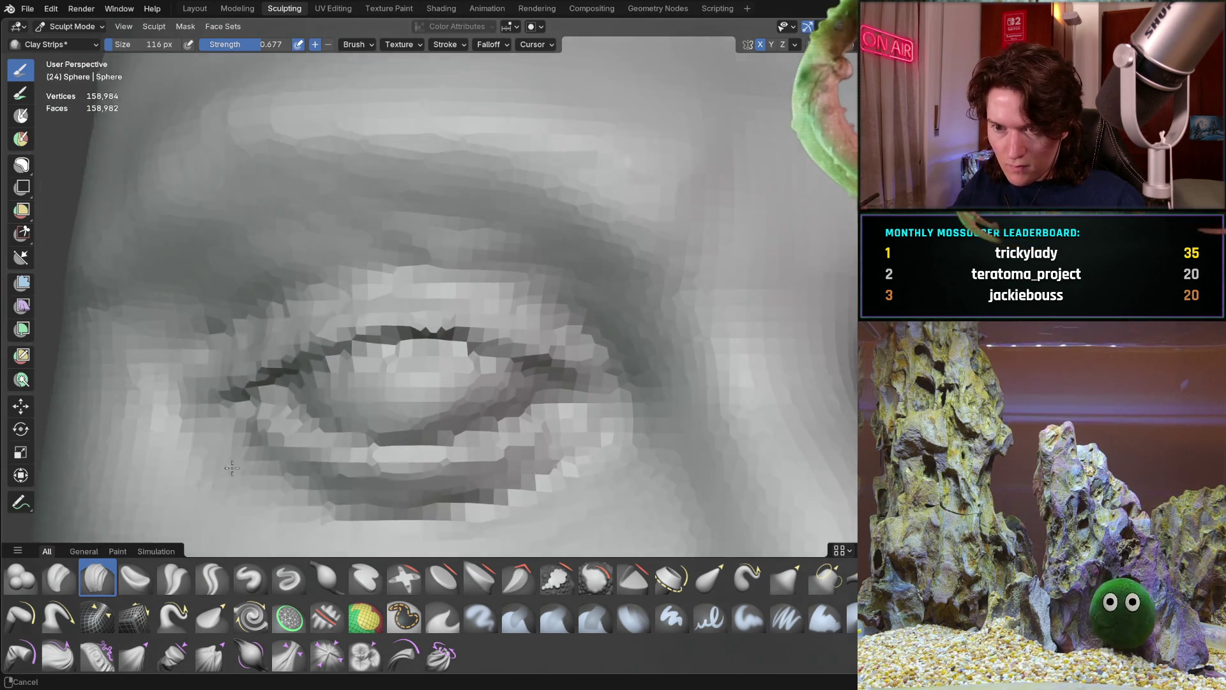
scroll(328, 384, down, 4)
mouse_move(270, 438)
middle_down()
mouse_move(408, 323)
mouse_move(390, 332)
mouse_move(434, 338)
mouse_move(471, 247)
mouse_move(438, 315)
middle_up()
scroll(452, 342, up, 5)
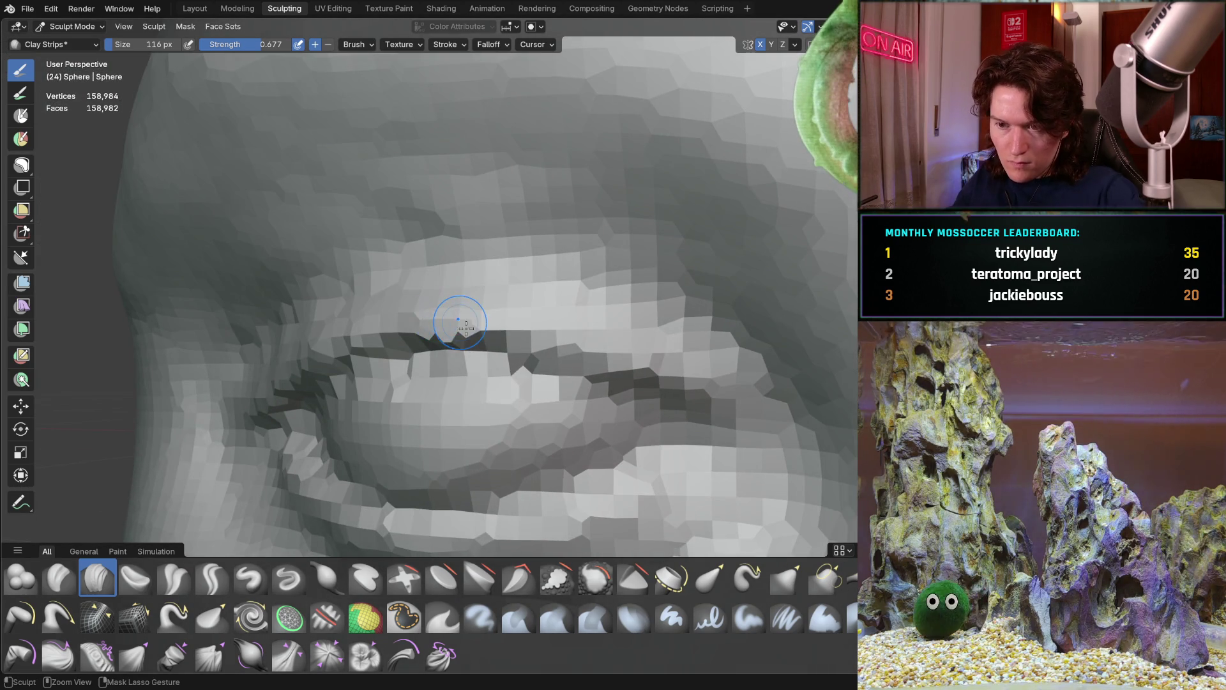
Step: Orbit around the eye to check the lid from several angles, then switch to Grab
mouse_move(418, 374)
middle_down()
mouse_move(432, 301)
mouse_move(392, 380)
mouse_move(312, 424)
middle_up()
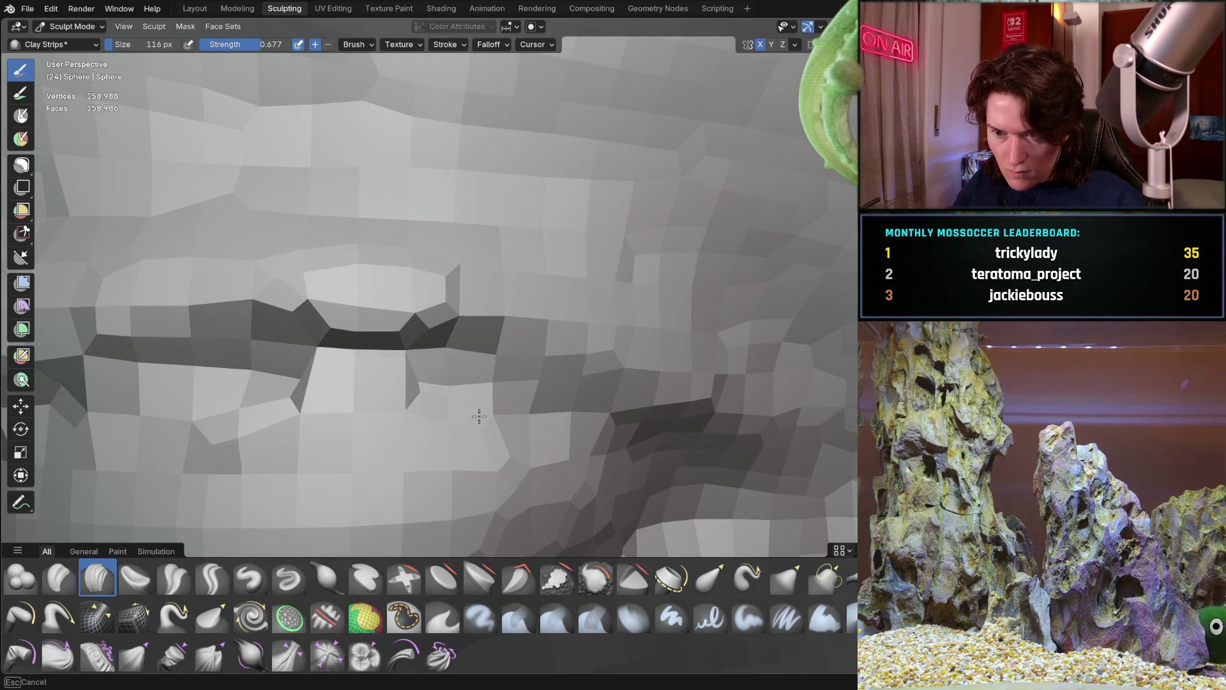
mouse_move(394, 409)
middle_down()
mouse_move(293, 410)
mouse_move(401, 426)
mouse_move(491, 393)
middle_up()
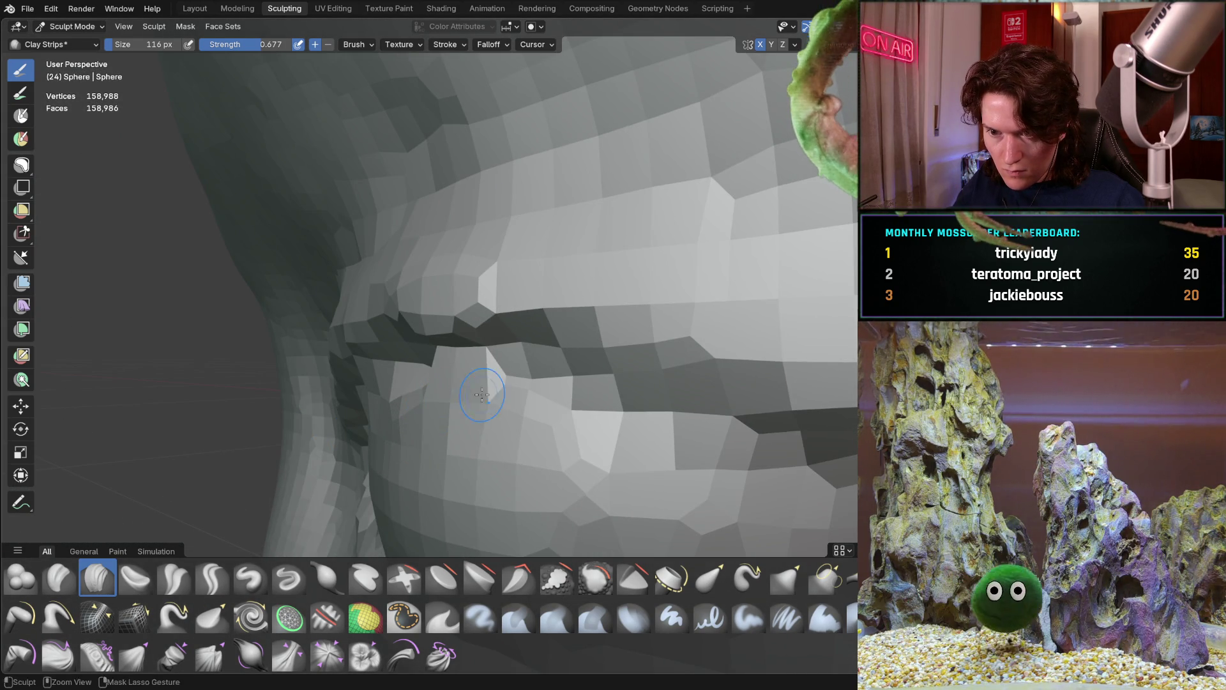
middle_drag(556, 419, 518, 397)
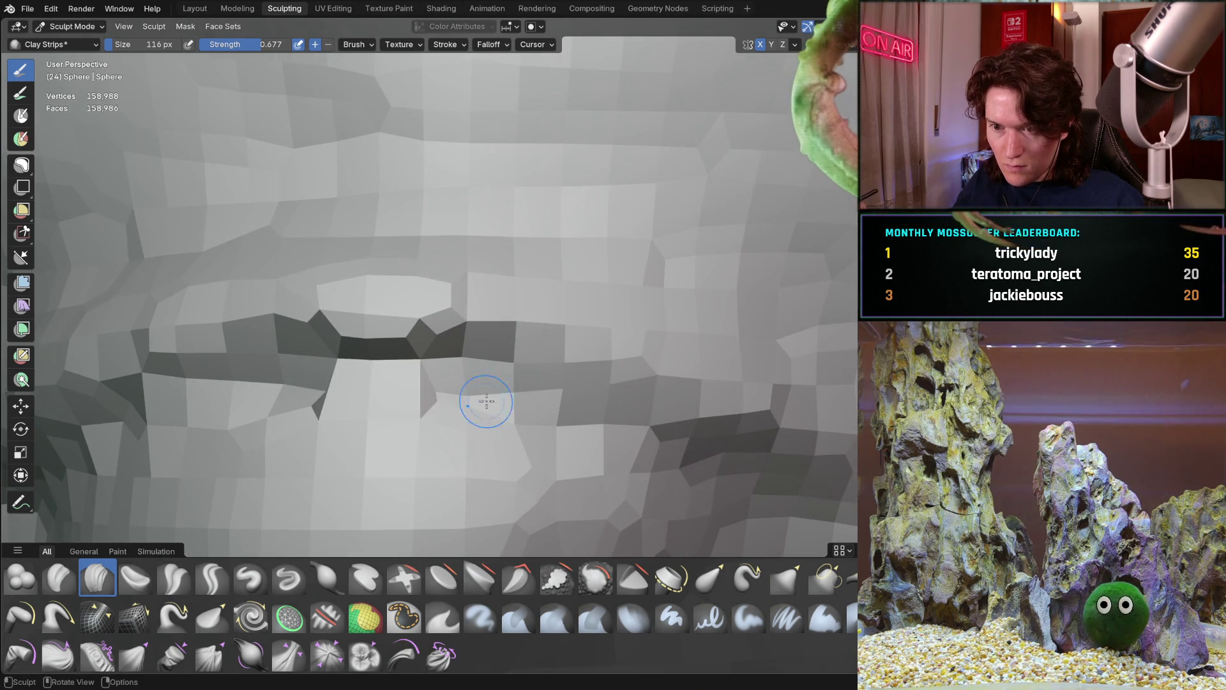
mouse_move(351, 371)
middle_down()
mouse_move(309, 362)
mouse_move(484, 323)
mouse_move(291, 487)
middle_up()
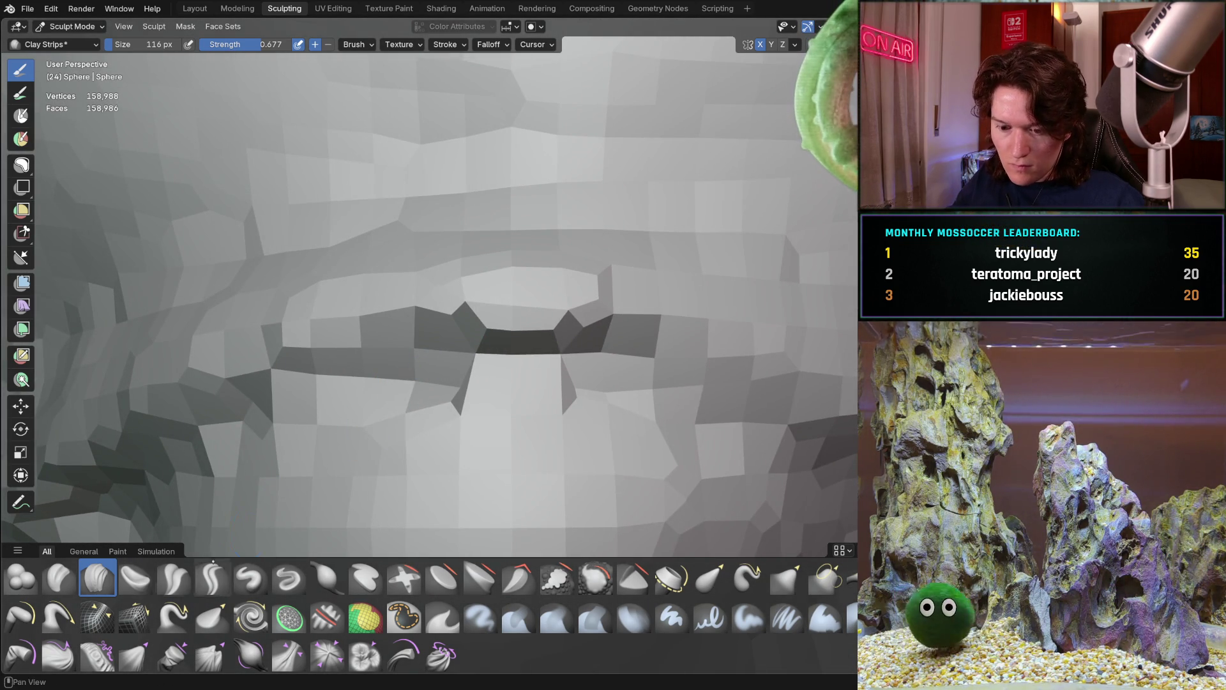
key(g)
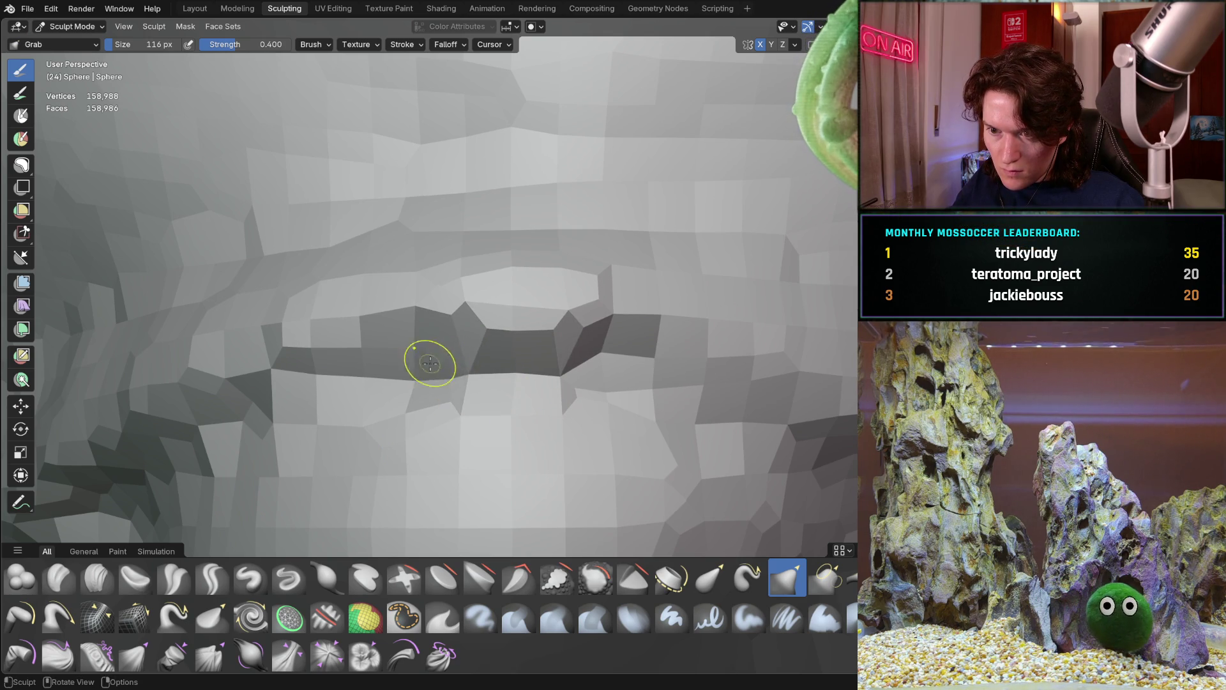
Step: Pull the eyelid-crease geometry with Grab strokes into a smoother line along its length
middle_drag(471, 356, 540, 355)
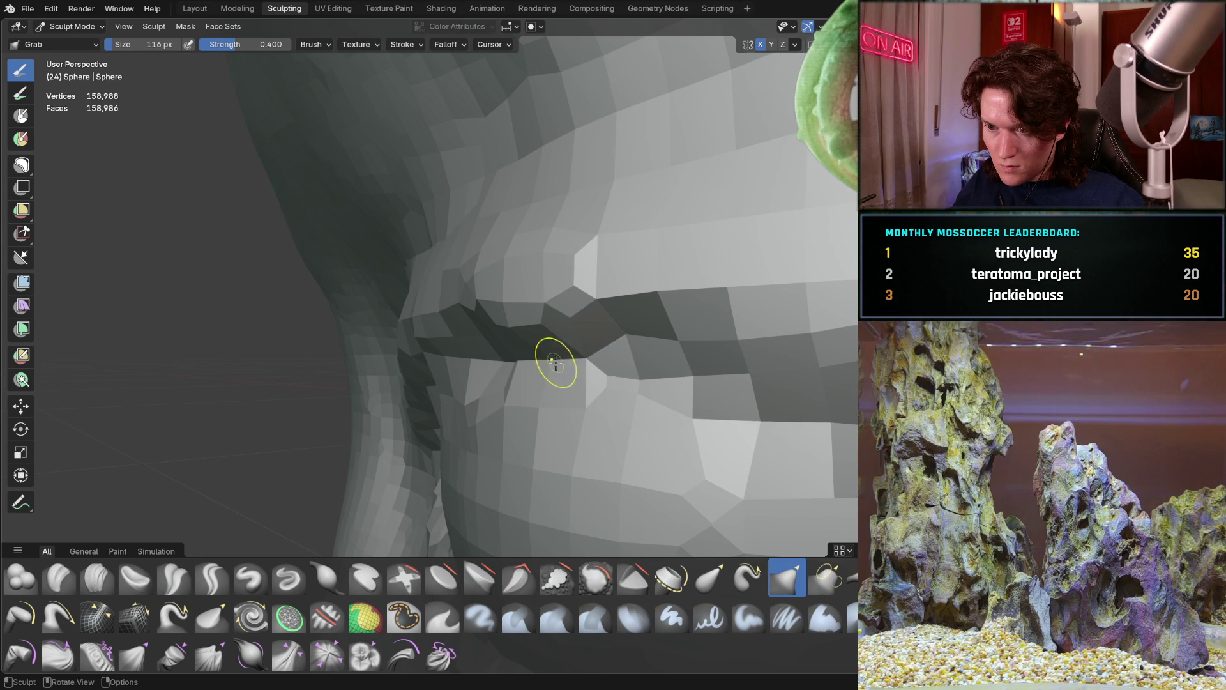
middle_drag(543, 362, 561, 339)
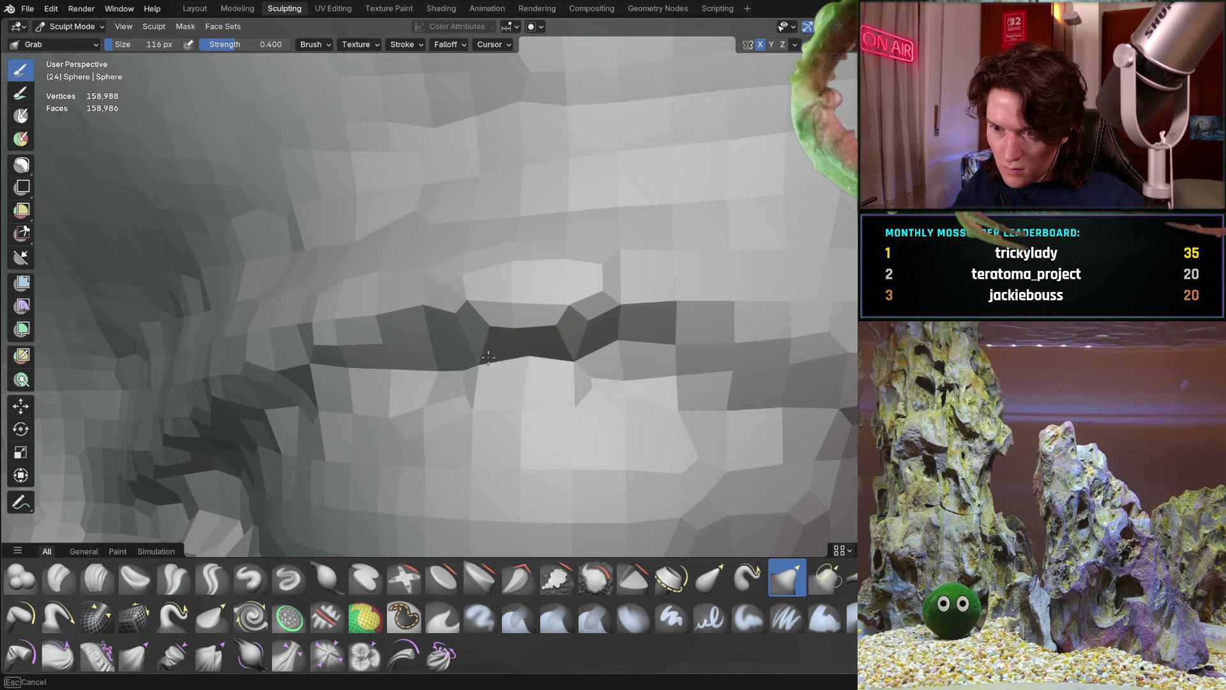
mouse_move(430, 345)
middle_down()
mouse_move(505, 340)
mouse_move(326, 365)
middle_up()
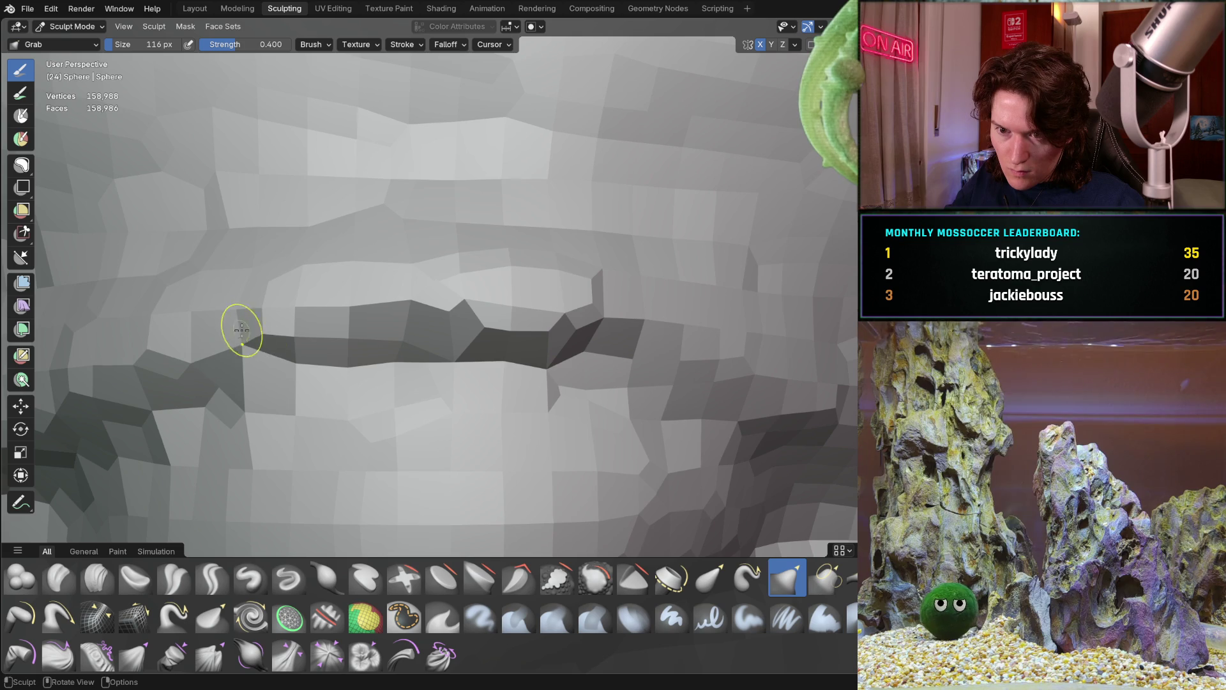
middle_drag(253, 339, 221, 356)
middle_drag(427, 350, 390, 405)
drag(397, 422, 405, 423)
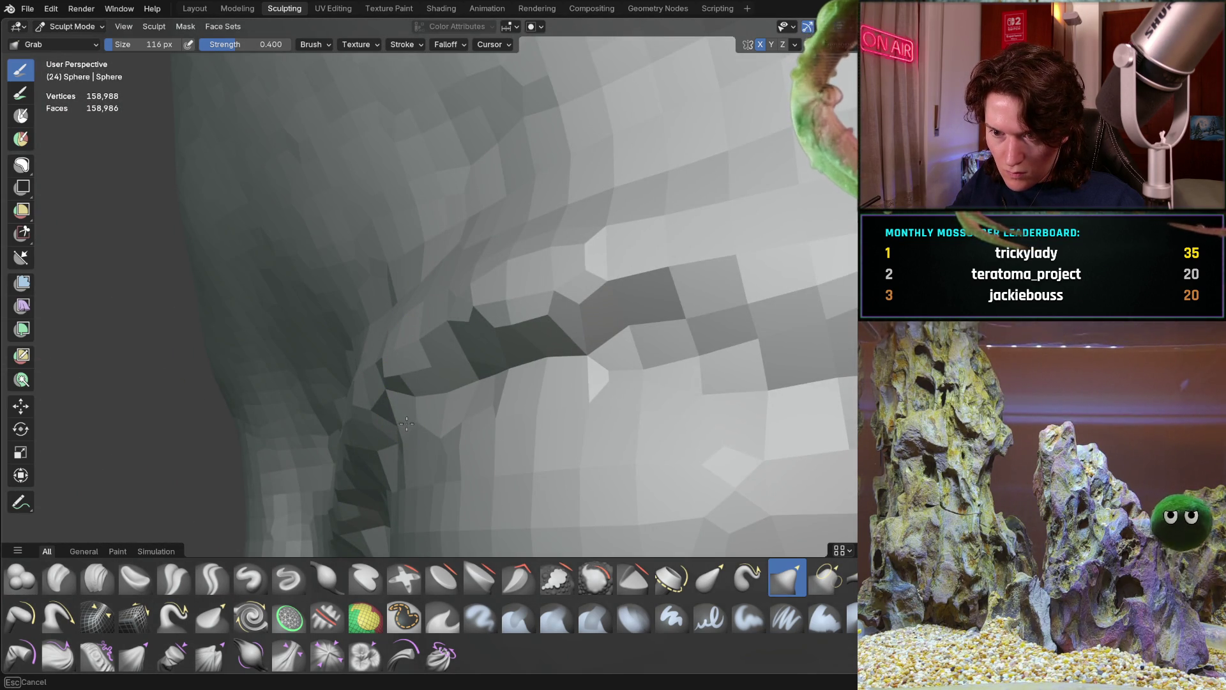
middle_drag(375, 409, 457, 379)
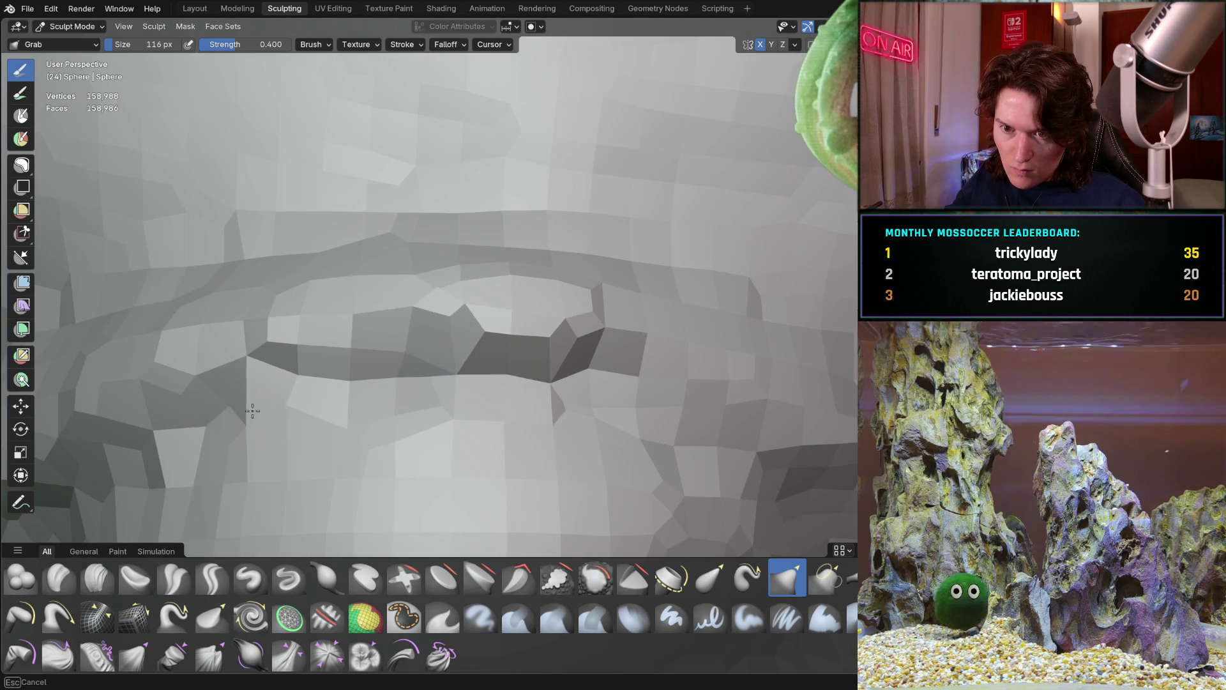
drag(295, 379, 264, 410)
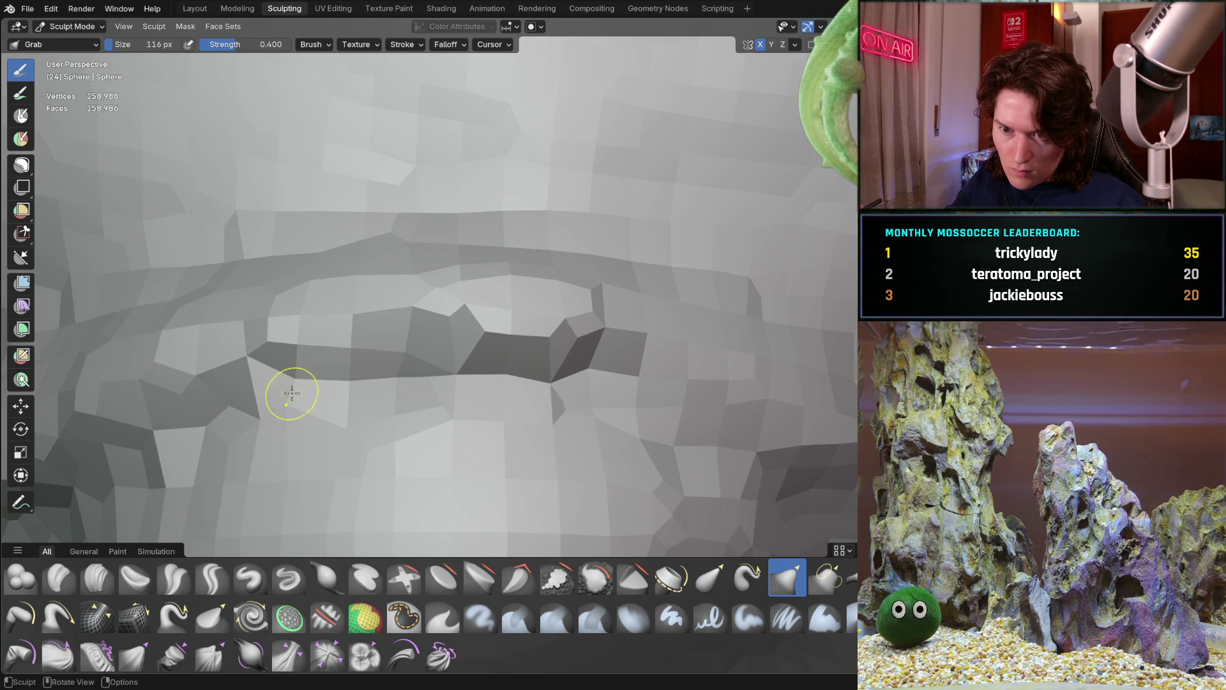
drag(385, 370, 441, 368)
Step: Pull the geometry near the eye corner to smooth the end of the slit
scroll(394, 368, down, 6)
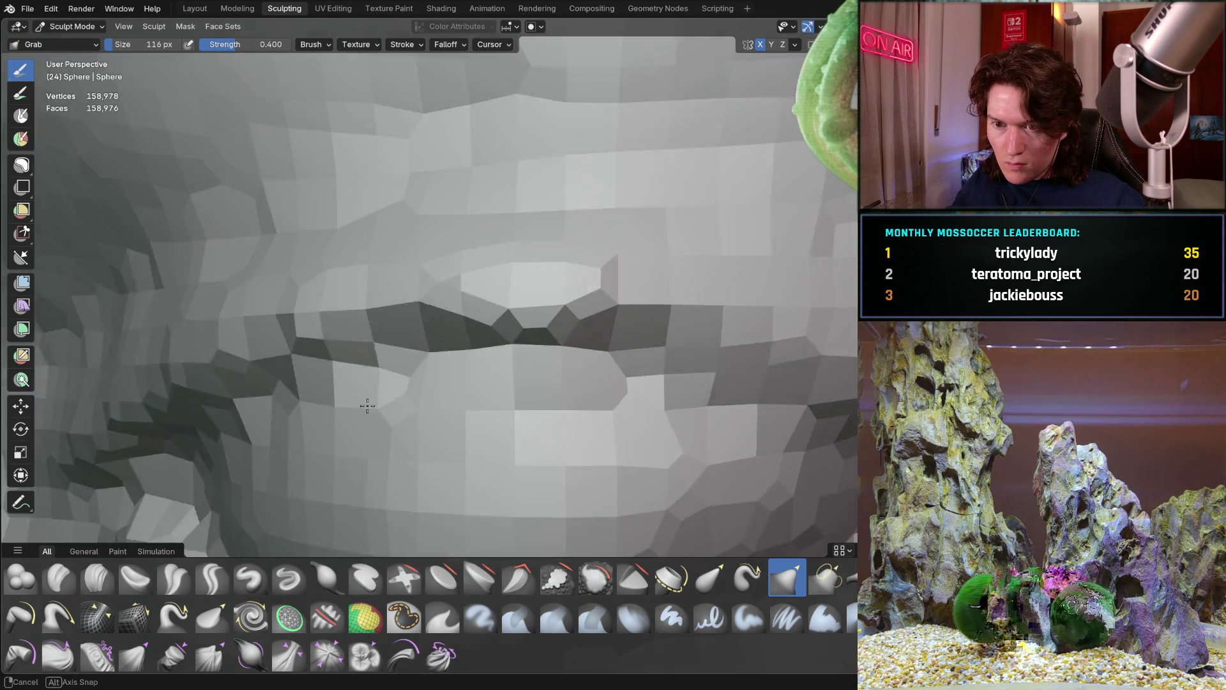
scroll(417, 410, up, 8)
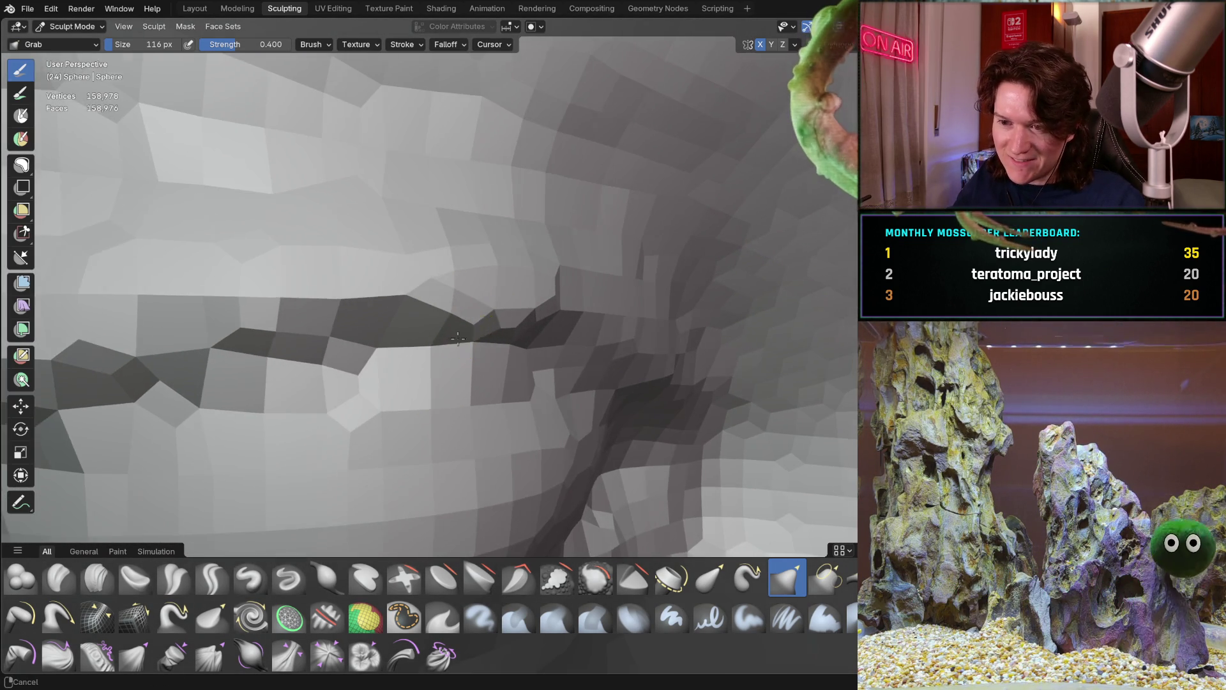
shift+middle_drag(465, 339, 422, 340)
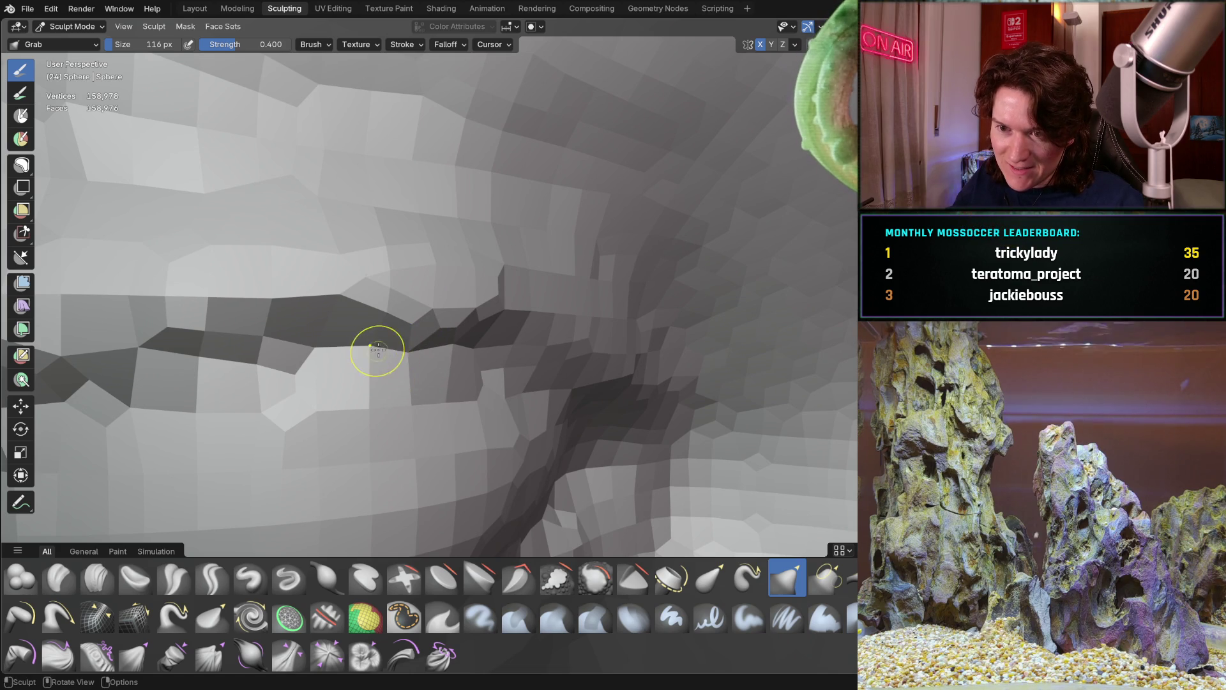
mouse_move(464, 365)
middle_down()
mouse_move(502, 364)
mouse_move(447, 365)
middle_up()
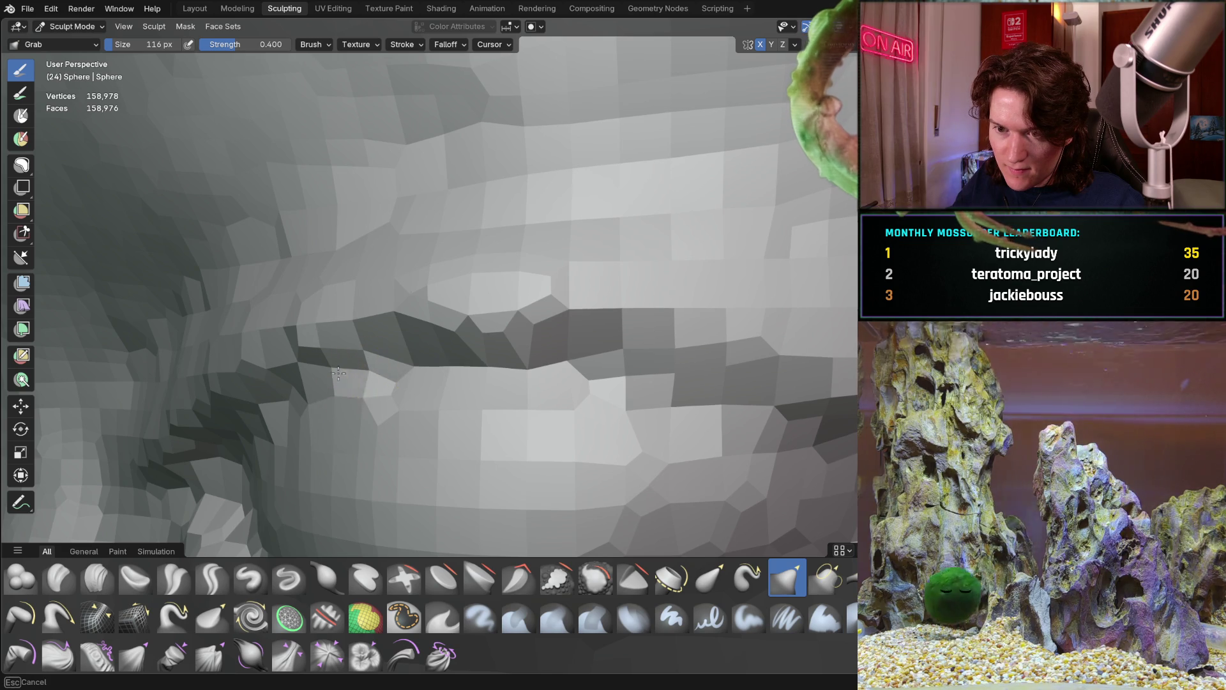
mouse_move(397, 359)
middle_down()
mouse_move(449, 403)
mouse_move(476, 387)
middle_up()
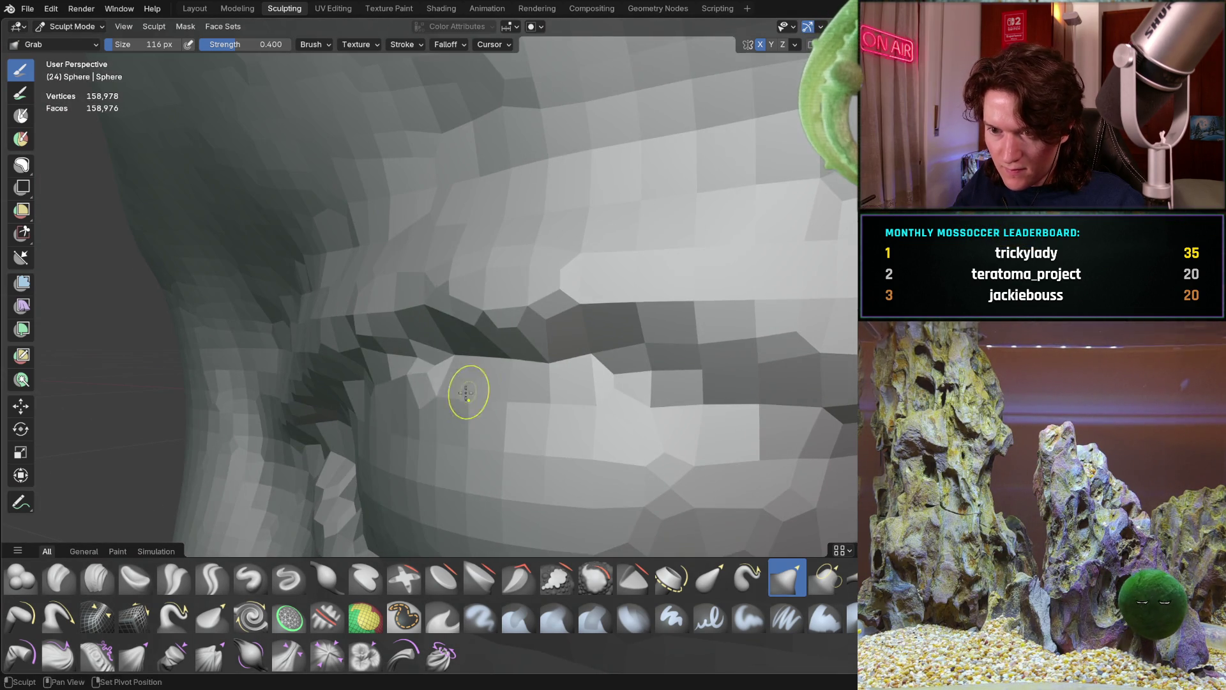
drag(427, 374, 369, 389)
mouse_move(450, 378)
middle_down()
mouse_move(519, 349)
mouse_move(307, 443)
mouse_move(296, 470)
mouse_move(438, 396)
mouse_move(561, 392)
mouse_move(550, 358)
mouse_move(367, 474)
mouse_move(427, 405)
mouse_move(397, 351)
mouse_move(440, 390)
mouse_move(515, 309)
middle_up()
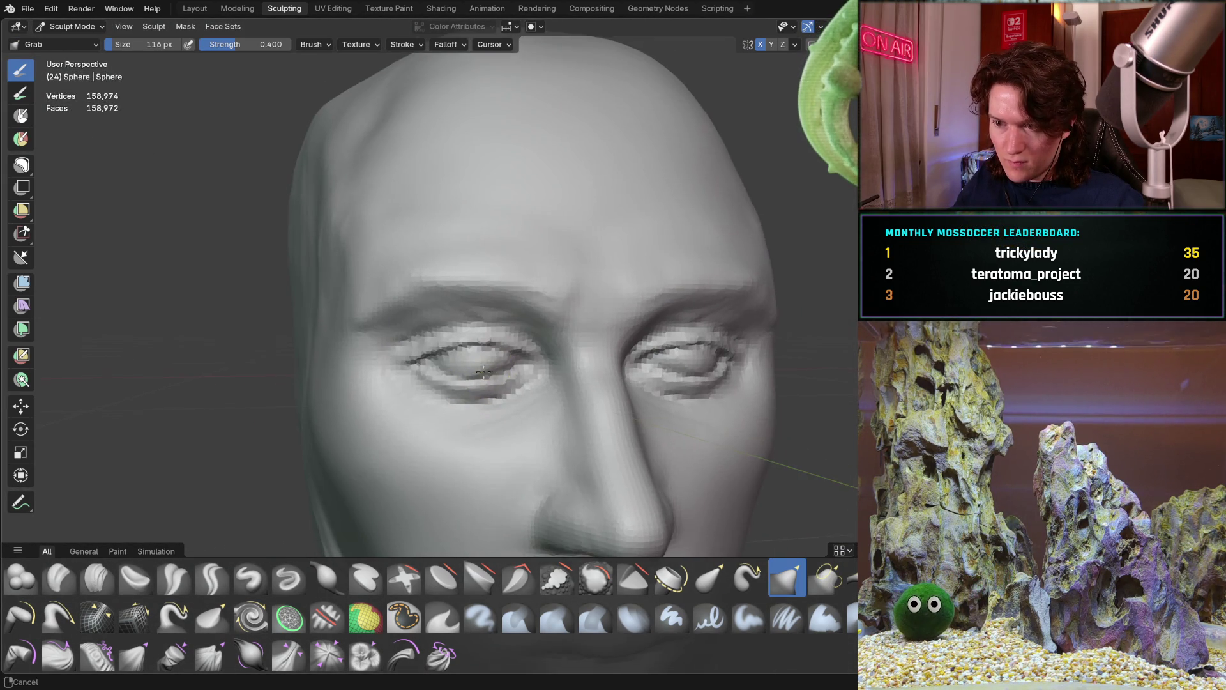
scroll(515, 309, up, 5)
middle_drag(471, 287, 462, 299)
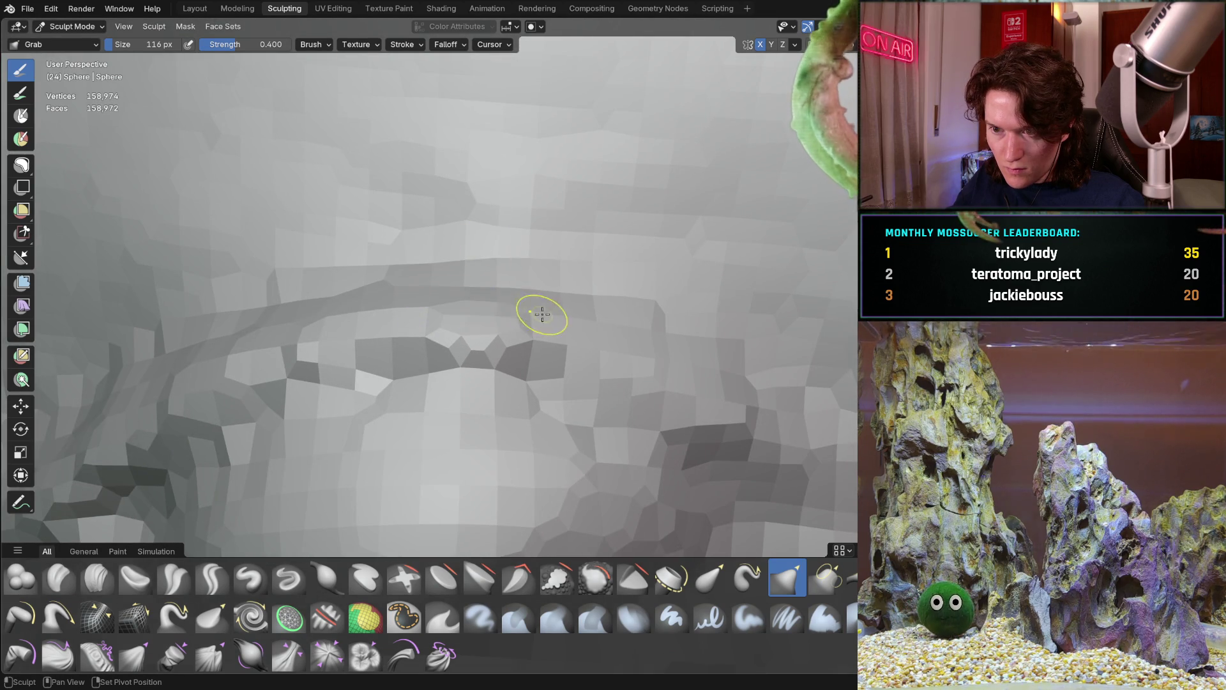
Step: Sharpen the line between the eyelids with a Crease Sharp stroke
middle_drag(377, 313, 386, 324)
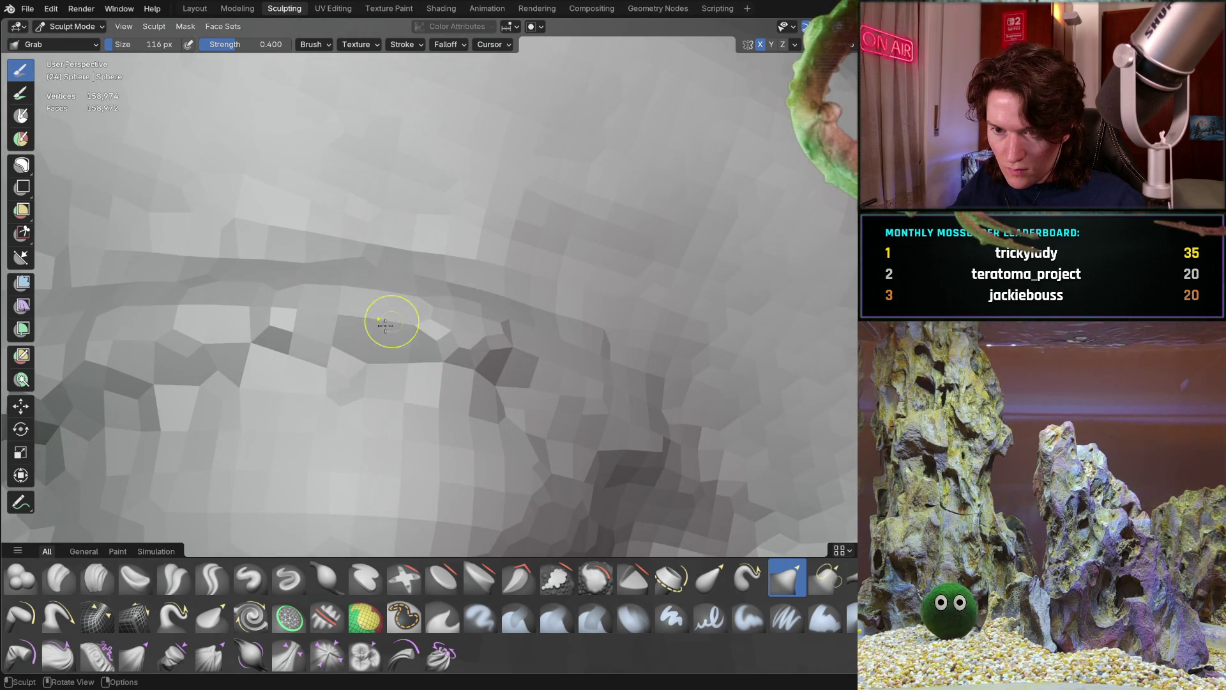
click(212, 578)
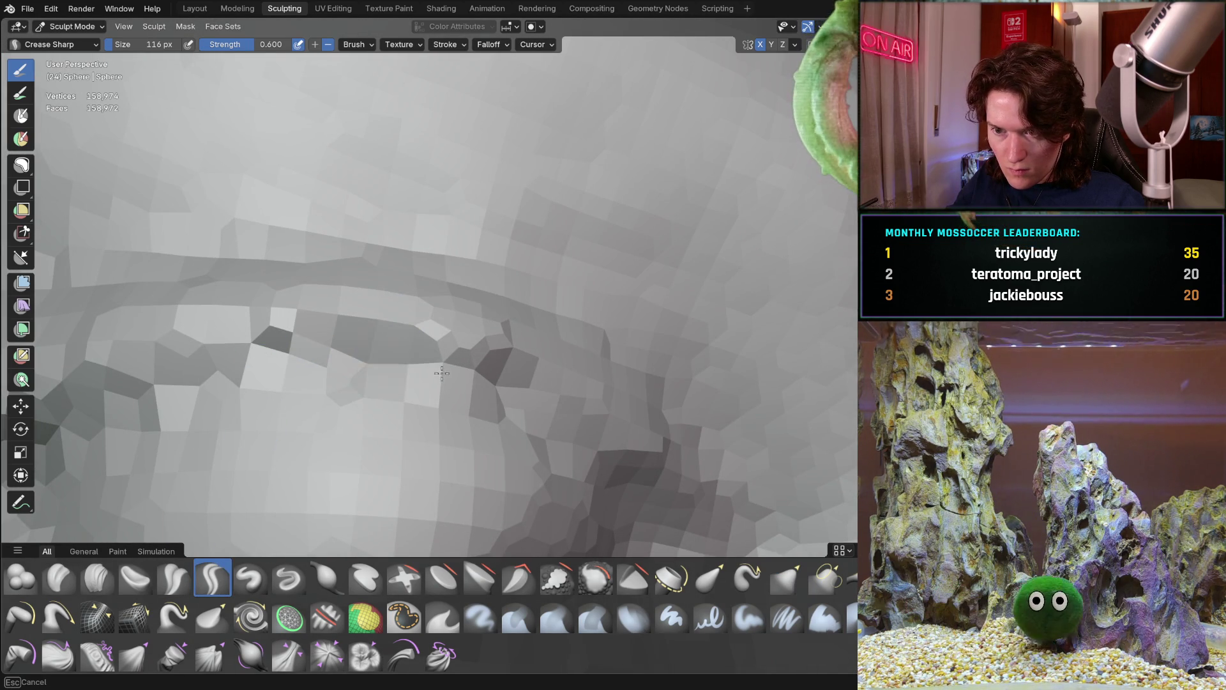
mouse_move(441, 378)
mouse_down()
mouse_move(459, 378)
mouse_move(357, 351)
mouse_move(274, 356)
mouse_up()
middle_drag(209, 358, 226, 392)
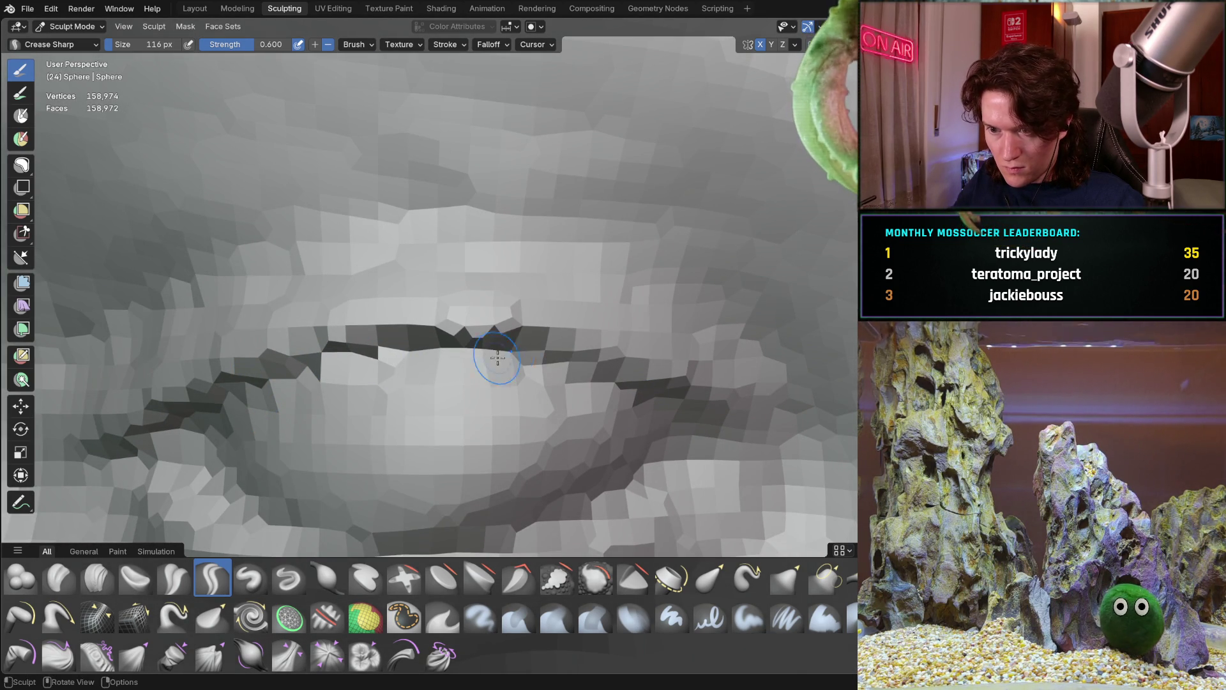
Step: Review the whole head from three-quarter and front views, then switch to the 380 px Grab brush
mouse_move(532, 344)
ctrl+middle_down()
mouse_move(438, 355)
mouse_move(285, 483)
mouse_move(377, 411)
mouse_move(381, 332)
ctrl+middle_up()
scroll(331, 402, down, 5)
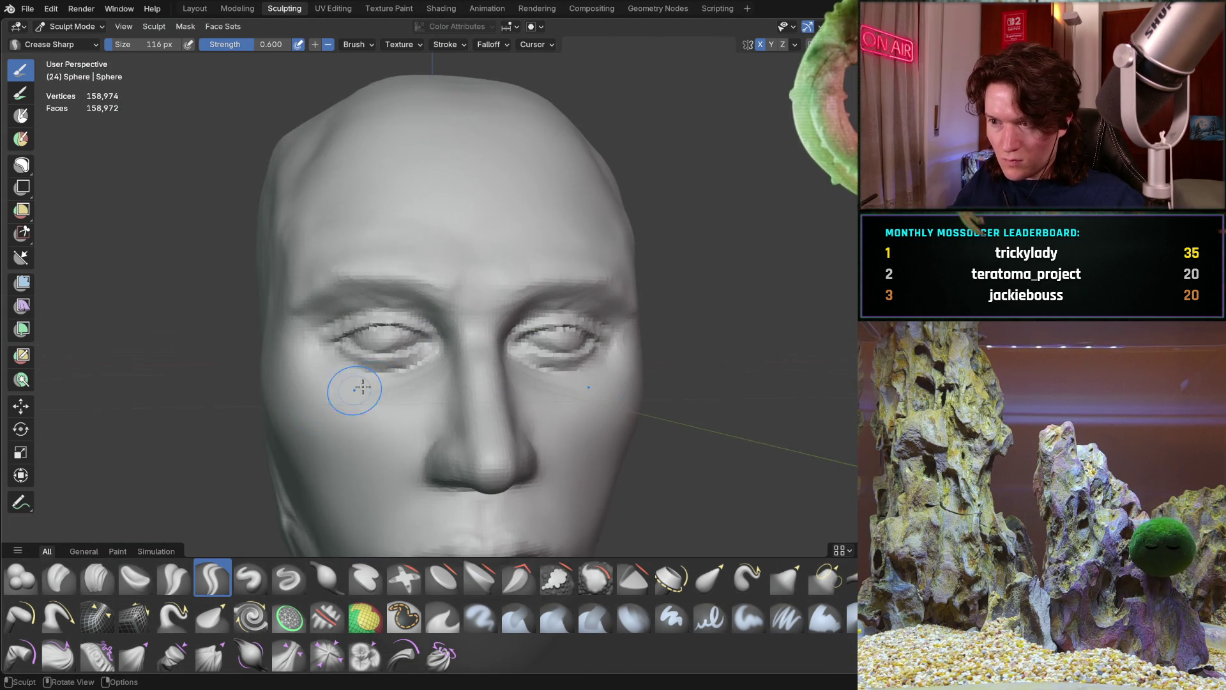
middle_drag(372, 397, 293, 409)
mouse_move(432, 394)
middle_down()
mouse_move(448, 401)
mouse_move(395, 374)
mouse_move(399, 355)
mouse_move(547, 281)
mouse_move(583, 323)
mouse_move(402, 422)
mouse_move(291, 514)
middle_up()
scroll(390, 401, up, 4)
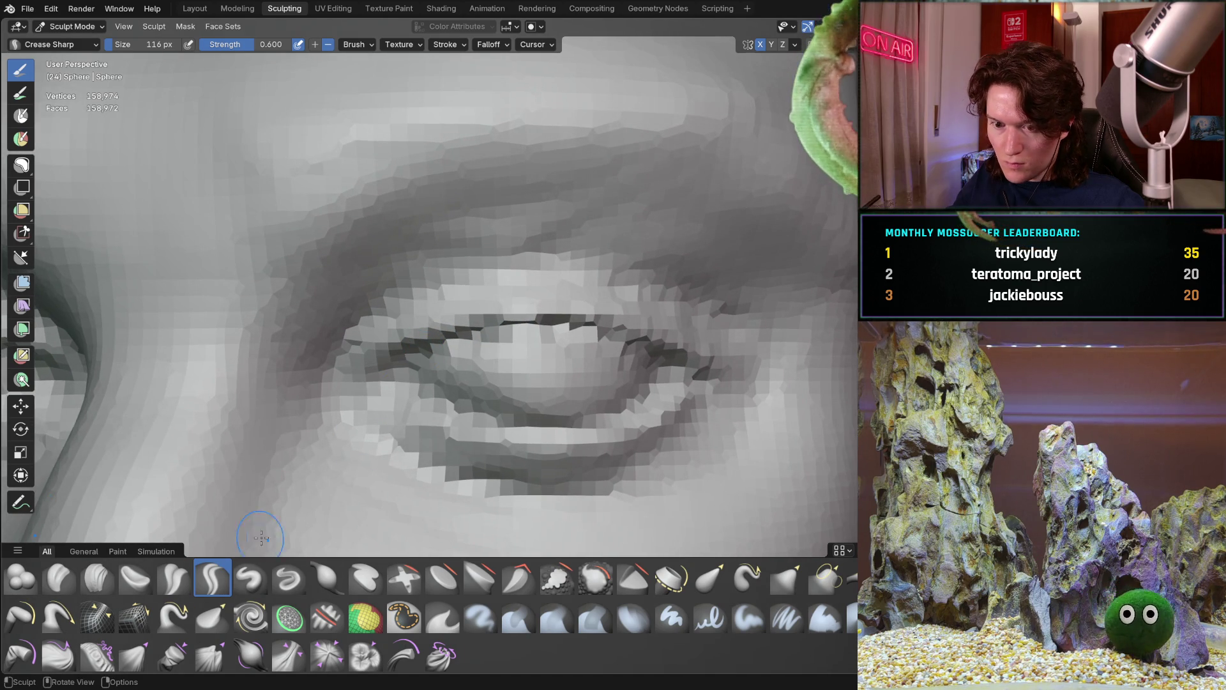
key(g)
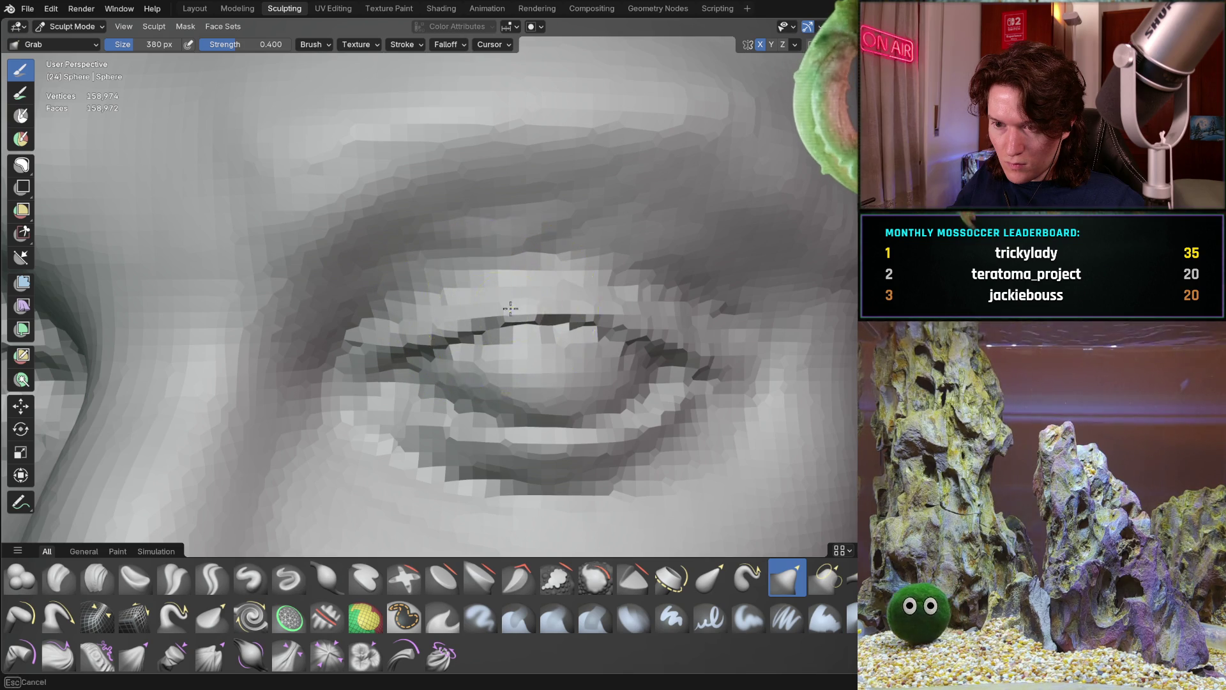
Step: Orbit and zoom around the face to a frontal close-up of the eye
scroll(581, 288, down, 2)
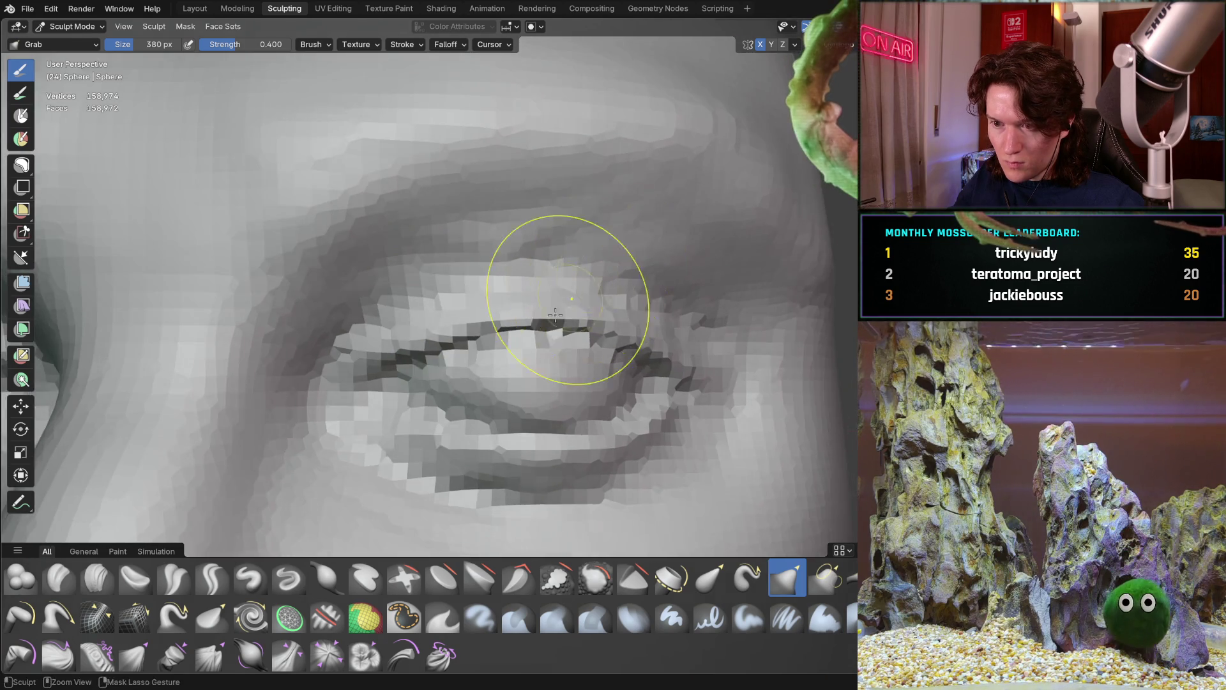
scroll(425, 414, down, 3)
scroll(424, 414, down, 3)
mouse_move(425, 414)
middle_down()
mouse_move(424, 324)
mouse_move(446, 274)
mouse_move(479, 258)
mouse_move(438, 240)
mouse_move(355, 392)
mouse_move(378, 389)
mouse_move(377, 369)
mouse_move(443, 350)
middle_up()
scroll(378, 369, up, 2)
scroll(460, 306, up, 5)
mouse_move(479, 274)
middle_down()
mouse_move(424, 287)
mouse_move(416, 354)
mouse_move(333, 450)
middle_up()
scroll(416, 354, down, 4)
mouse_move(357, 385)
middle_down()
mouse_move(364, 402)
mouse_move(370, 383)
mouse_move(415, 389)
mouse_move(428, 300)
middle_up()
scroll(441, 319, up, 8)
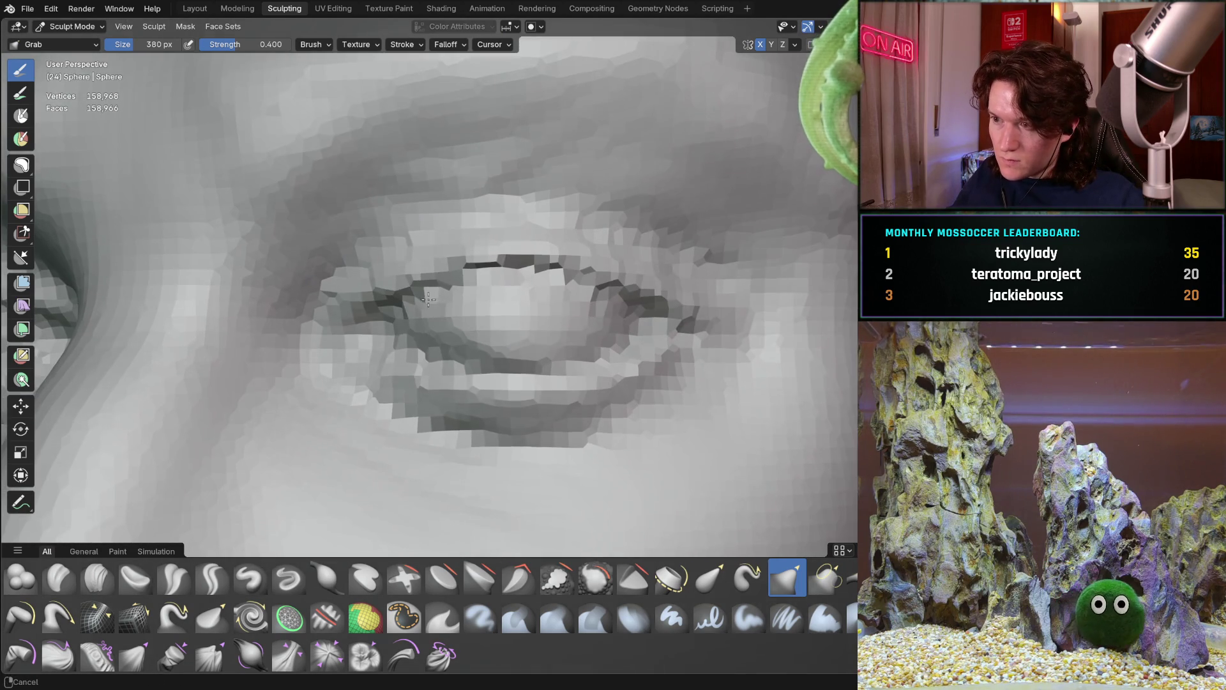
mouse_move(441, 408)
middle_down()
mouse_move(460, 391)
mouse_move(481, 401)
middle_up()
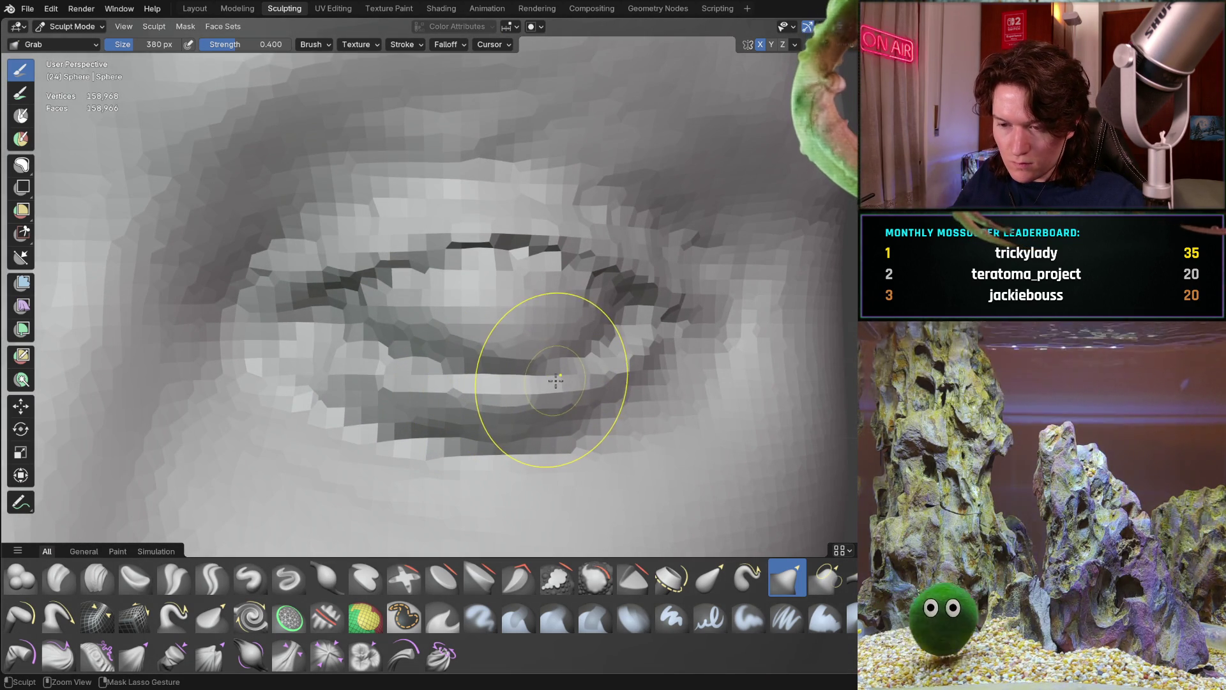
Step: Redo then undo the last eyelid edit, and set Crease Sharp to a 174 px radius
key(ctrl+z)
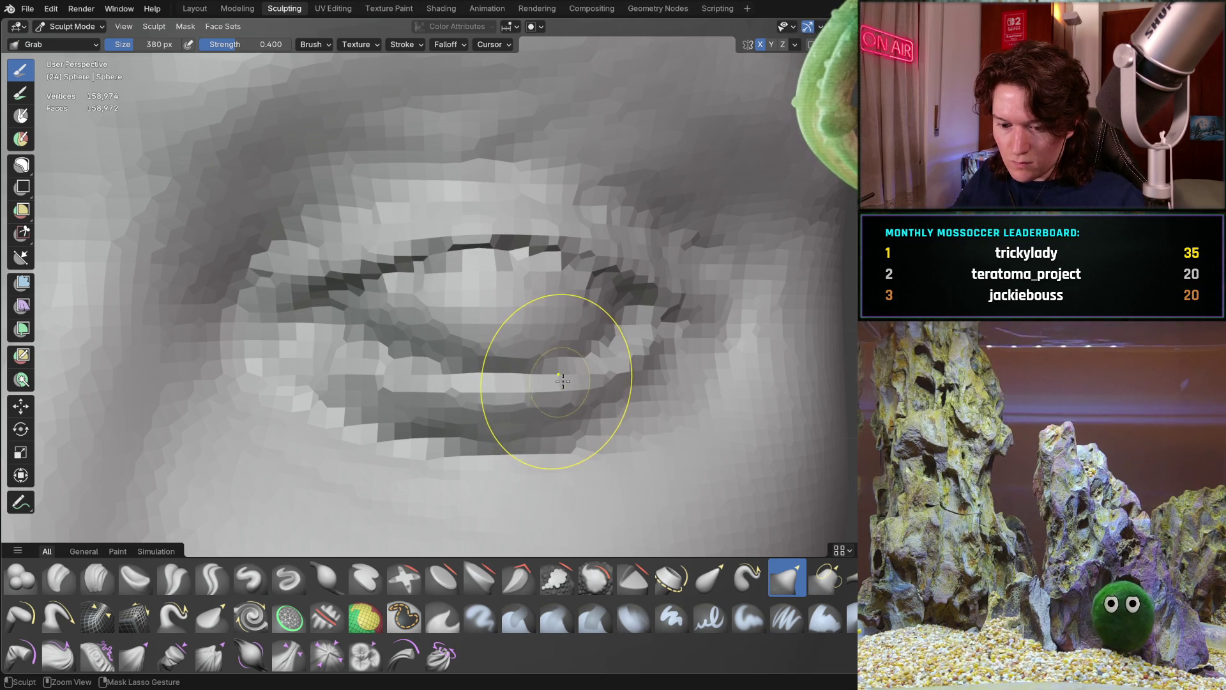
key(ctrl+z)
mouse_move(579, 377)
middle_down()
mouse_move(494, 393)
mouse_move(476, 378)
mouse_move(485, 383)
middle_up()
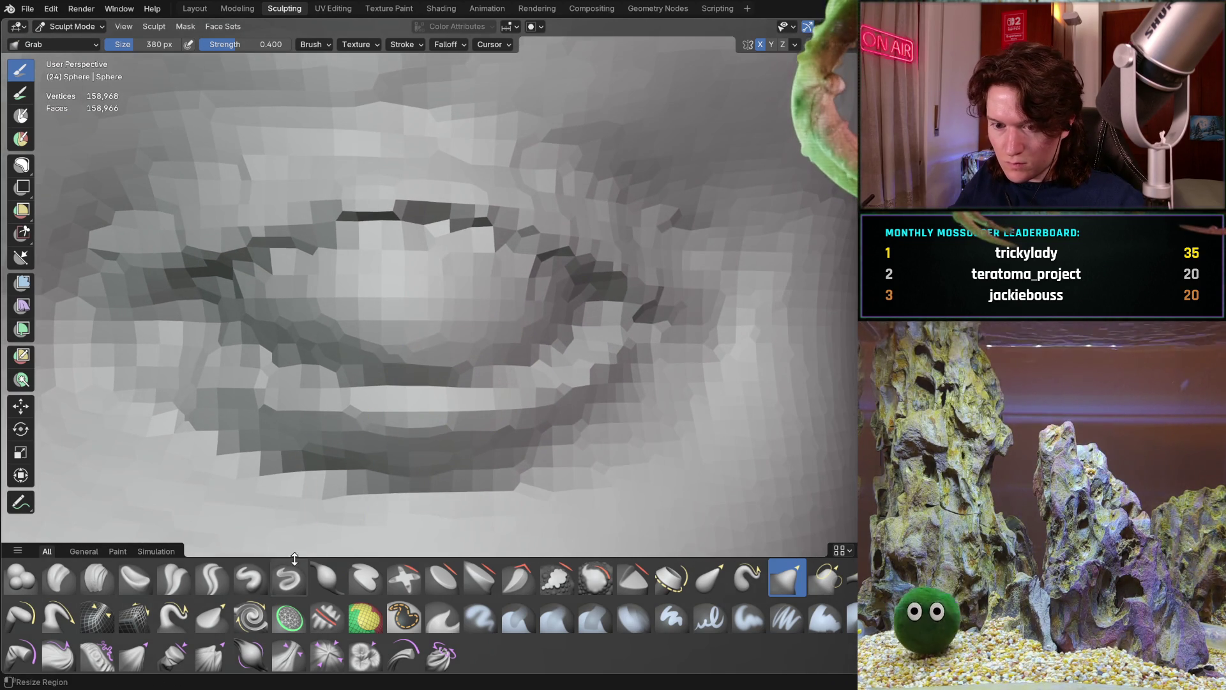
click(212, 577)
key(f)
click(397, 388)
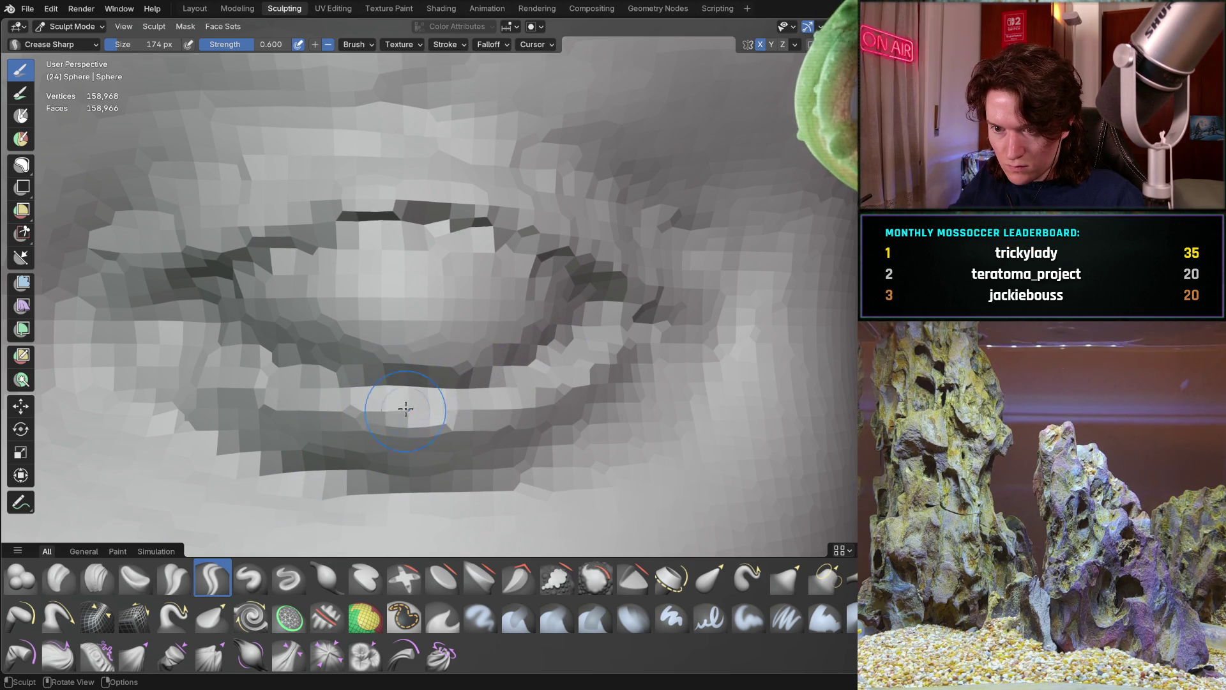
Step: Zoom out and orbit around the head, then close in on the lips and nose
scroll(493, 375, down, 3)
scroll(493, 376, down, 2)
mouse_move(493, 376)
middle_down()
mouse_move(440, 361)
mouse_move(482, 406)
mouse_move(418, 362)
mouse_move(409, 332)
middle_up()
middle_drag(396, 287, 434, 333)
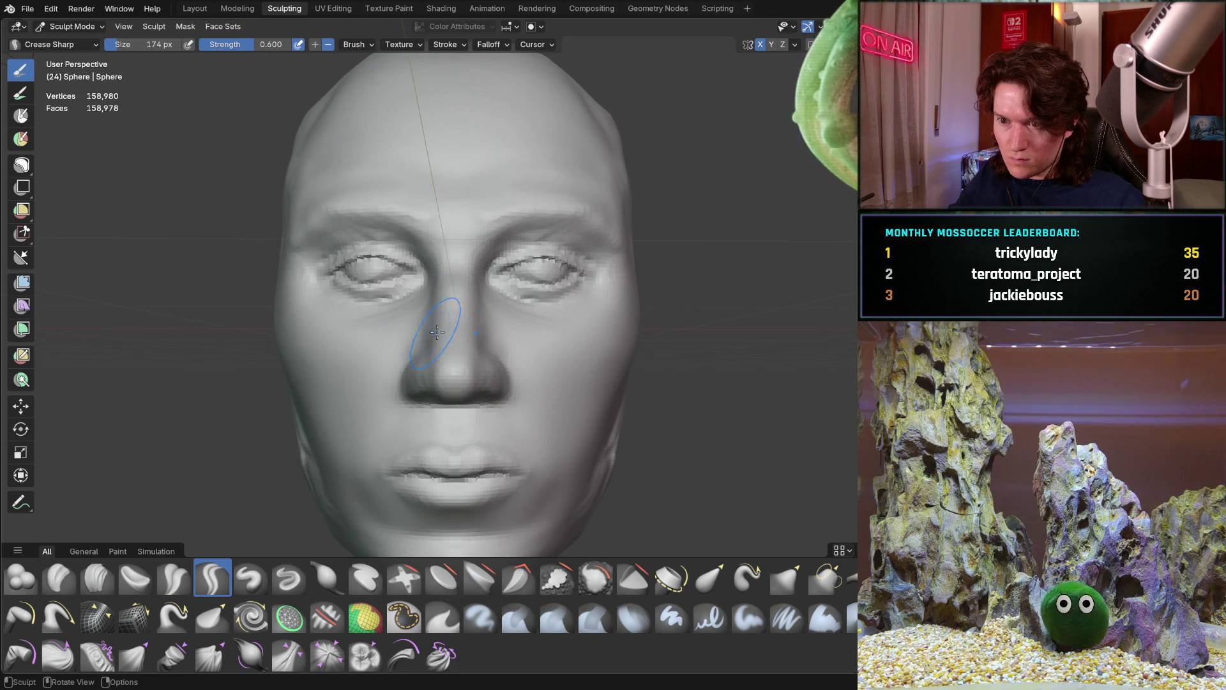
scroll(487, 378, down, 5)
mouse_move(487, 378)
middle_down()
mouse_move(499, 385)
mouse_move(489, 393)
middle_up()
scroll(479, 399, up, 5)
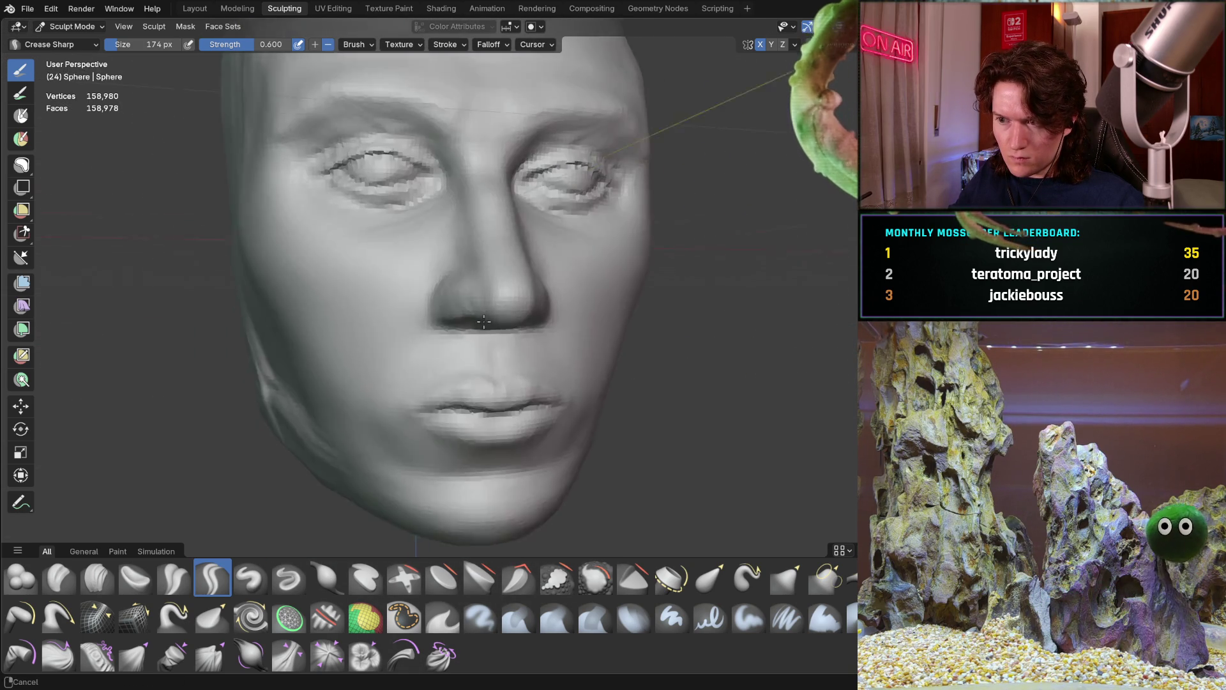
scroll(479, 383, up, 3)
mouse_move(479, 320)
ctrl+middle_down()
mouse_move(382, 351)
mouse_move(561, 340)
mouse_move(547, 342)
ctrl+middle_up()
scroll(523, 336, up, 5)
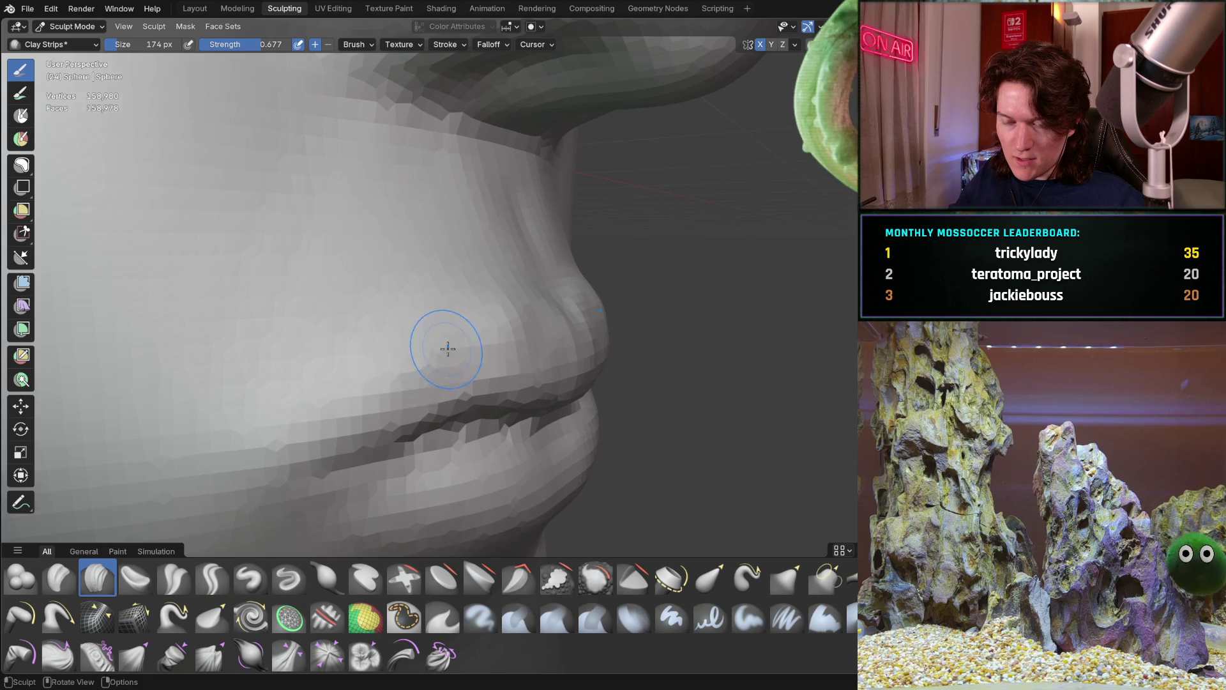
Step: Add a Clay Strips stroke across the upper lip, check its profile from side and front, then switch to Crease Sharp
middle_drag(447, 348, 398, 351)
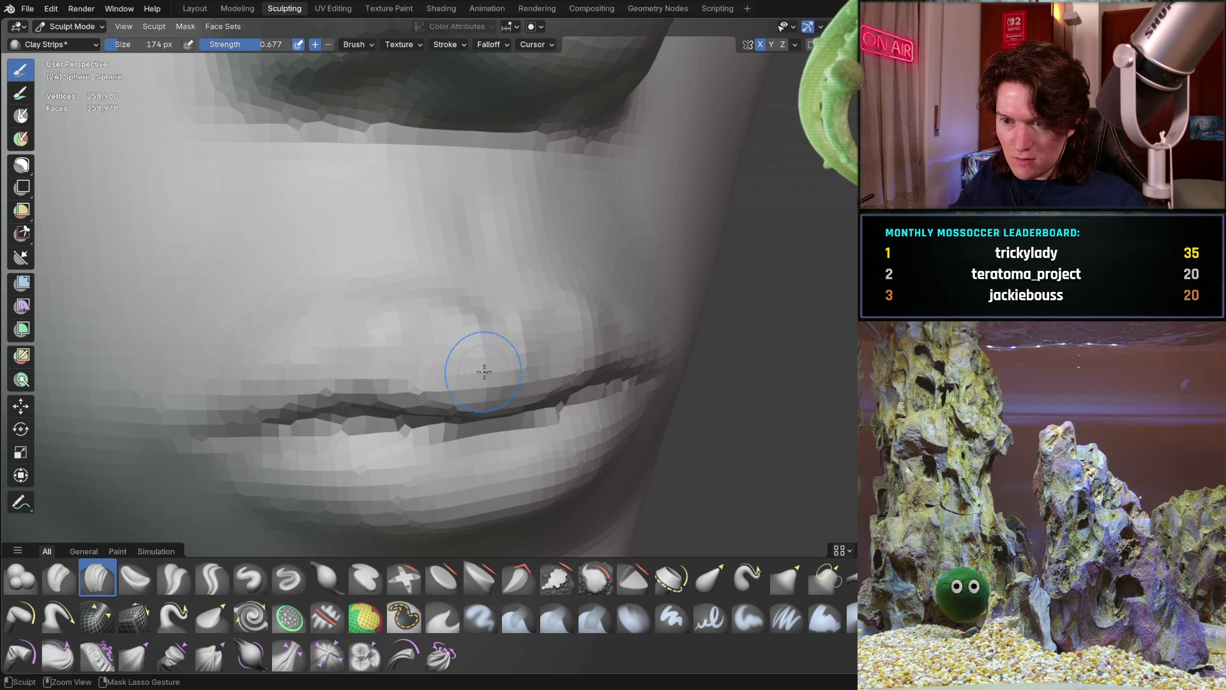
middle_drag(479, 350, 556, 337)
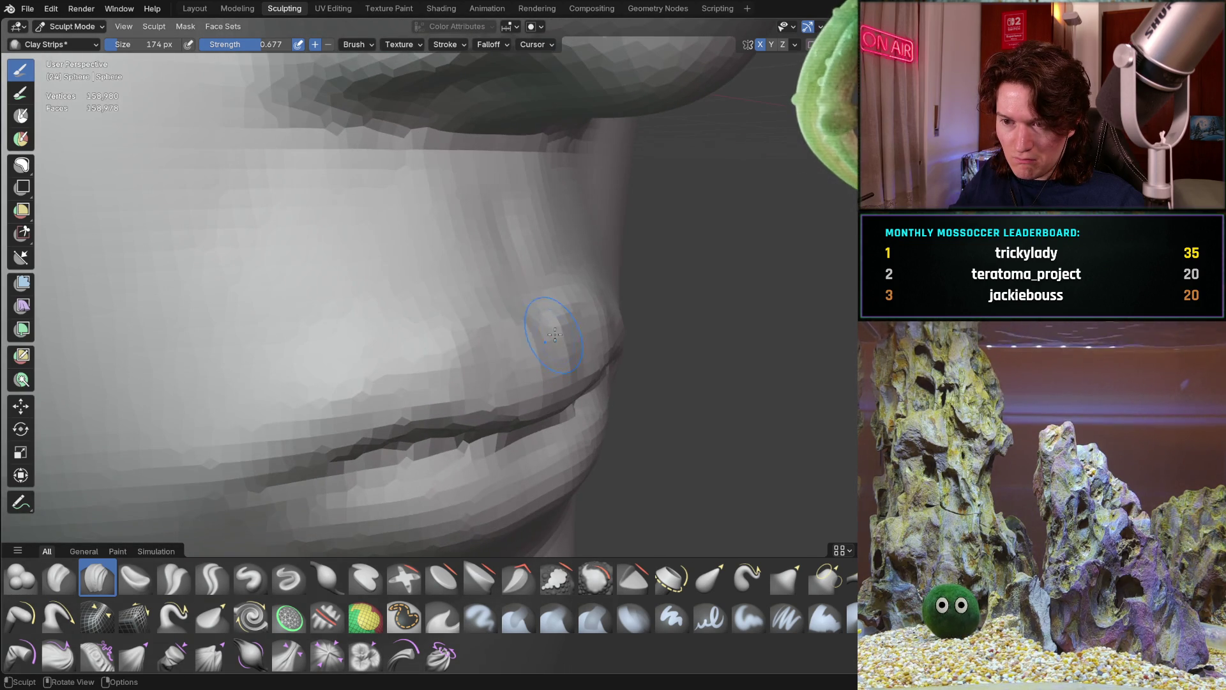
middle_drag(456, 368, 389, 340)
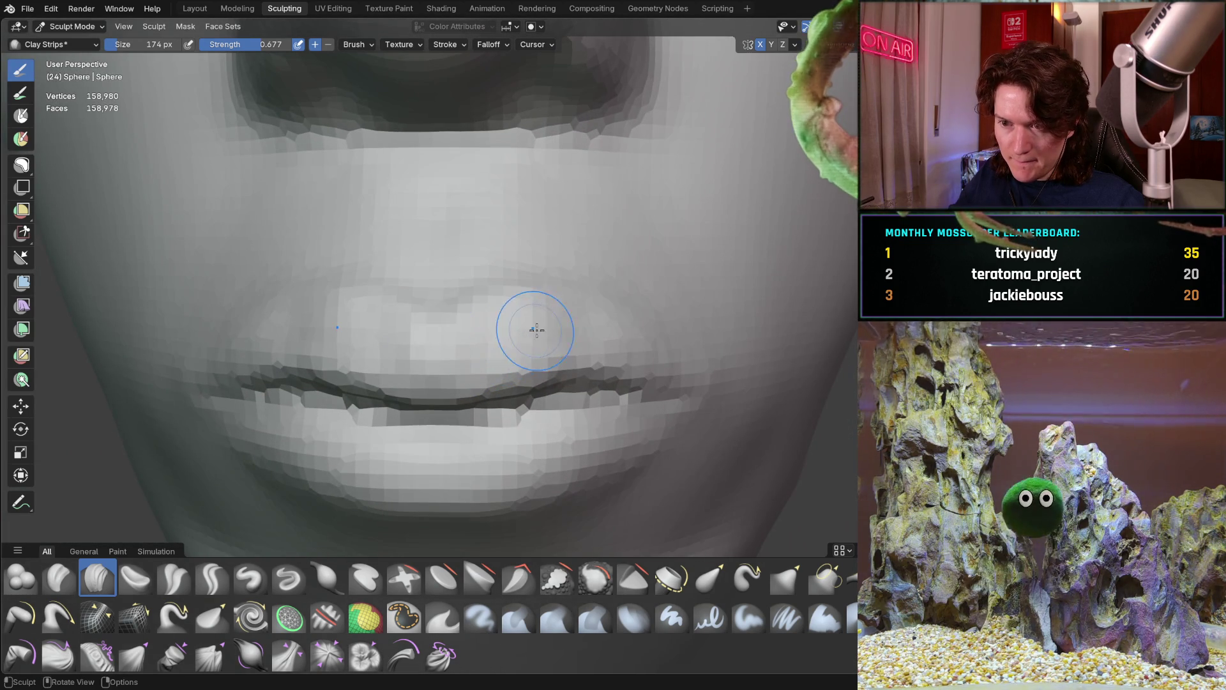
mouse_move(534, 323)
mouse_down()
mouse_move(525, 334)
mouse_move(610, 349)
mouse_move(611, 338)
mouse_up()
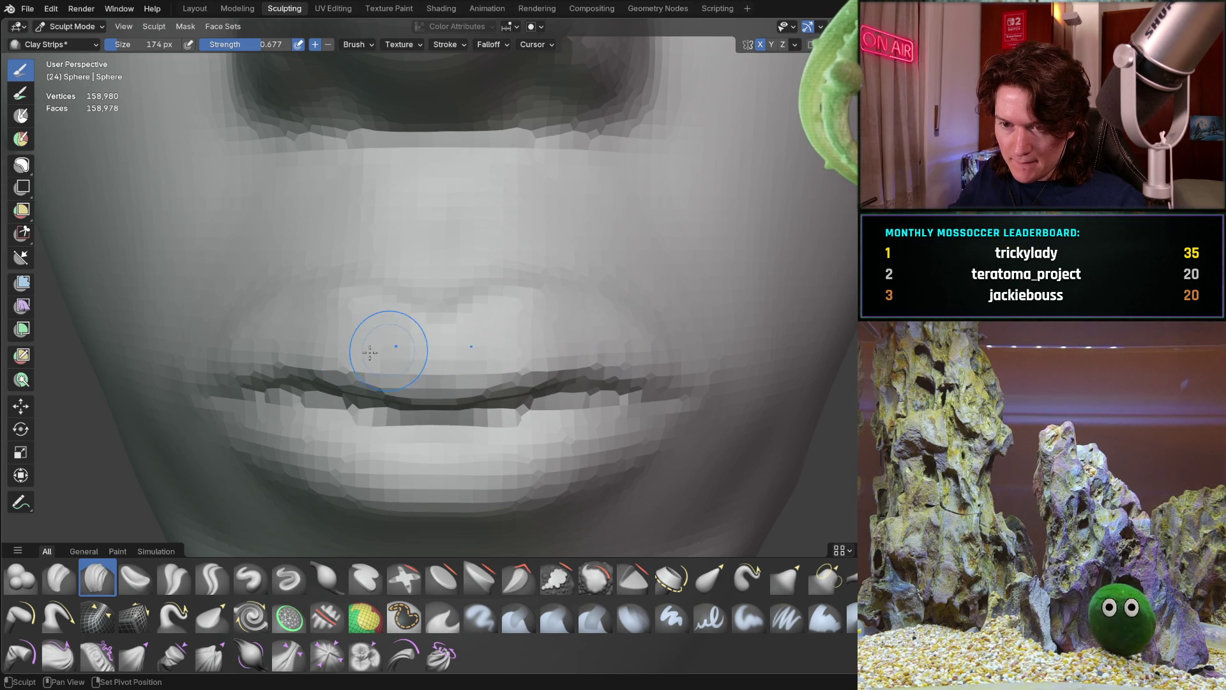
mouse_move(470, 342)
middle_down()
mouse_move(361, 370)
mouse_move(405, 370)
mouse_move(387, 371)
middle_up()
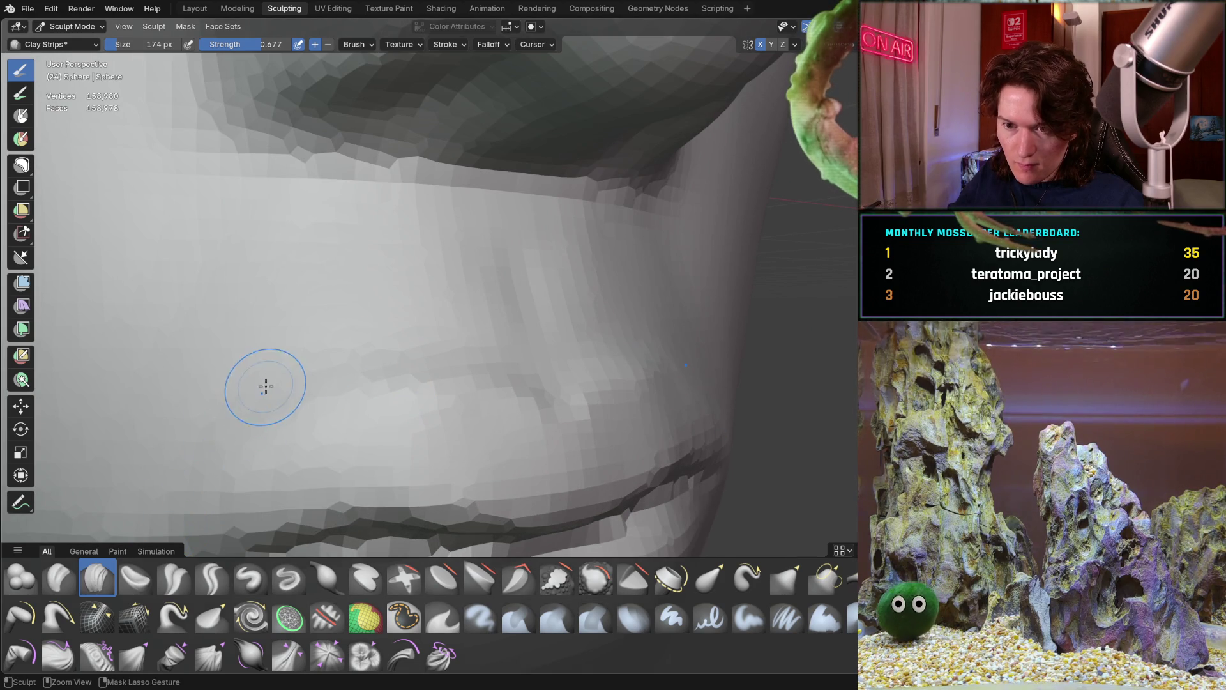
mouse_move(285, 397)
middle_down()
mouse_move(358, 361)
mouse_move(372, 380)
middle_up()
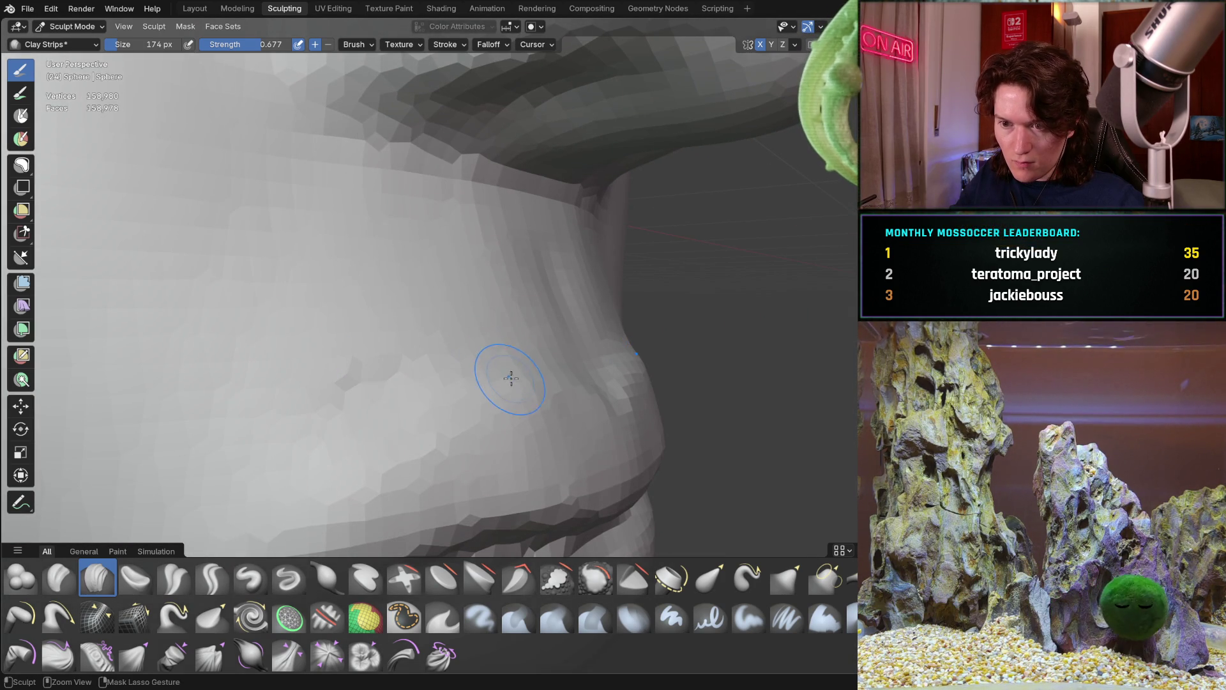
middle_drag(530, 385, 362, 485)
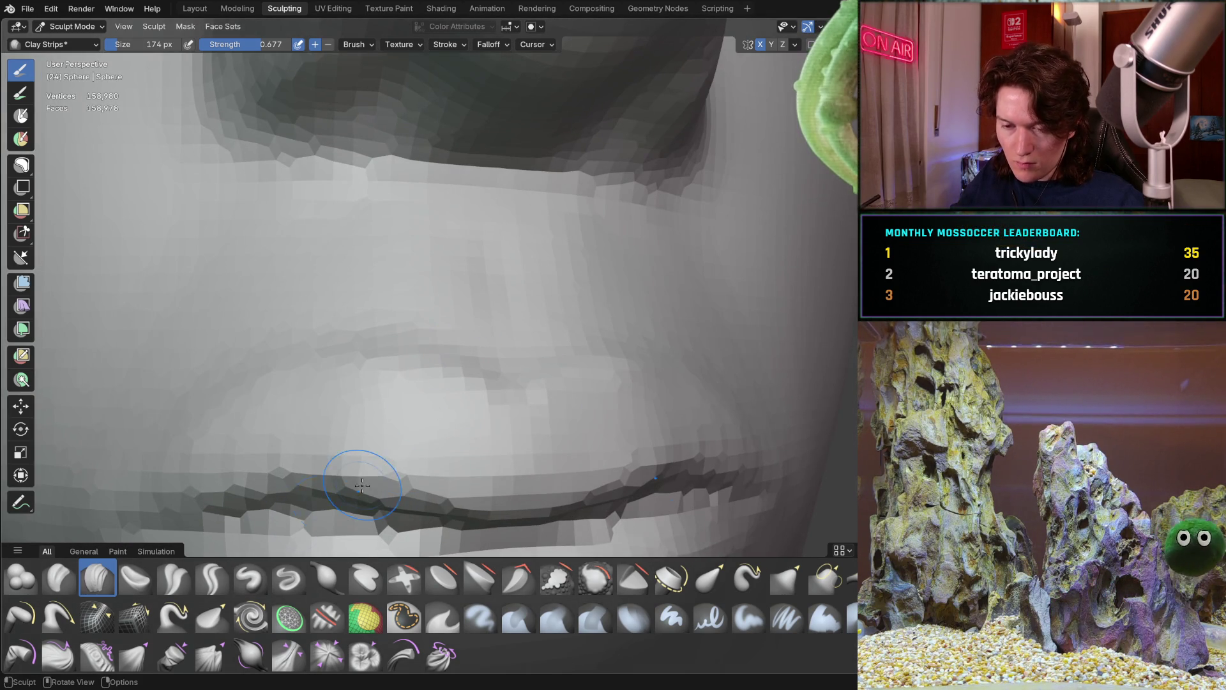
key(shift+c)
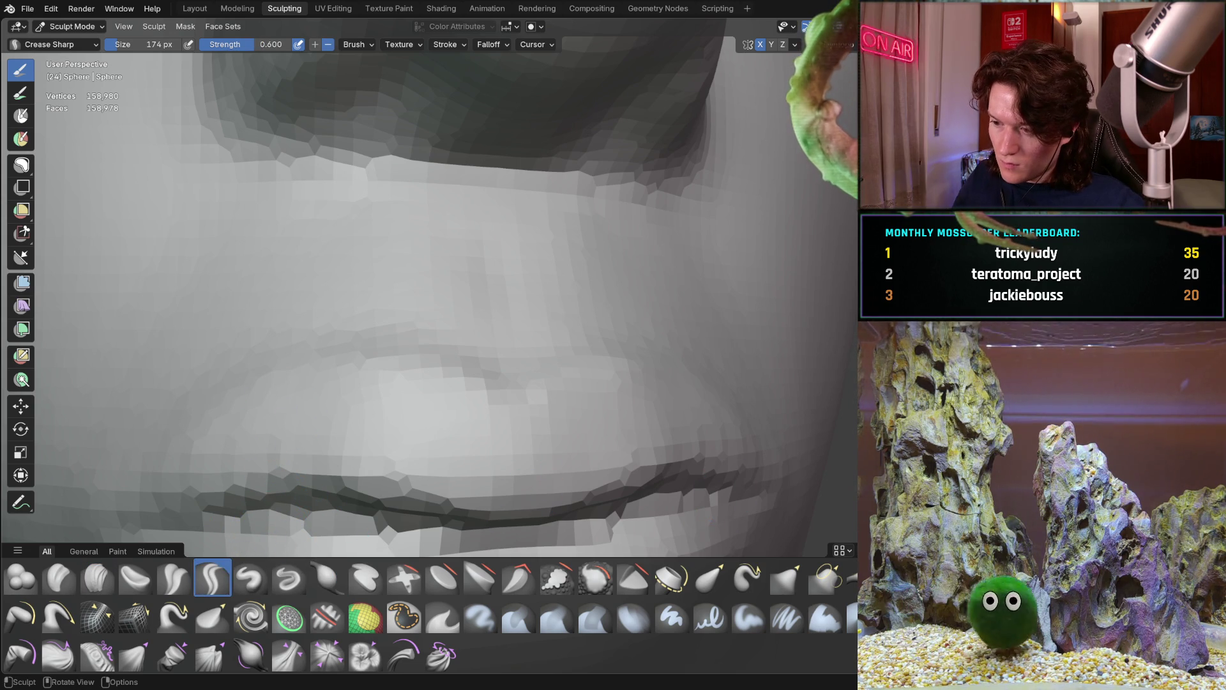
Step: Switch to Pinch/Magnify and inspect the upper lip from side, underside and frontal views
key(p)
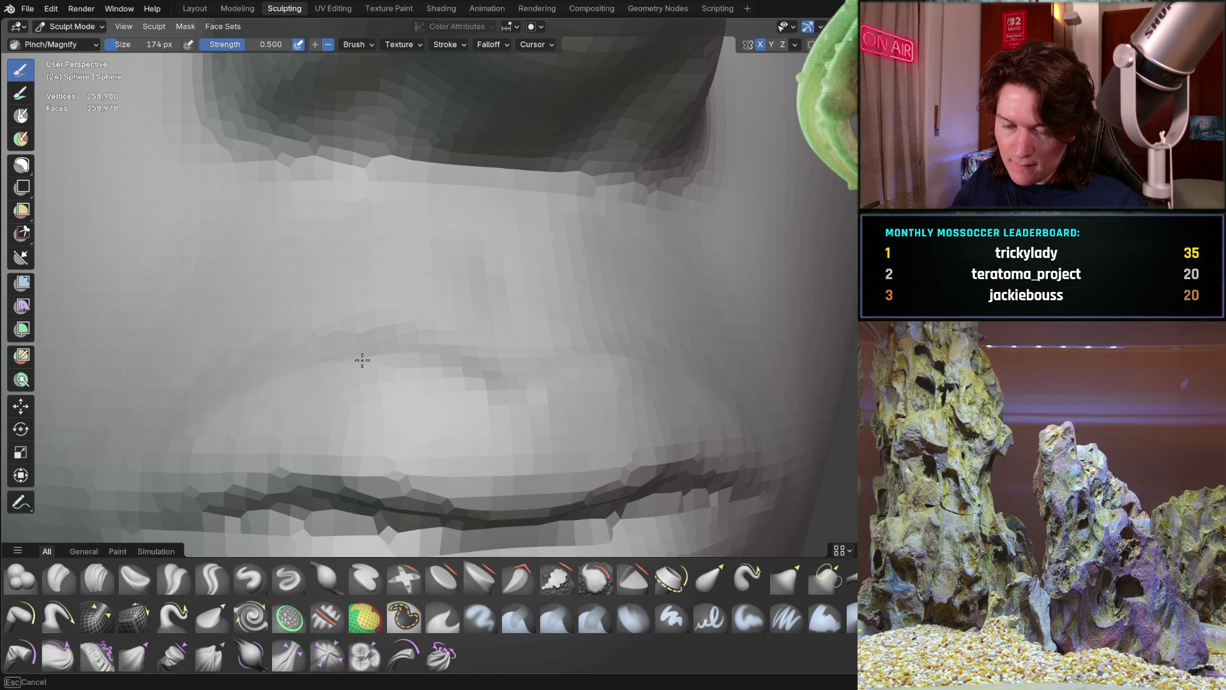
mouse_move(300, 356)
middle_down()
mouse_move(425, 326)
mouse_move(274, 424)
mouse_move(403, 375)
mouse_move(355, 358)
mouse_move(364, 391)
middle_up()
scroll(364, 391, up, 3)
middle_drag(383, 339, 355, 377)
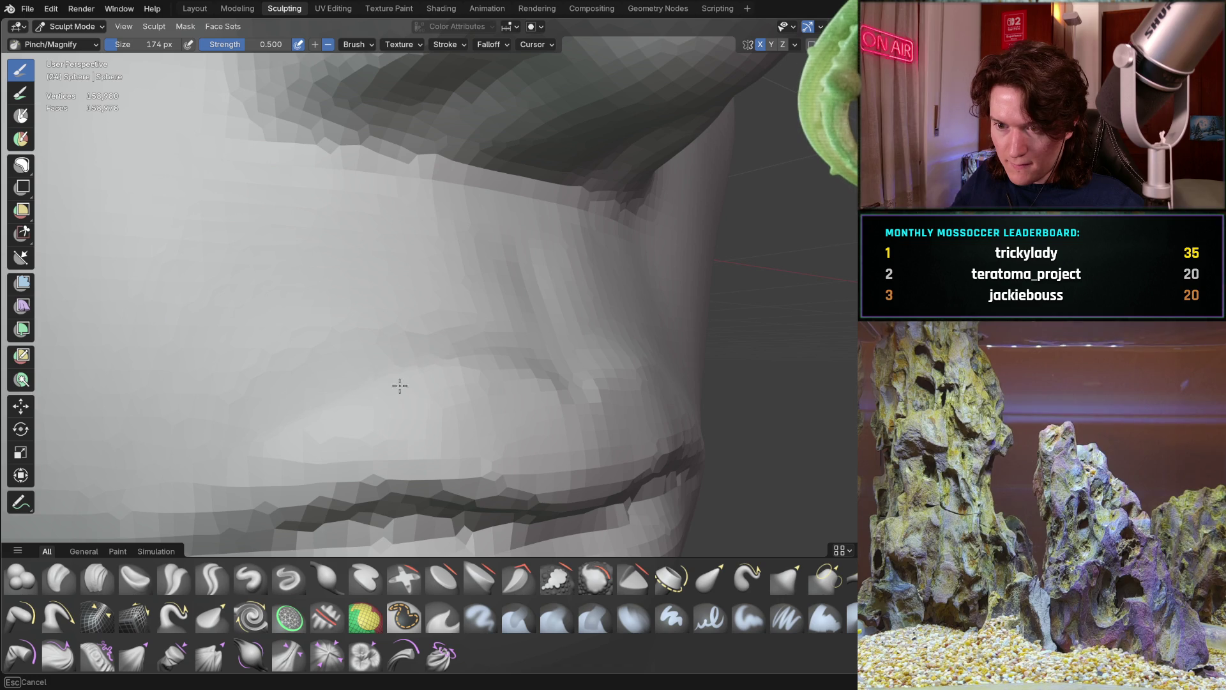
middle_drag(417, 381, 400, 351)
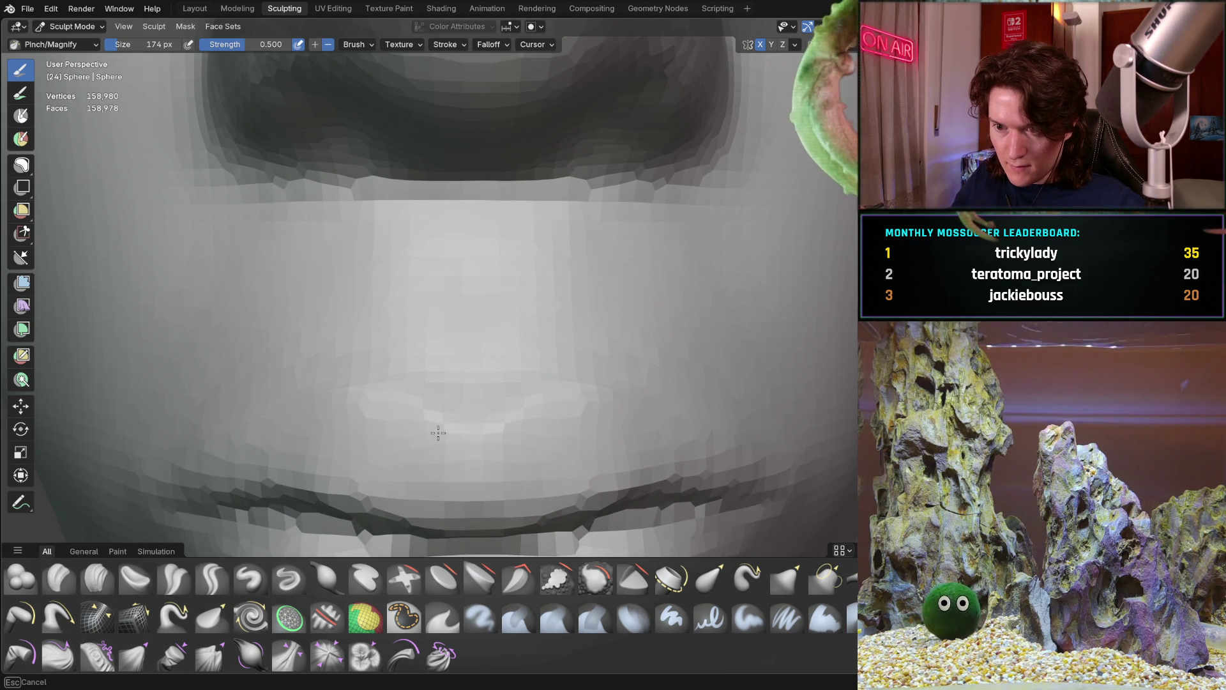
mouse_move(451, 390)
middle_down()
mouse_move(287, 456)
mouse_move(297, 410)
mouse_move(370, 337)
mouse_move(372, 365)
mouse_move(193, 546)
middle_up()
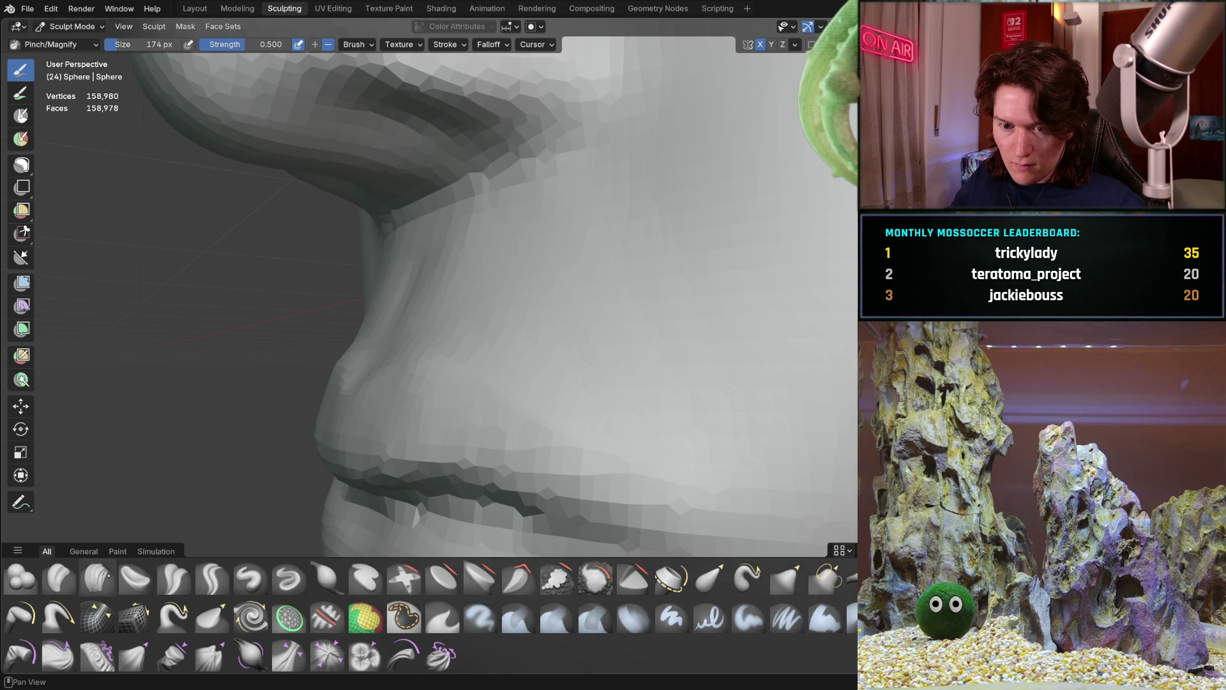
middle_drag(140, 507, 337, 430)
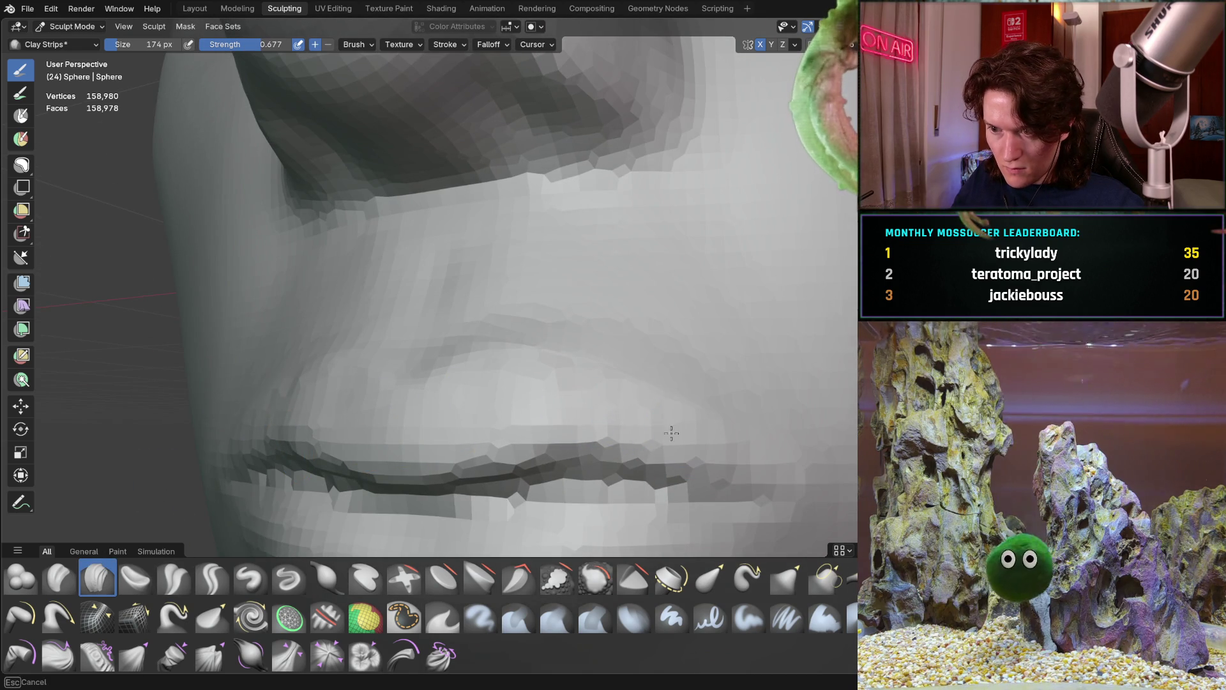
Step: Shape the philtrum above the upper lip and check it from side and front
middle_drag(574, 409, 549, 402)
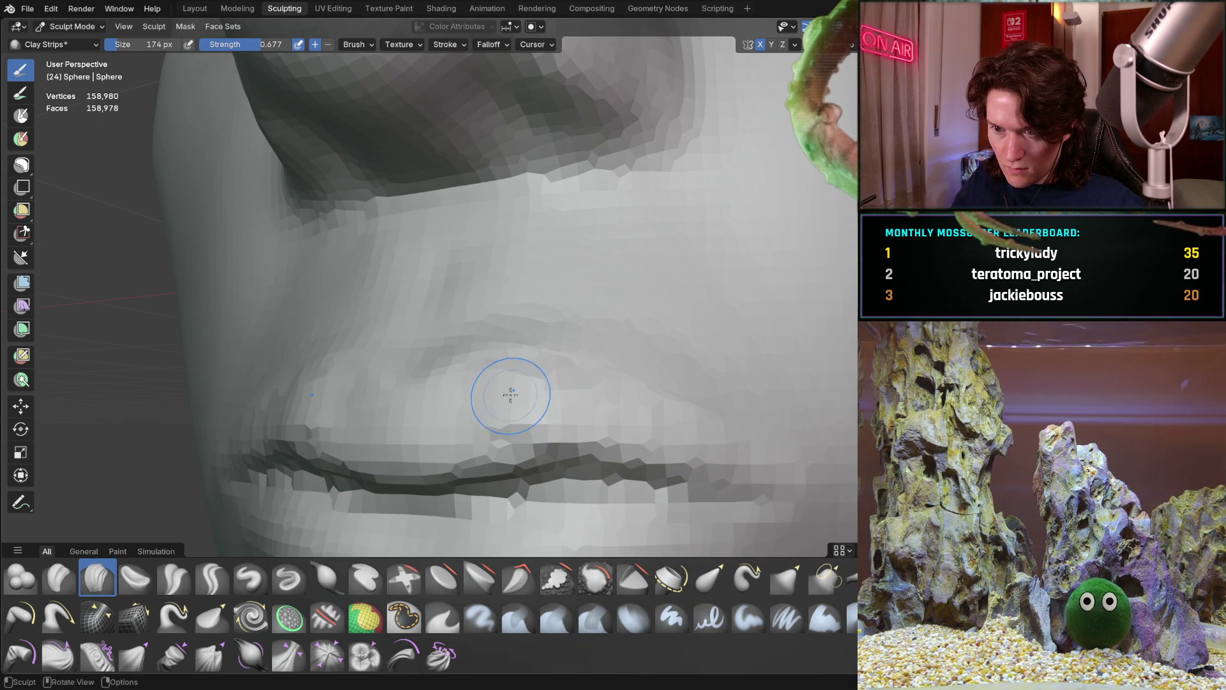
mouse_move(393, 434)
middle_down()
mouse_move(405, 404)
mouse_move(383, 411)
mouse_move(487, 380)
middle_up()
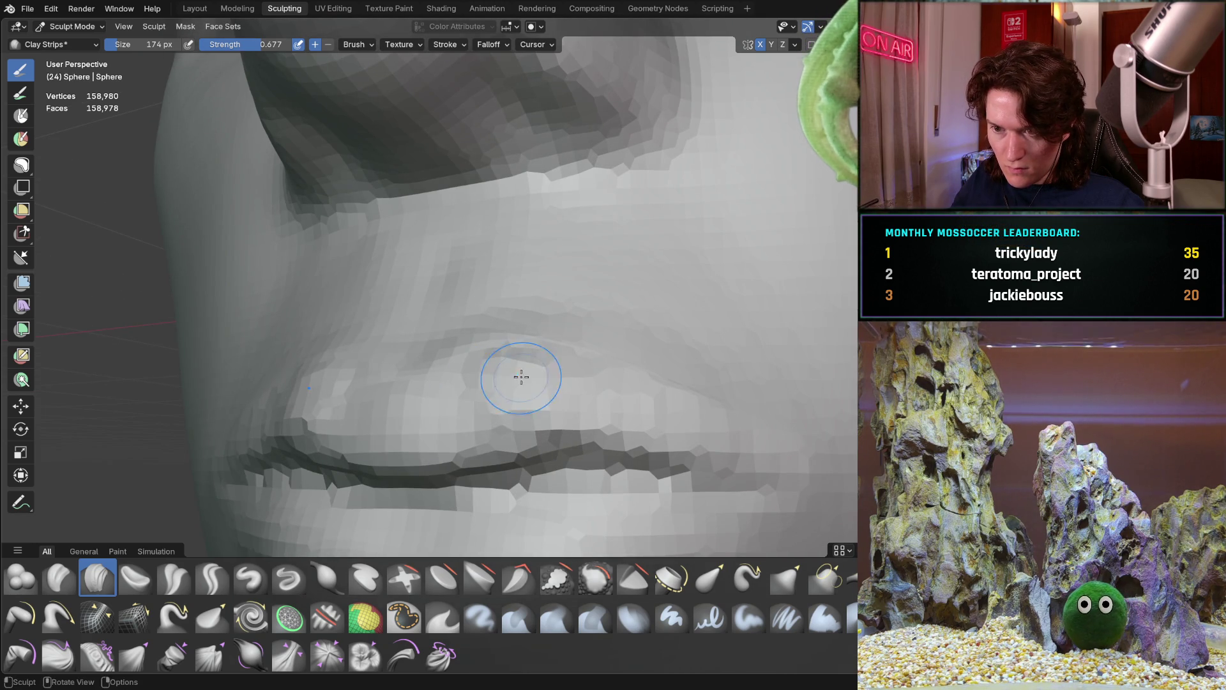
mouse_move(596, 383)
middle_down()
mouse_move(452, 396)
mouse_move(519, 405)
middle_up()
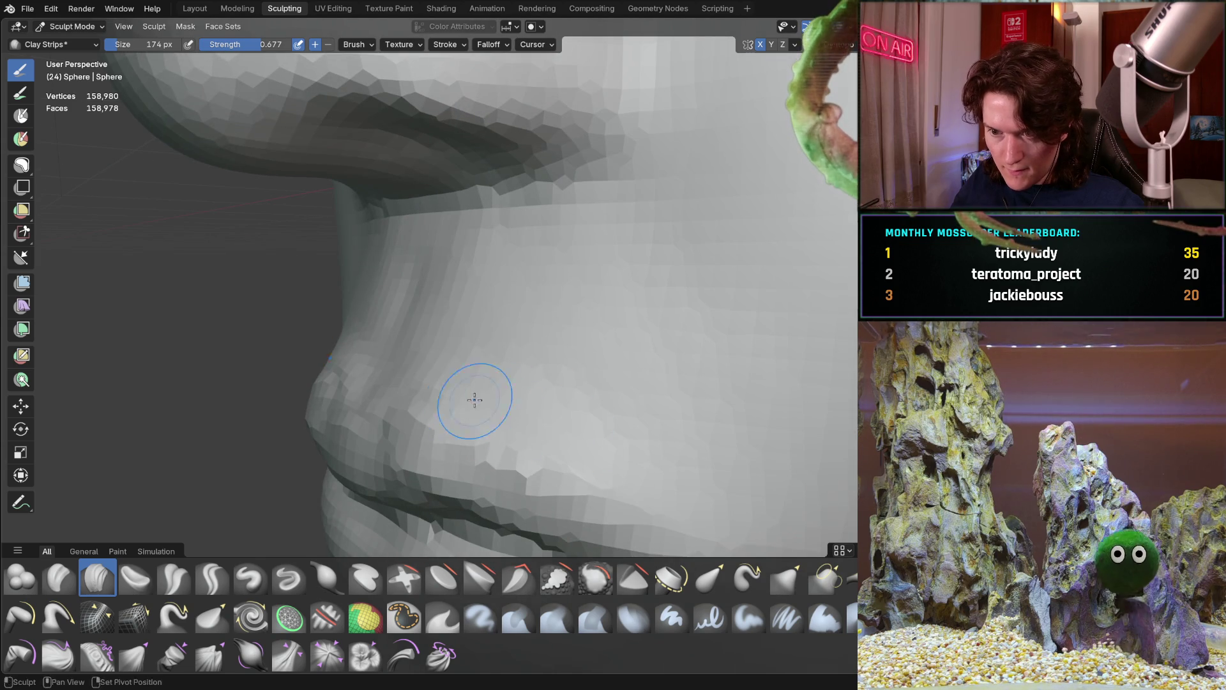
mouse_move(423, 380)
middle_down()
mouse_move(473, 343)
mouse_move(504, 346)
mouse_move(451, 364)
mouse_move(523, 355)
mouse_move(476, 339)
mouse_move(459, 355)
middle_up()
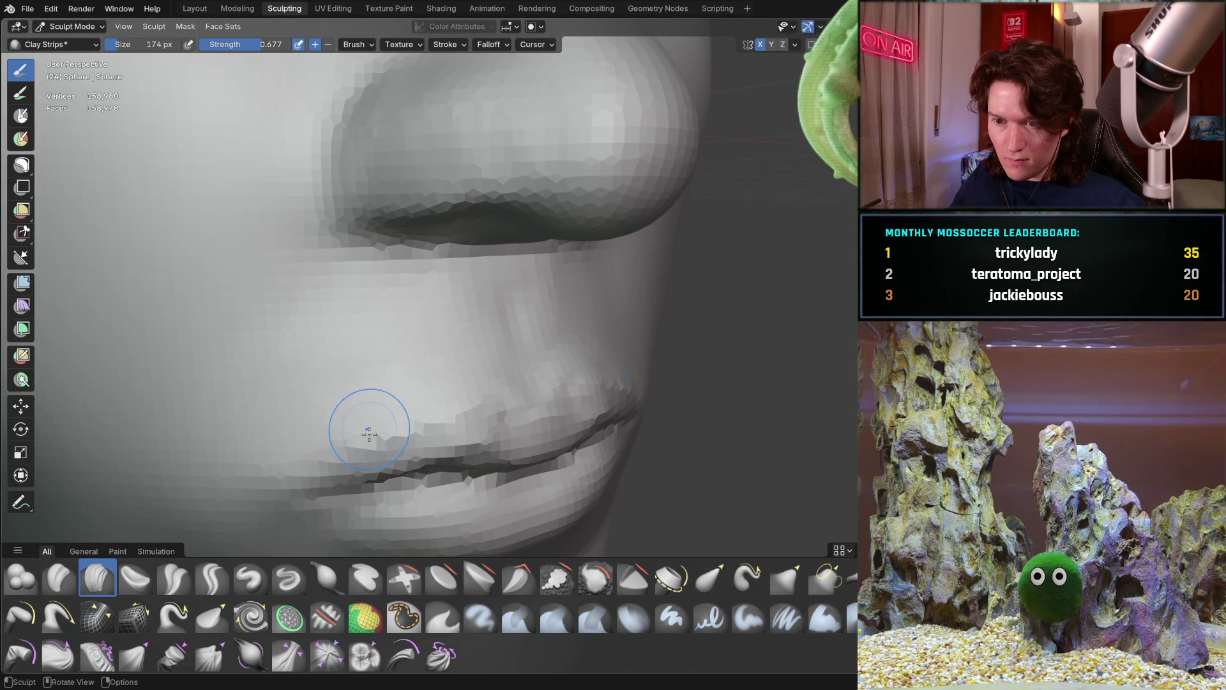
middle_drag(376, 411, 393, 390)
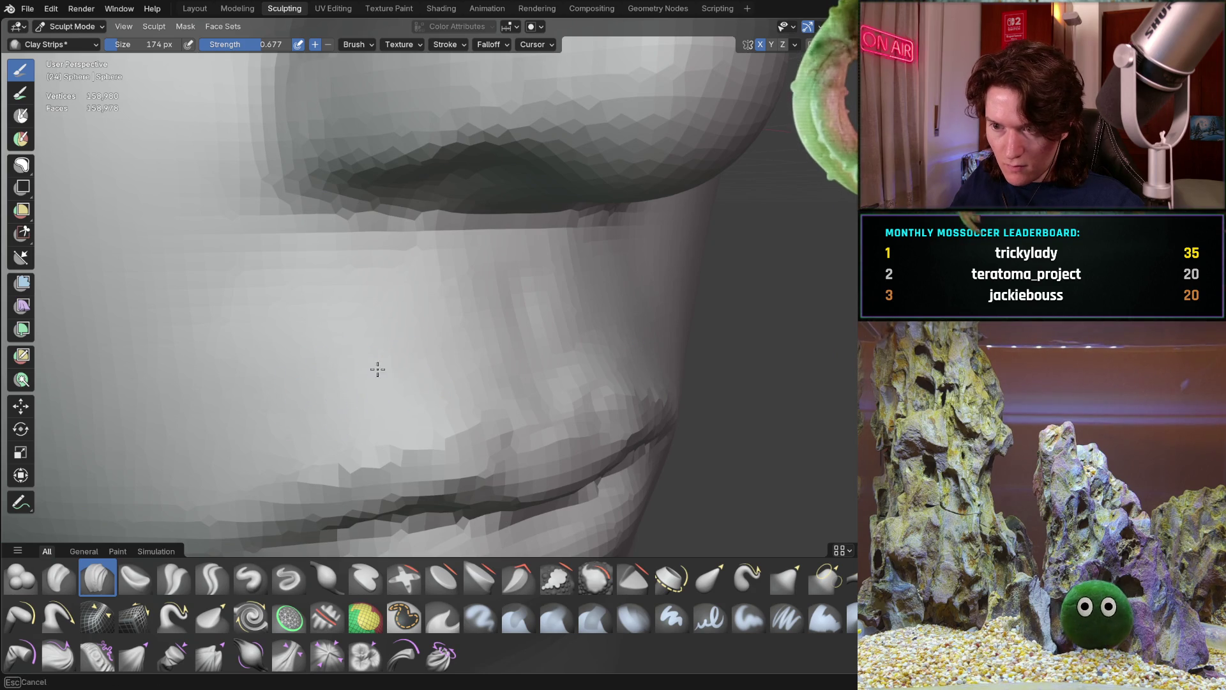
mouse_move(501, 335)
middle_down()
mouse_move(405, 392)
mouse_move(391, 375)
mouse_move(267, 479)
mouse_move(375, 384)
middle_up()
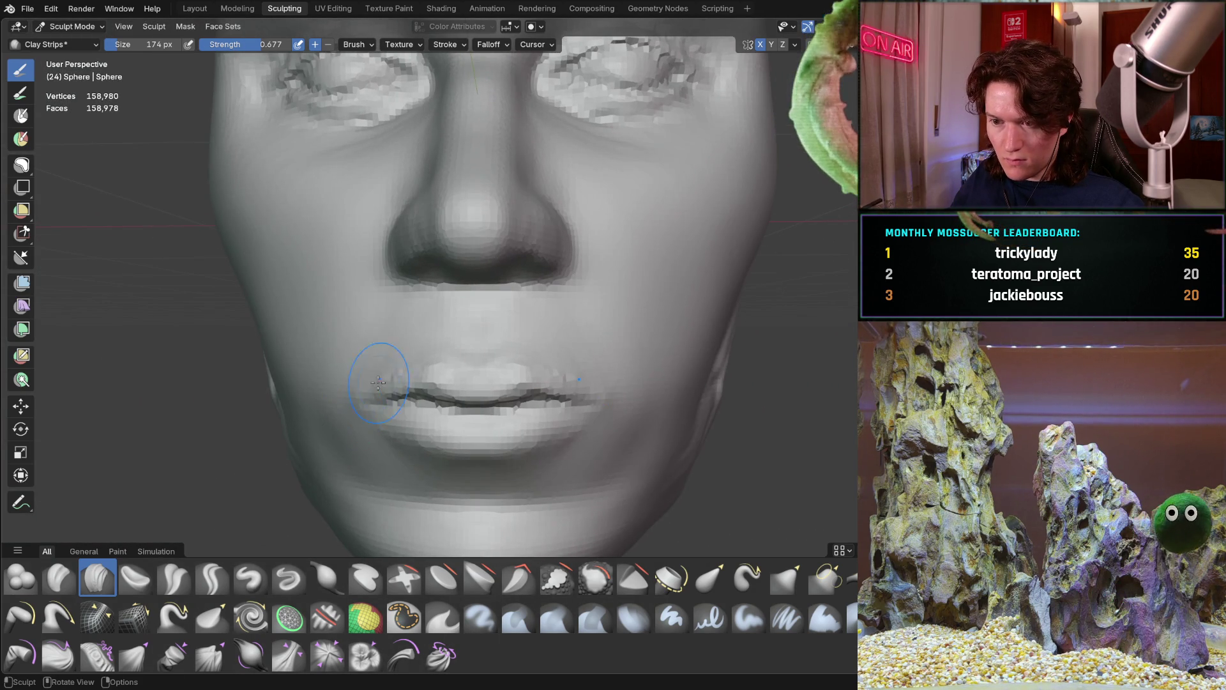
Step: Recheck the lip profile and shrink the Crease Sharp brush to 28 px
scroll(438, 323, up, 5)
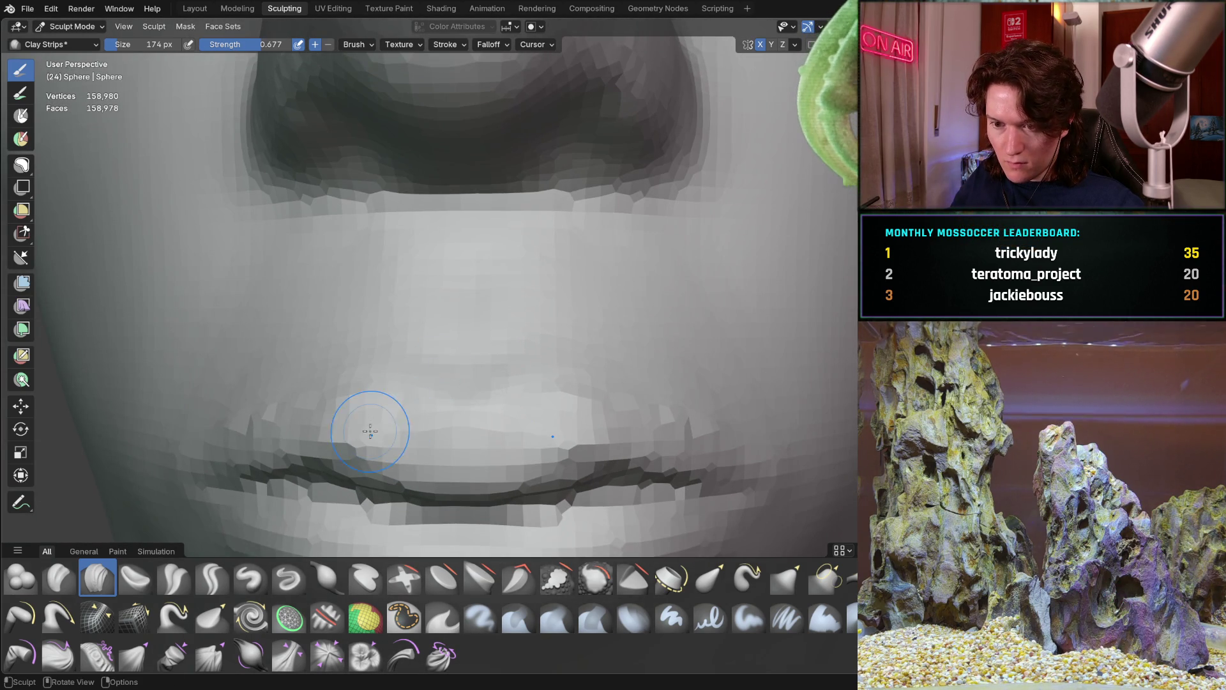
middle_drag(364, 430, 341, 425)
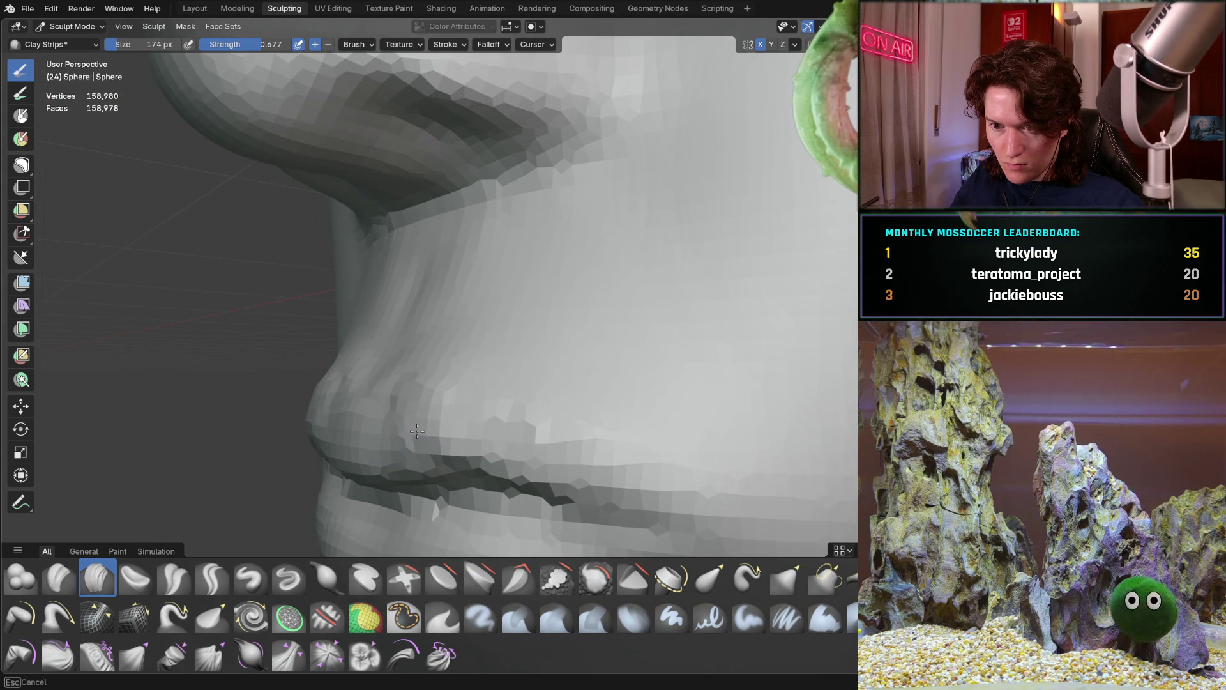
mouse_move(428, 419)
middle_down()
mouse_move(422, 408)
mouse_move(539, 412)
middle_up()
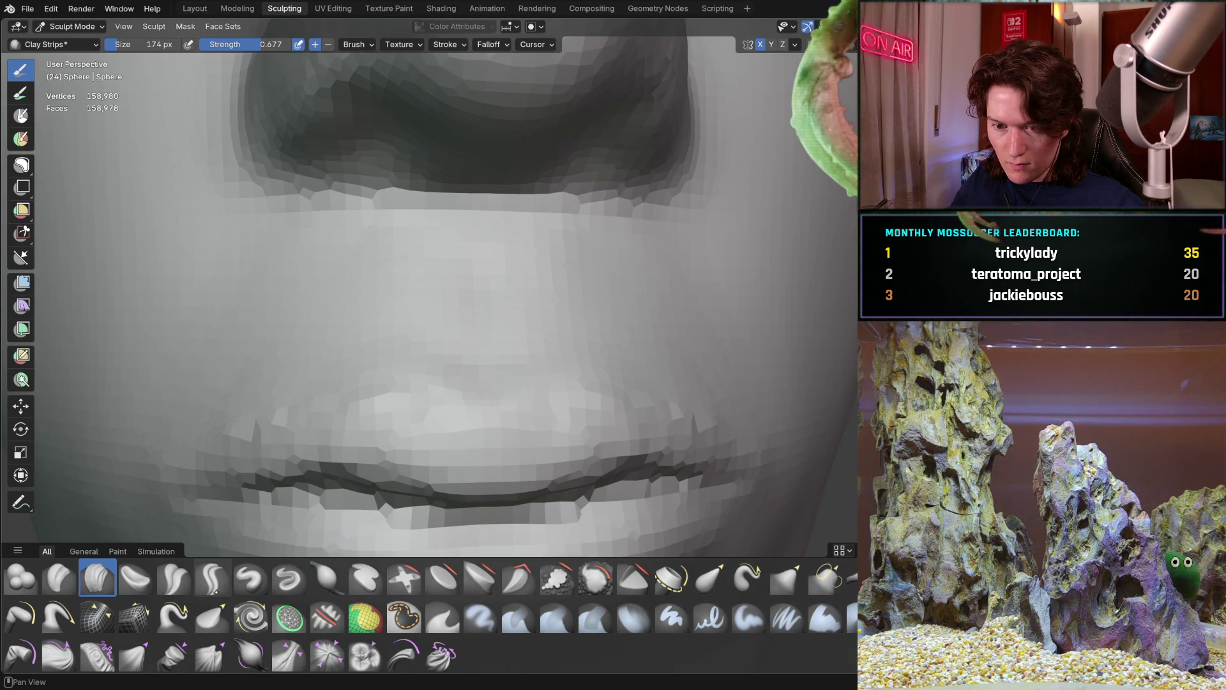
key(f)
click(269, 443)
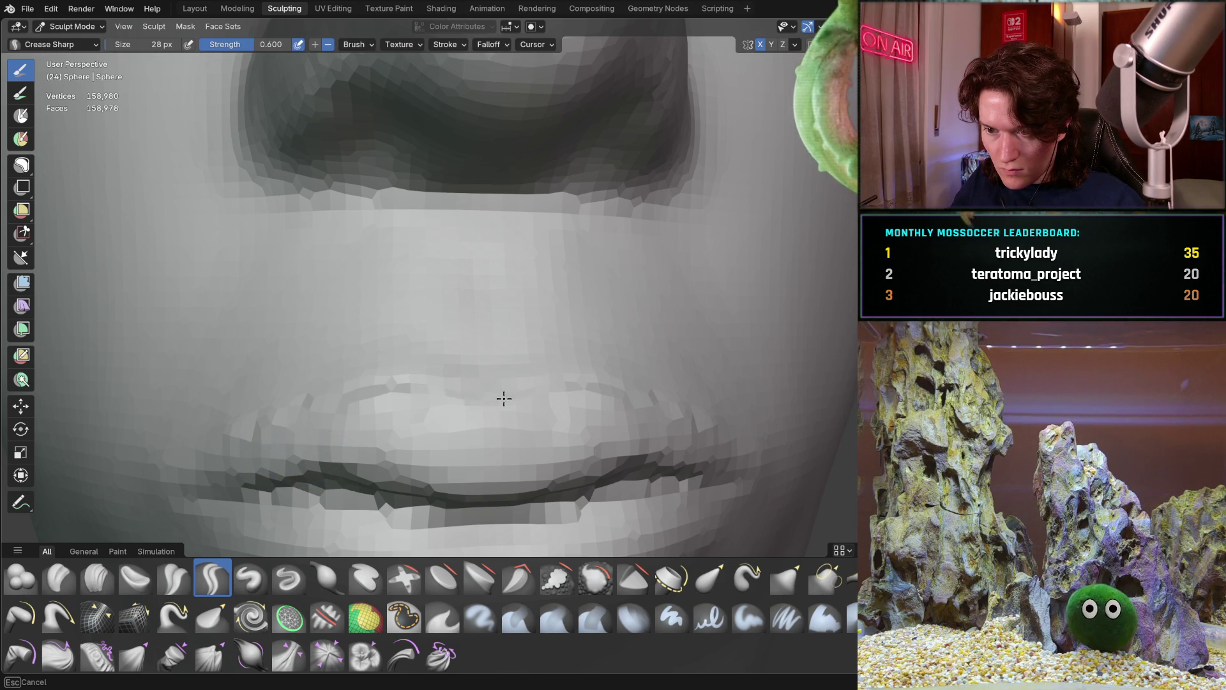
Step: Deepen the crease along the upper lip and review the nose and lips from the front
drag(504, 398, 481, 378)
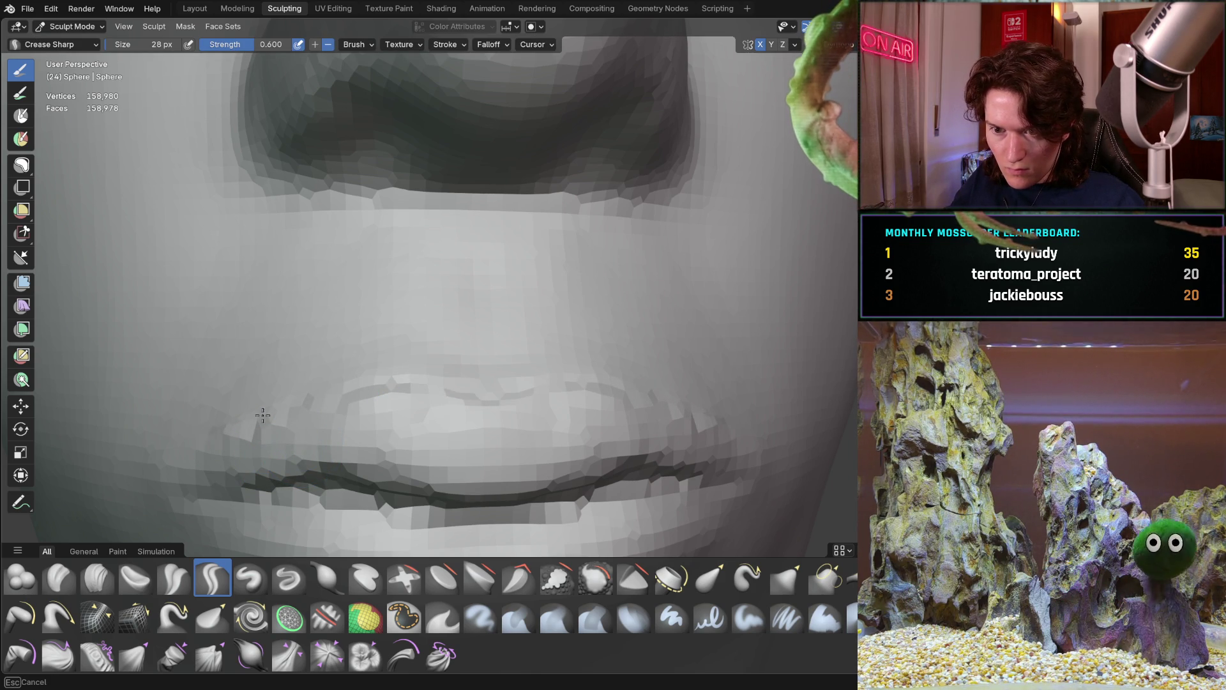
scroll(278, 411, down, 2)
mouse_move(366, 340)
middle_down()
mouse_move(309, 414)
mouse_move(315, 397)
mouse_move(274, 405)
mouse_move(479, 383)
middle_up()
ctrl+middle_drag(506, 340, 414, 451)
middle_drag(457, 386, 437, 390)
scroll(410, 397, up, 5)
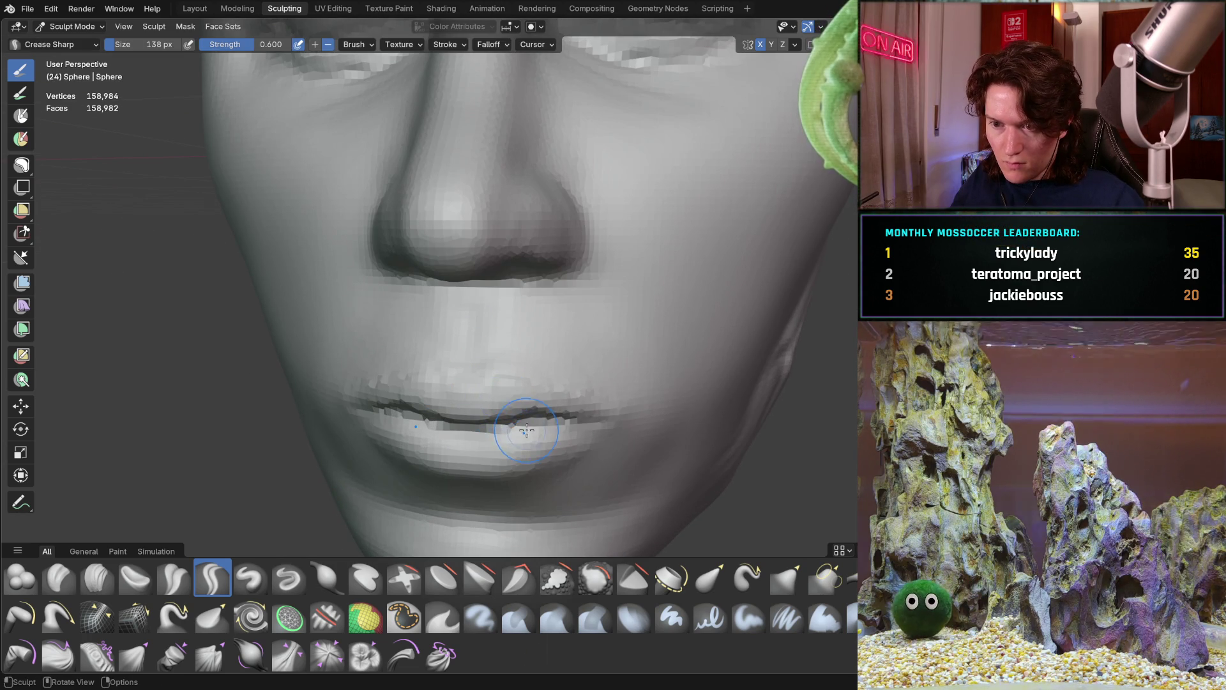
scroll(542, 339, up, 5)
mouse_move(600, 353)
middle_down()
mouse_move(504, 289)
mouse_move(492, 342)
mouse_move(451, 352)
middle_up()
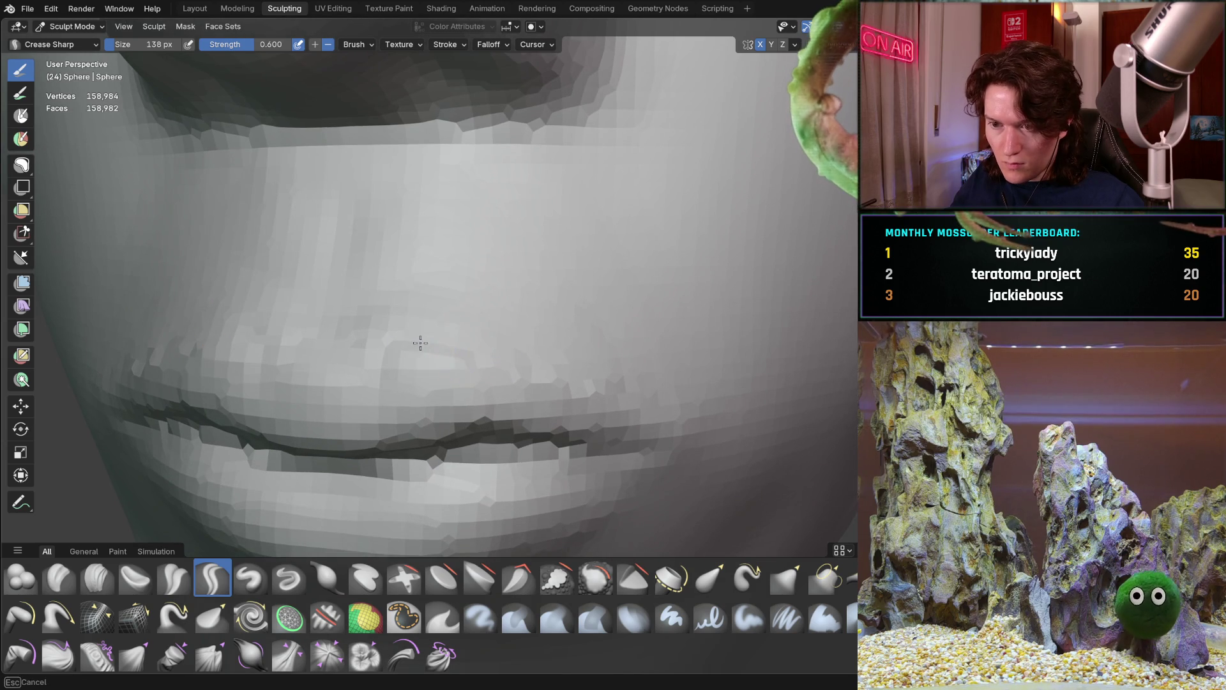
Step: Sharpen the upper lip crease again and check it from a three-quarter view
drag(506, 361, 590, 379)
mouse_move(652, 403)
middle_down()
mouse_move(526, 336)
mouse_move(408, 345)
mouse_move(450, 303)
middle_up()
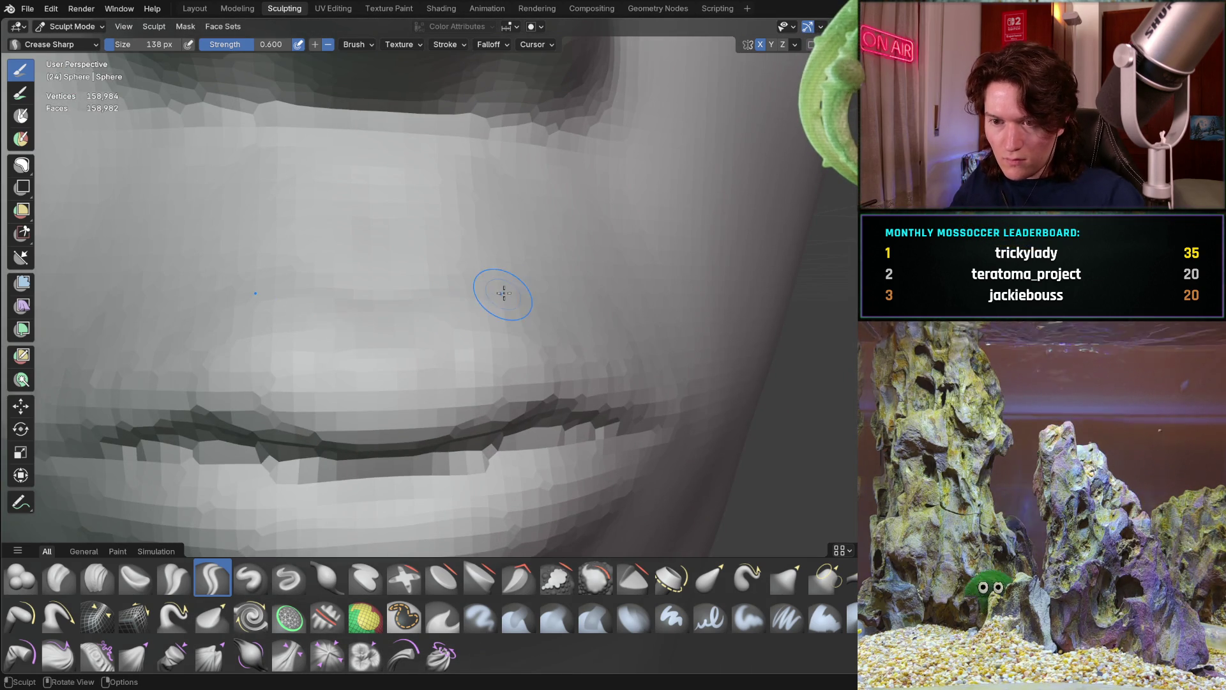
scroll(501, 287, down, 6)
mouse_move(424, 355)
middle_down()
mouse_move(448, 381)
mouse_move(391, 364)
middle_up()
scroll(391, 364, up, 5)
scroll(391, 364, up, 4)
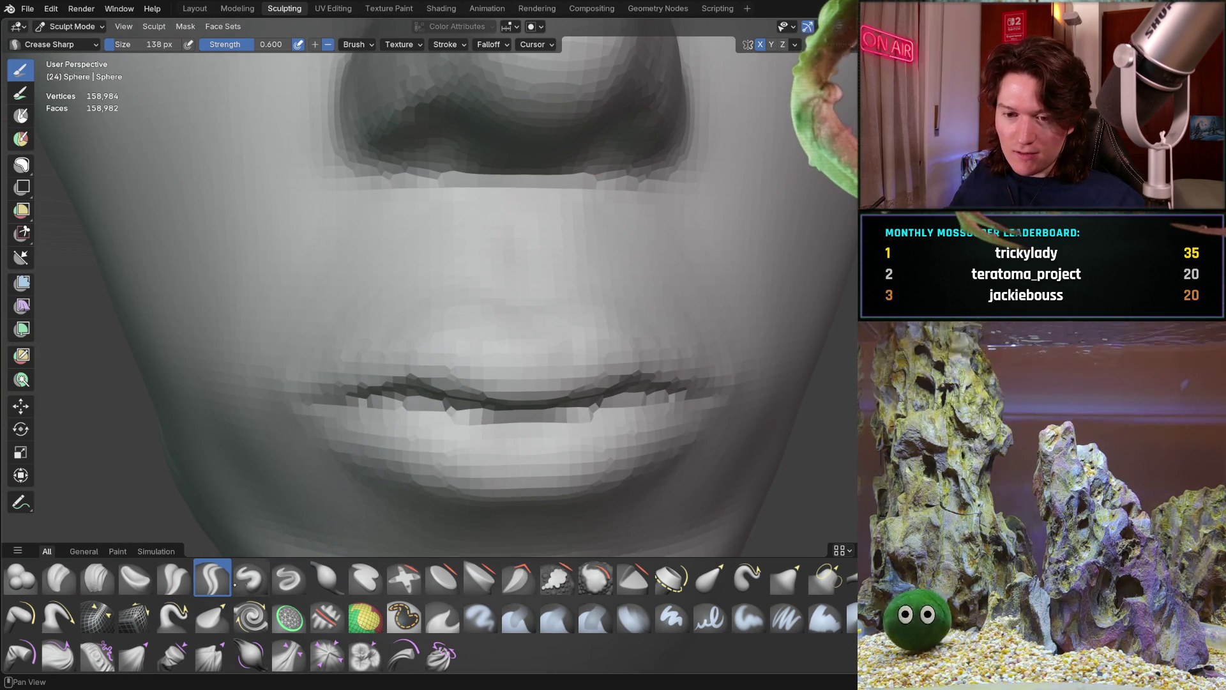
Step: Shrink the Crease Sharp brush to 64 px and close in on the upper lip
key(f)
click(314, 346)
key(f)
click(290, 364)
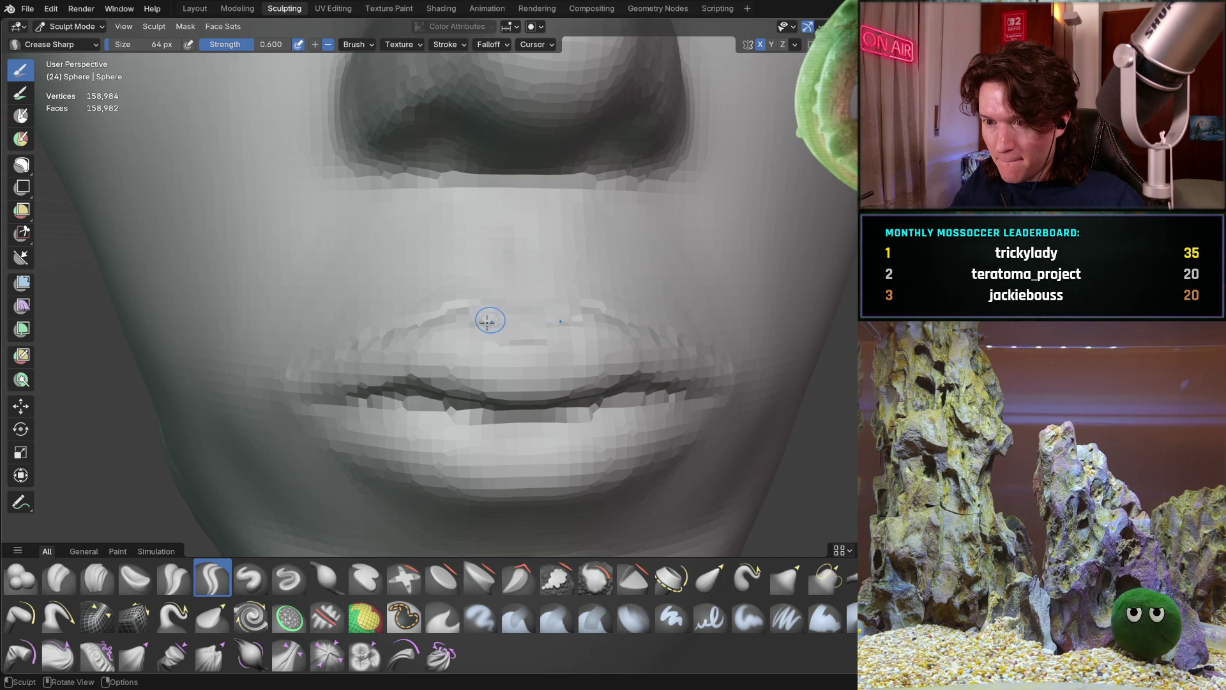
middle_drag(532, 331, 515, 342)
scroll(541, 275, up, 4)
scroll(541, 275, down, 3)
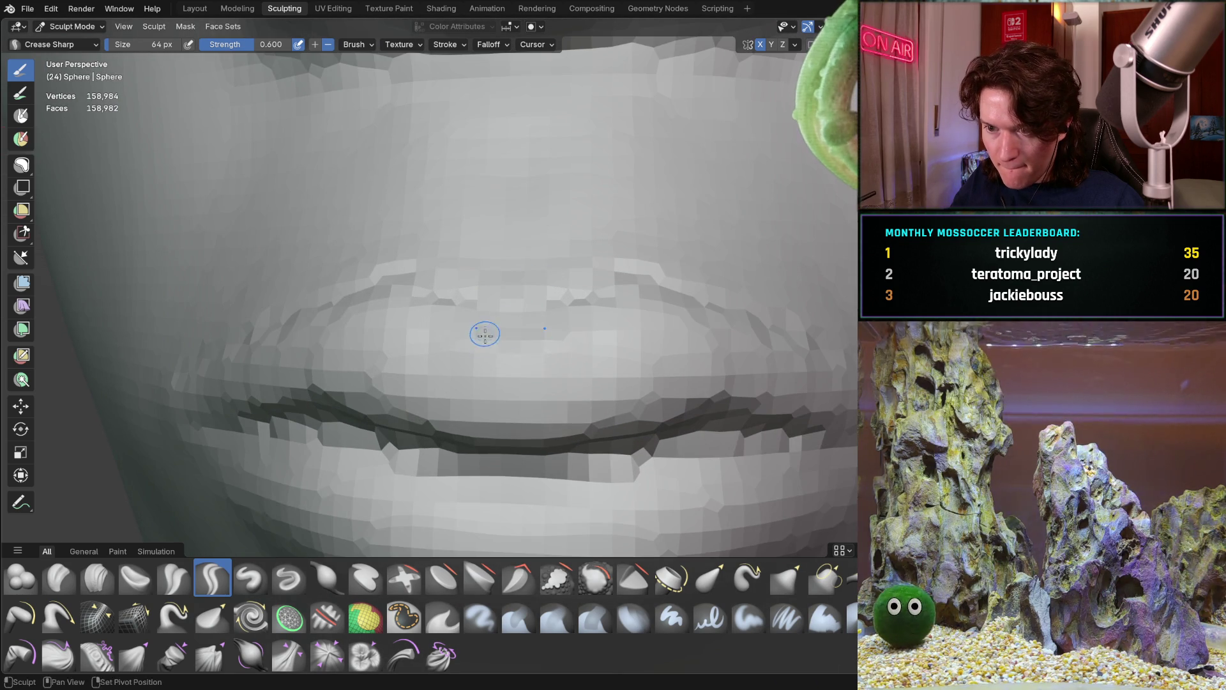
scroll(478, 385, down, 2)
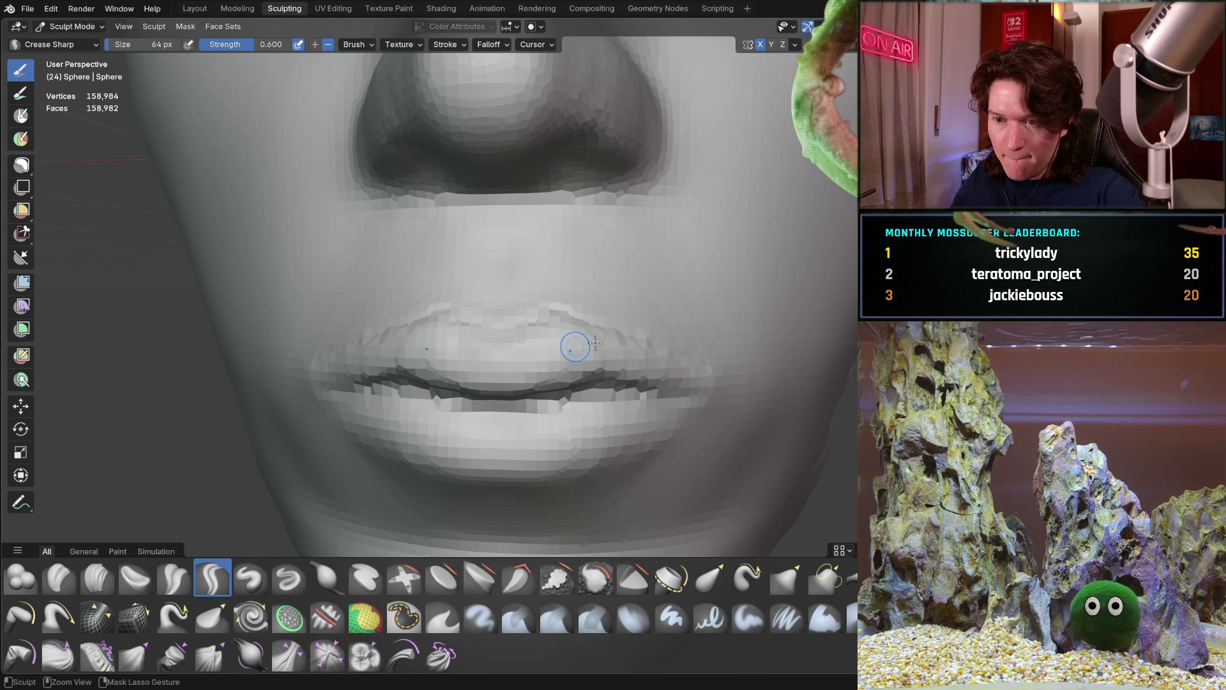
Step: Enlarge the brush to 220 px and review the lip profile from several angles
ctrl+middle_drag(593, 289, 440, 408)
scroll(481, 317, up, 6)
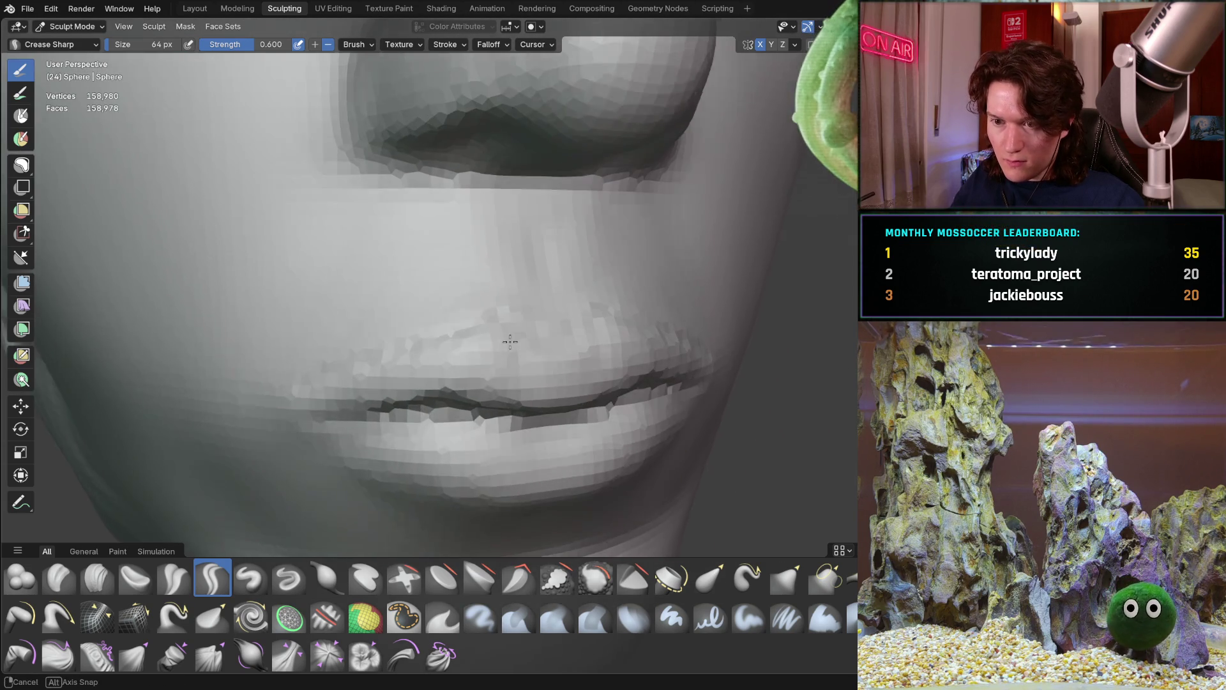
middle_drag(510, 342, 502, 318)
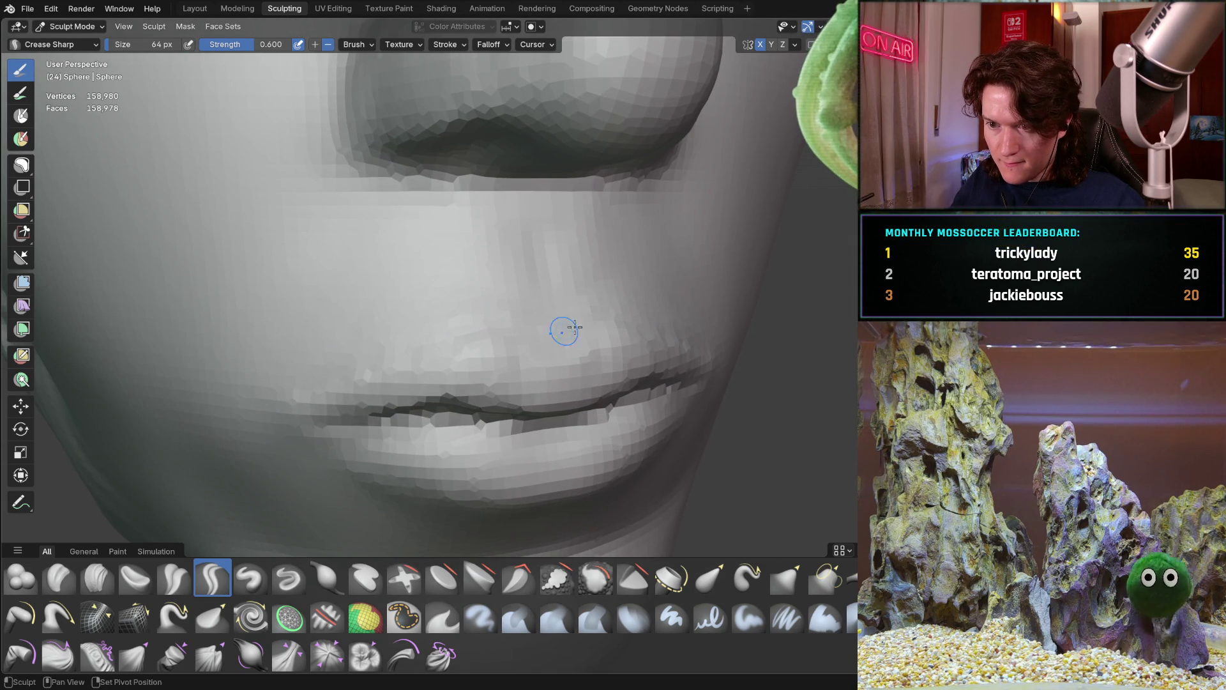
mouse_move(596, 288)
middle_down()
mouse_move(512, 268)
mouse_move(465, 304)
mouse_move(479, 326)
mouse_move(532, 320)
middle_up()
key(f)
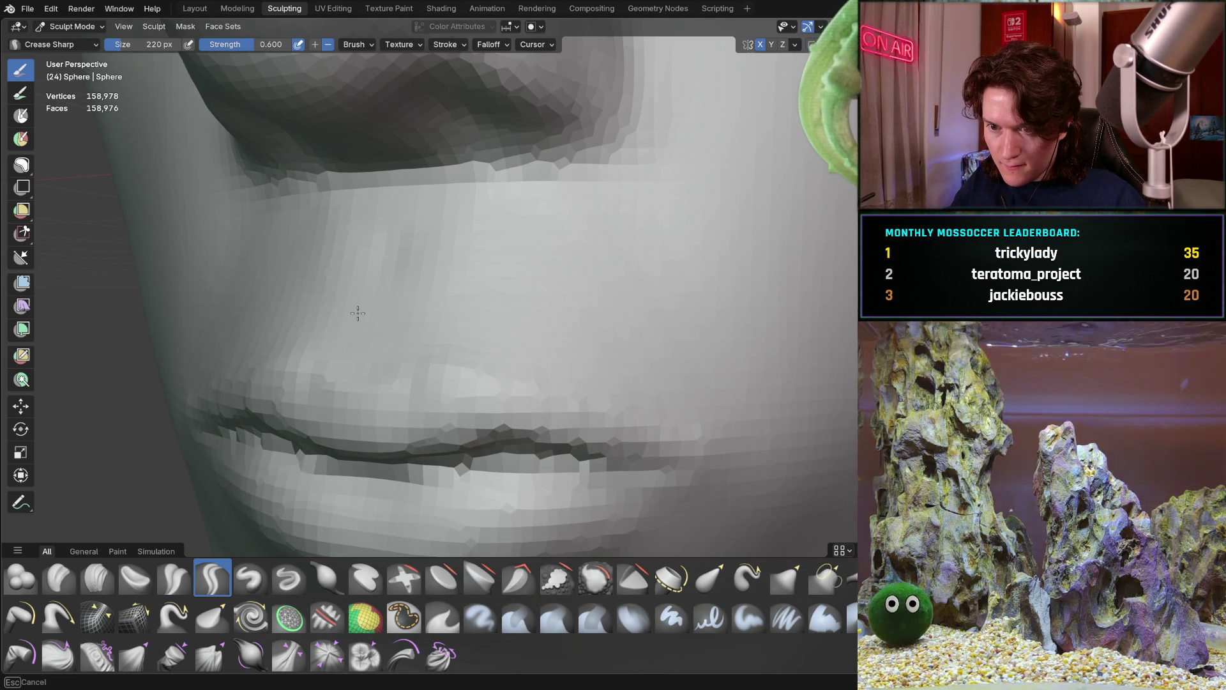
mouse_move(331, 288)
middle_down()
mouse_move(427, 276)
mouse_move(256, 364)
middle_up()
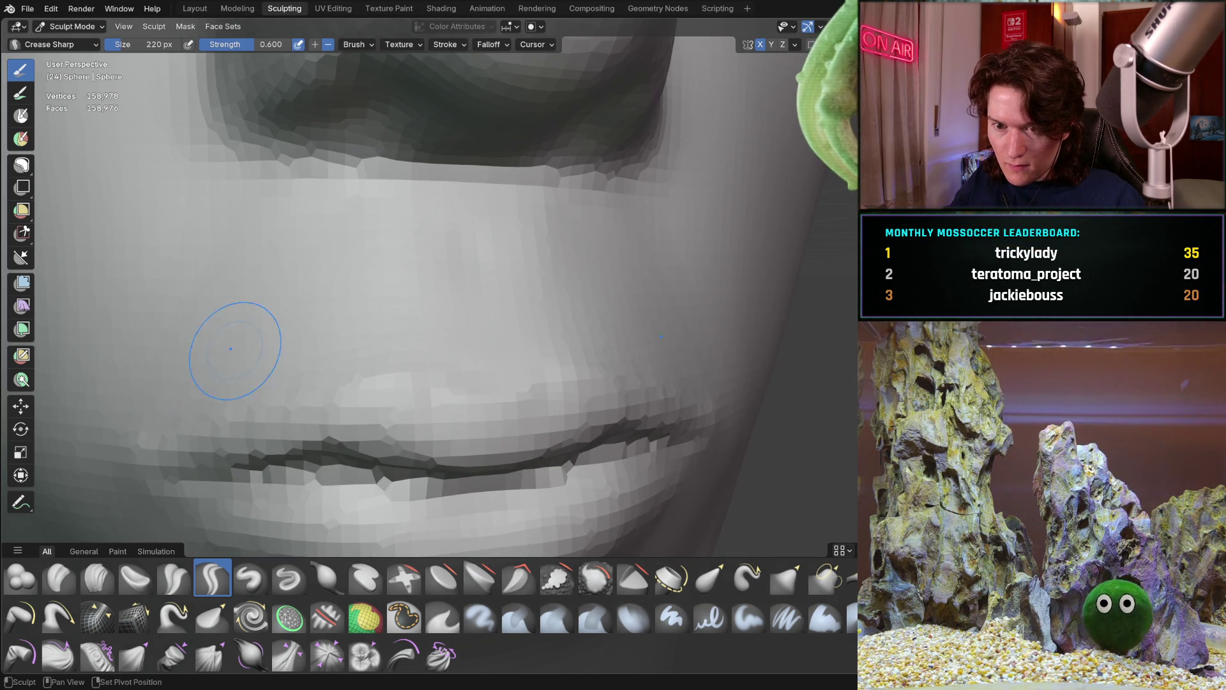
ctrl+middle_drag(564, 217, 518, 305)
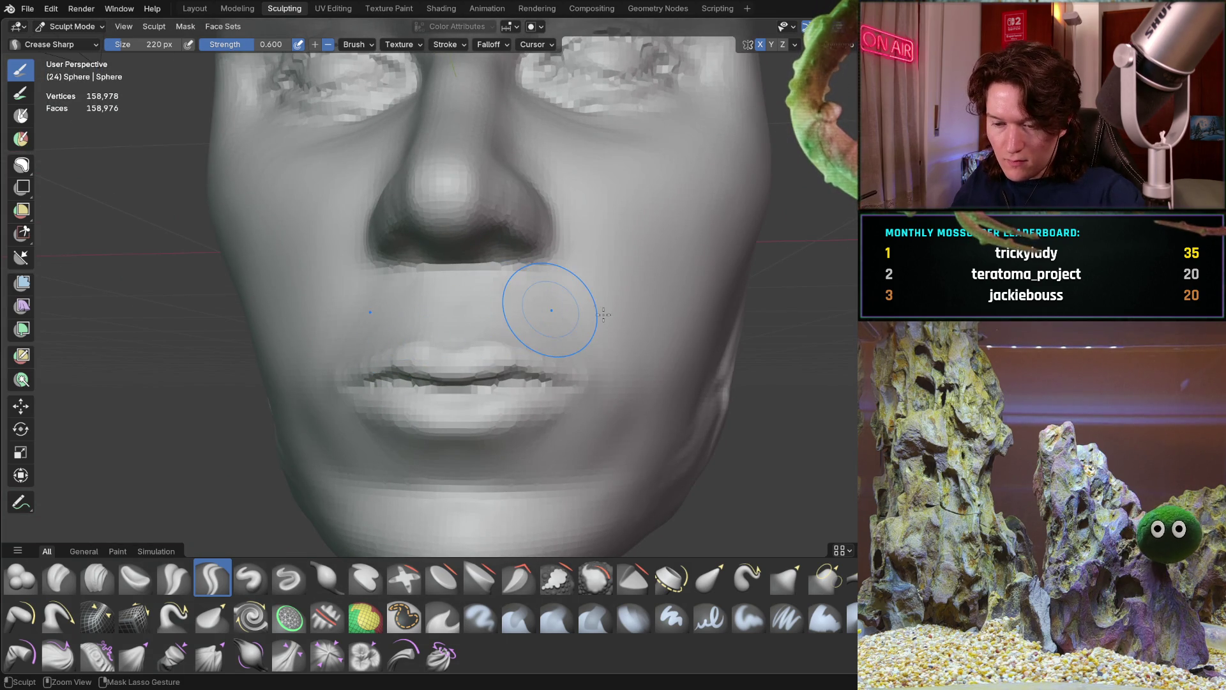
scroll(613, 274, down, 5)
mouse_move(632, 306)
middle_down()
mouse_move(666, 332)
mouse_move(637, 312)
mouse_move(453, 374)
mouse_move(328, 320)
mouse_move(343, 320)
middle_up()
scroll(445, 372, up, 5)
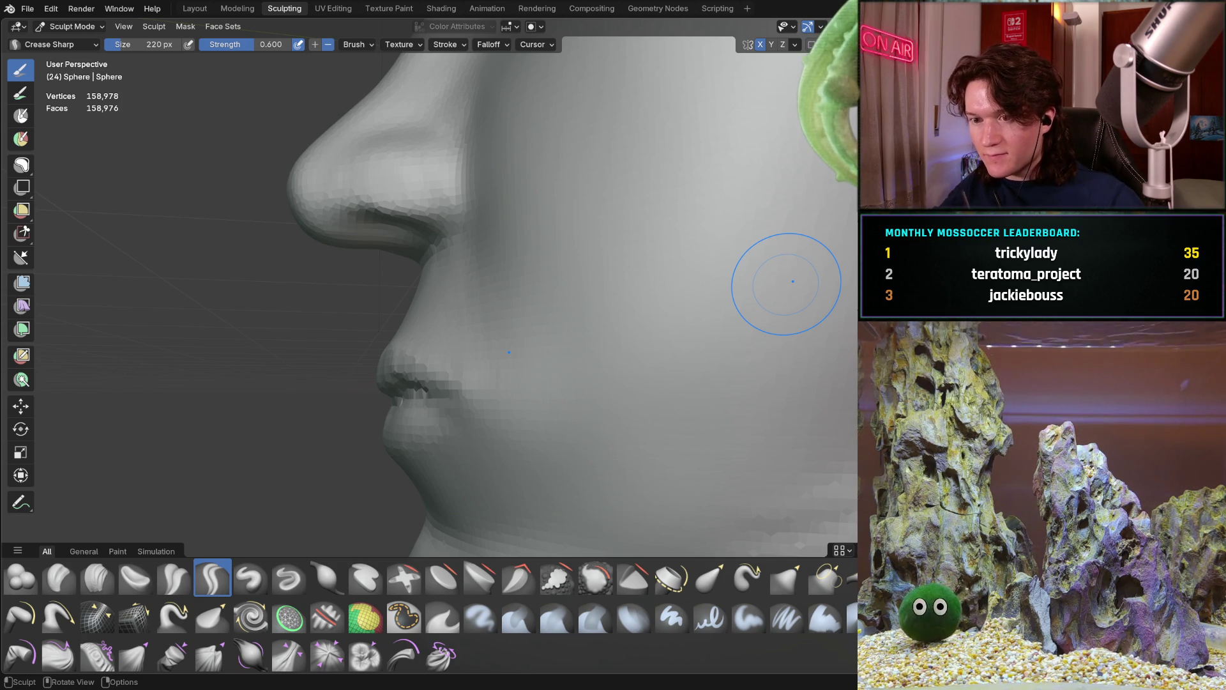
mouse_move(438, 368)
middle_down()
mouse_move(388, 374)
mouse_move(466, 282)
mouse_move(464, 325)
middle_up()
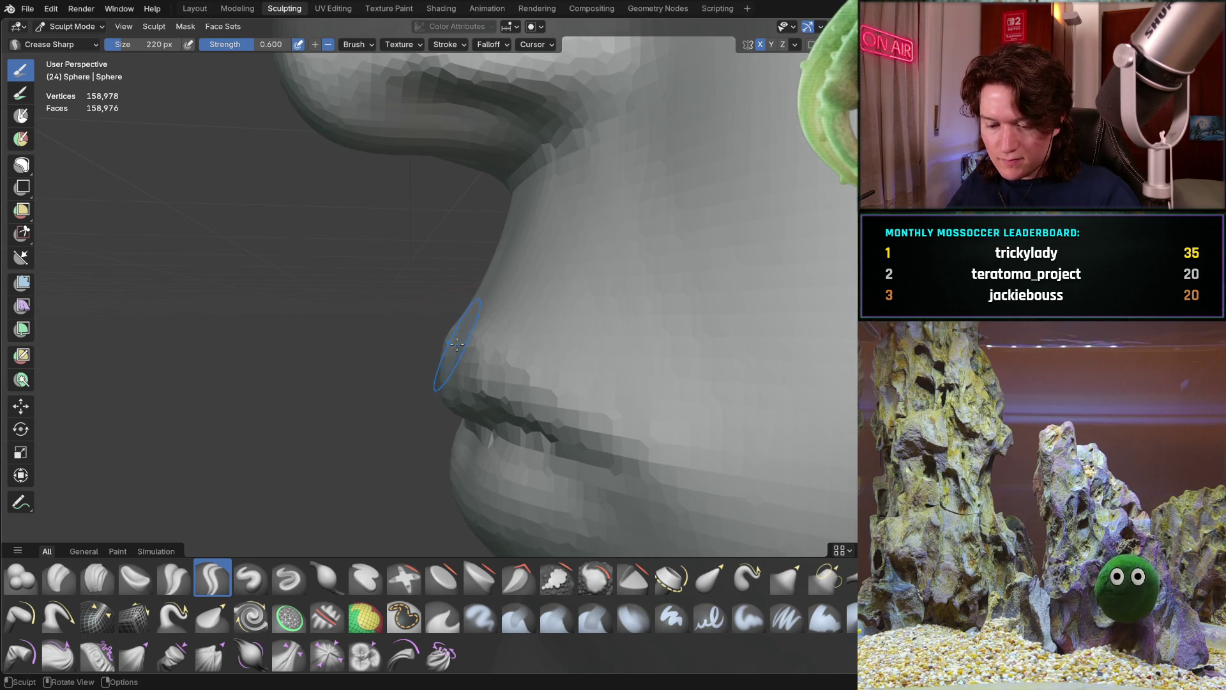
Step: Pull the upper lip profile beneath the nose with the Grab brush at strength 0.4
key(g)
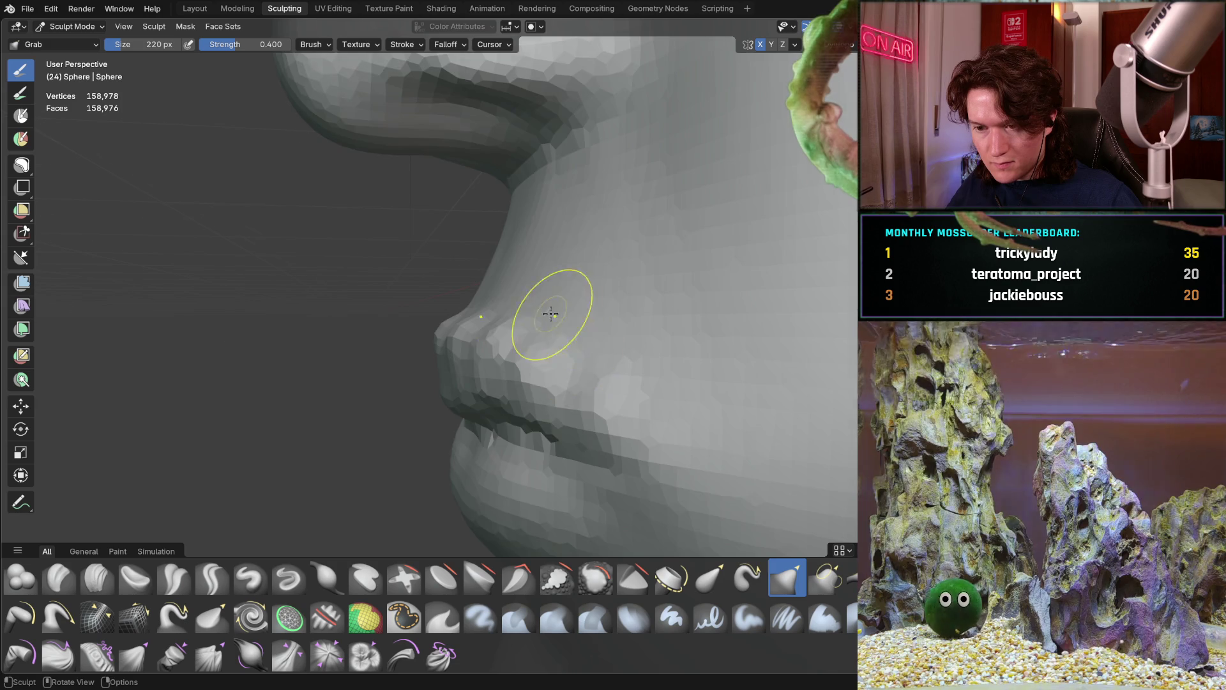
middle_drag(553, 315, 527, 384)
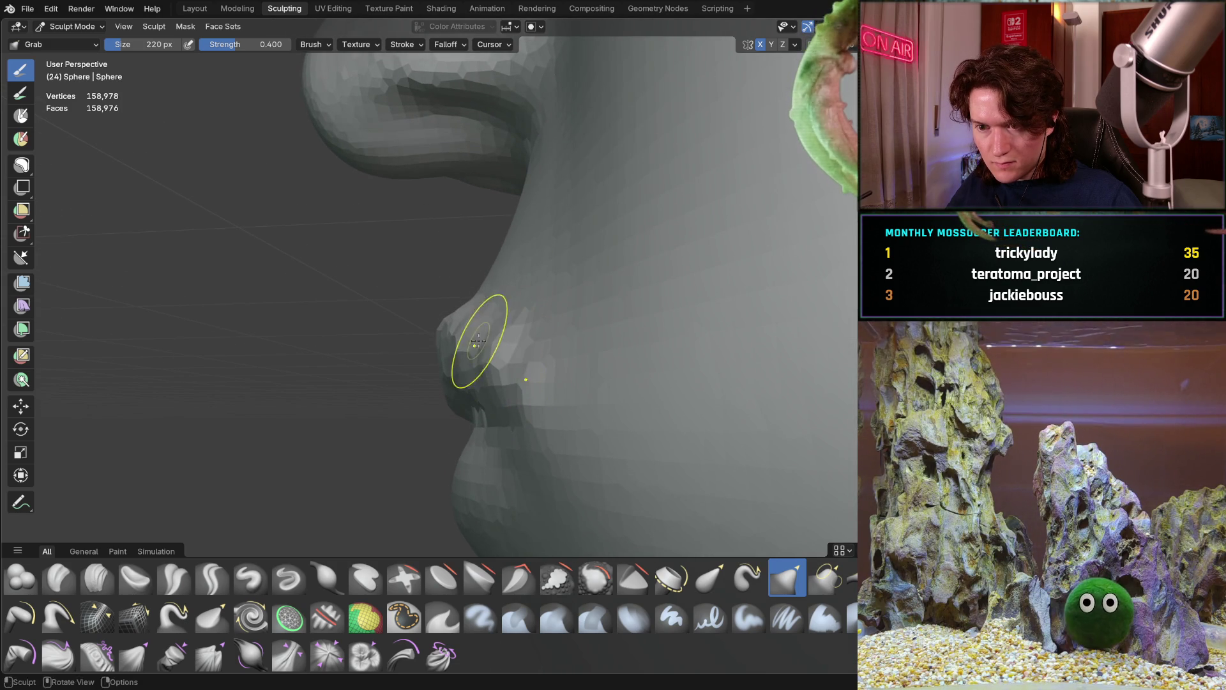
middle_drag(450, 298, 489, 313)
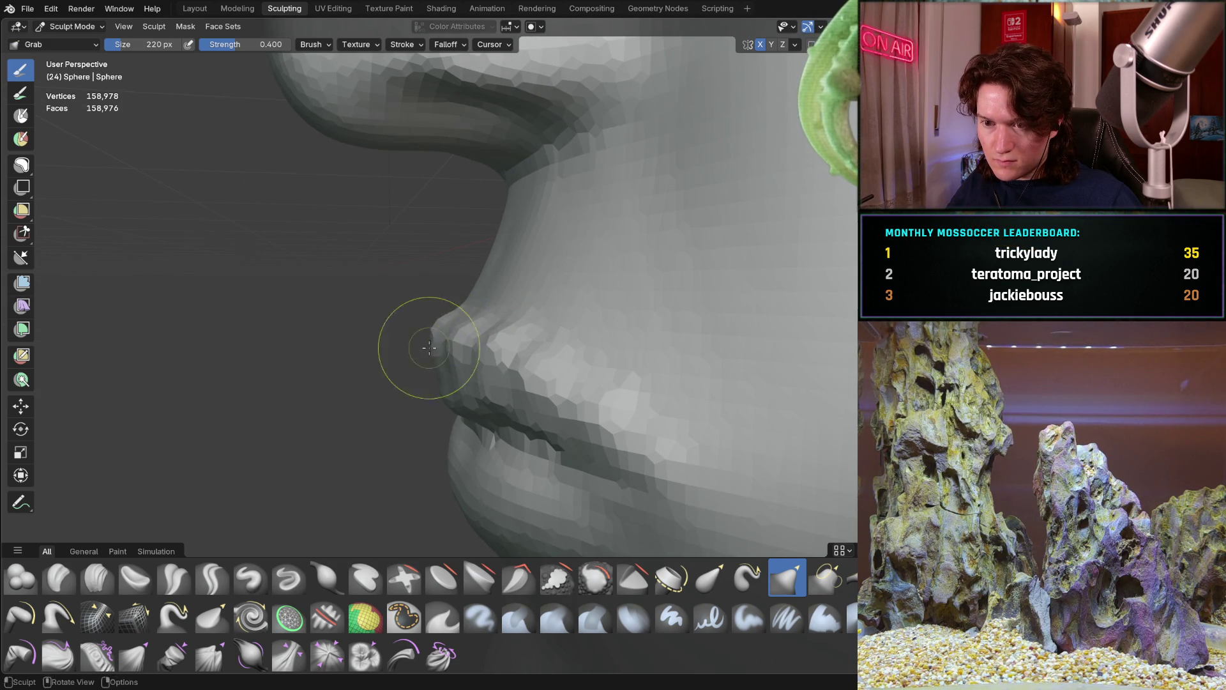
drag(446, 330, 471, 315)
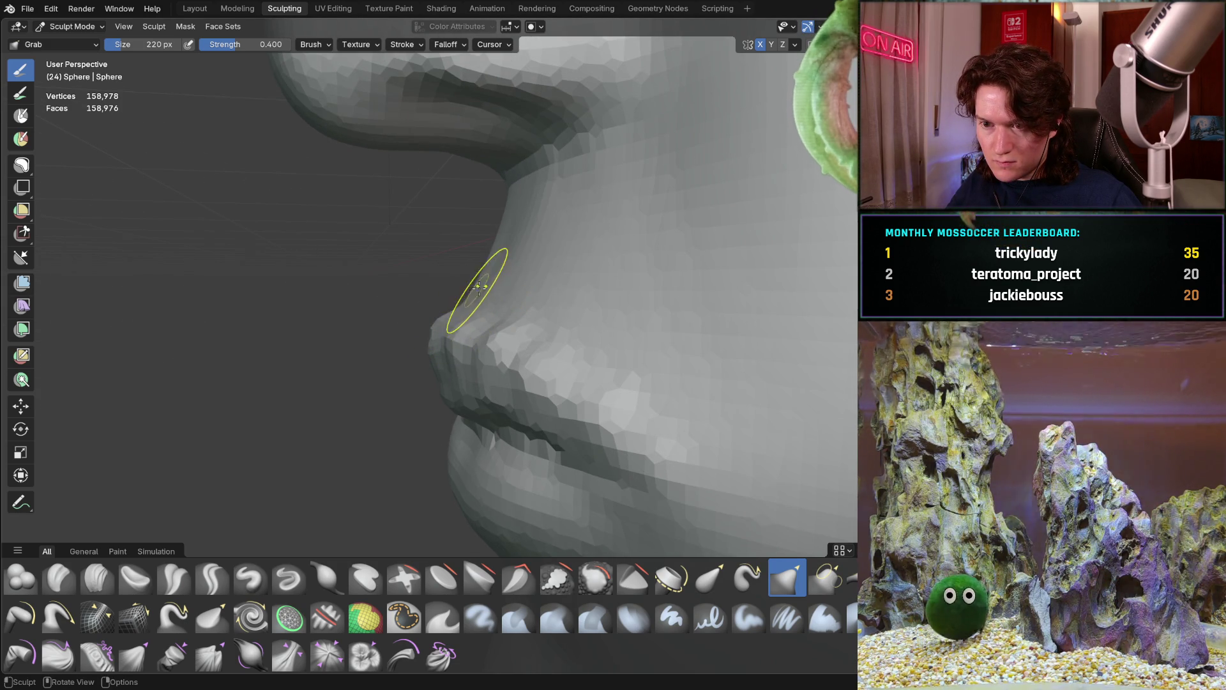
mouse_move(489, 289)
middle_down()
mouse_move(613, 285)
mouse_move(496, 295)
middle_up()
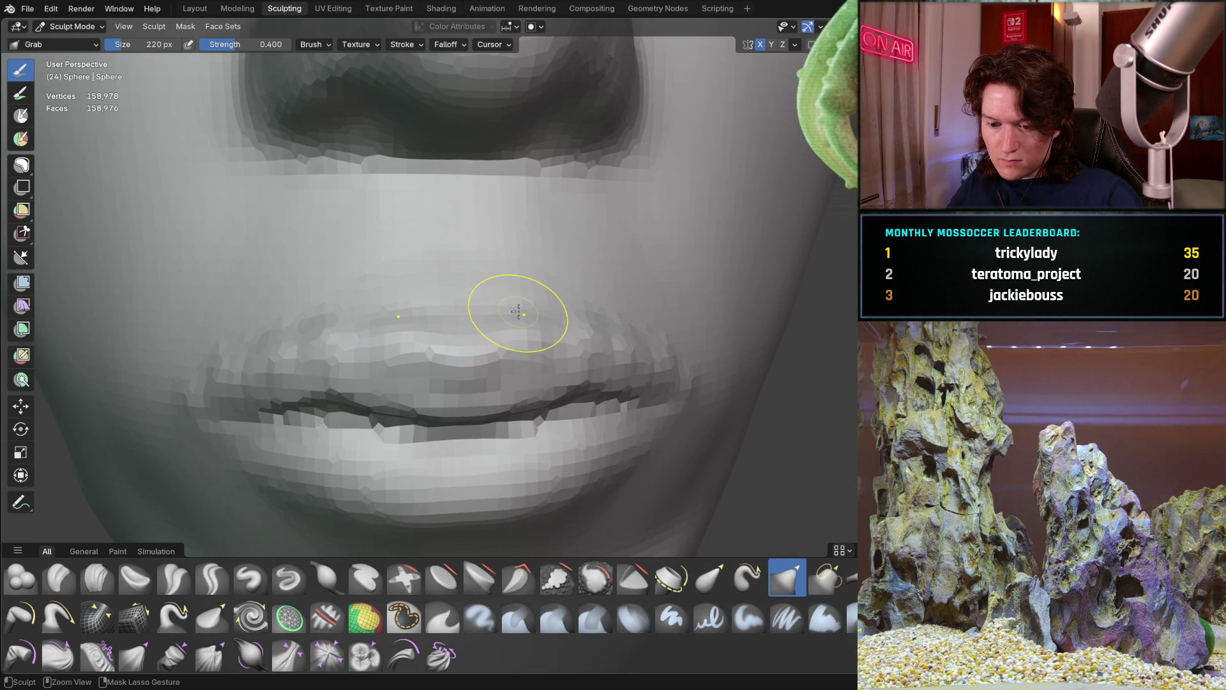
Step: Check the reshaped upper lip from side and front views, then return to Crease Sharp
mouse_move(536, 267)
middle_down()
mouse_move(433, 240)
mouse_move(351, 334)
mouse_move(315, 306)
mouse_move(410, 273)
mouse_move(443, 296)
middle_up()
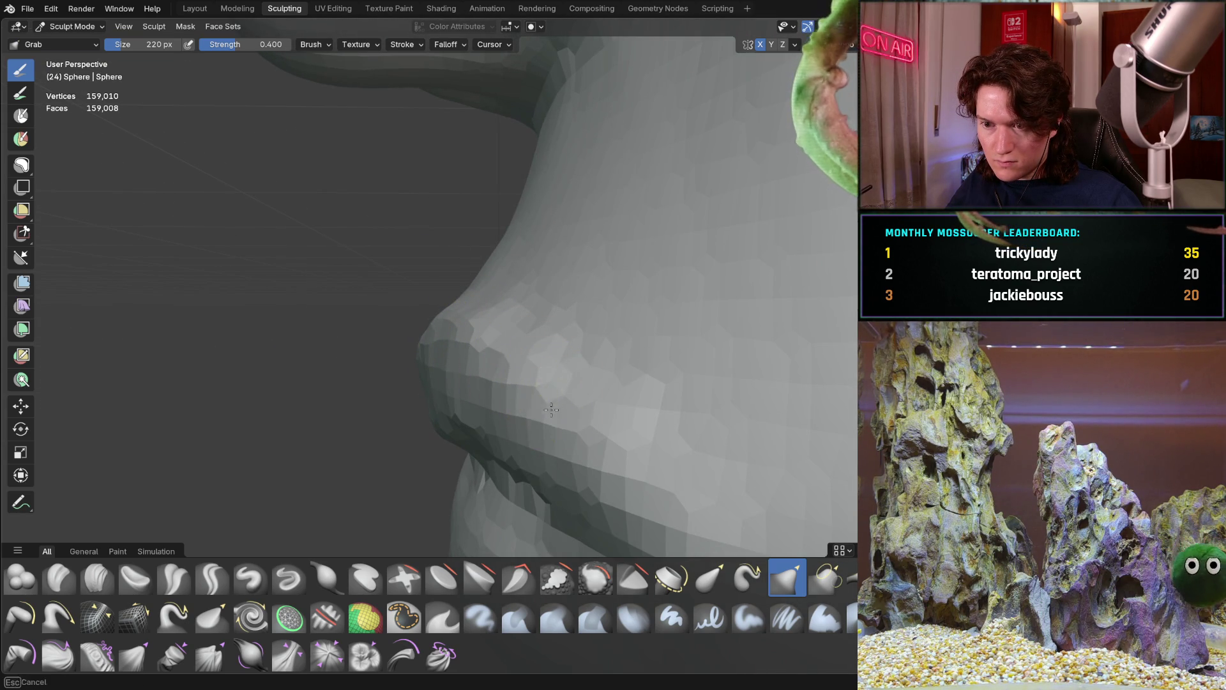
middle_drag(585, 438, 575, 350)
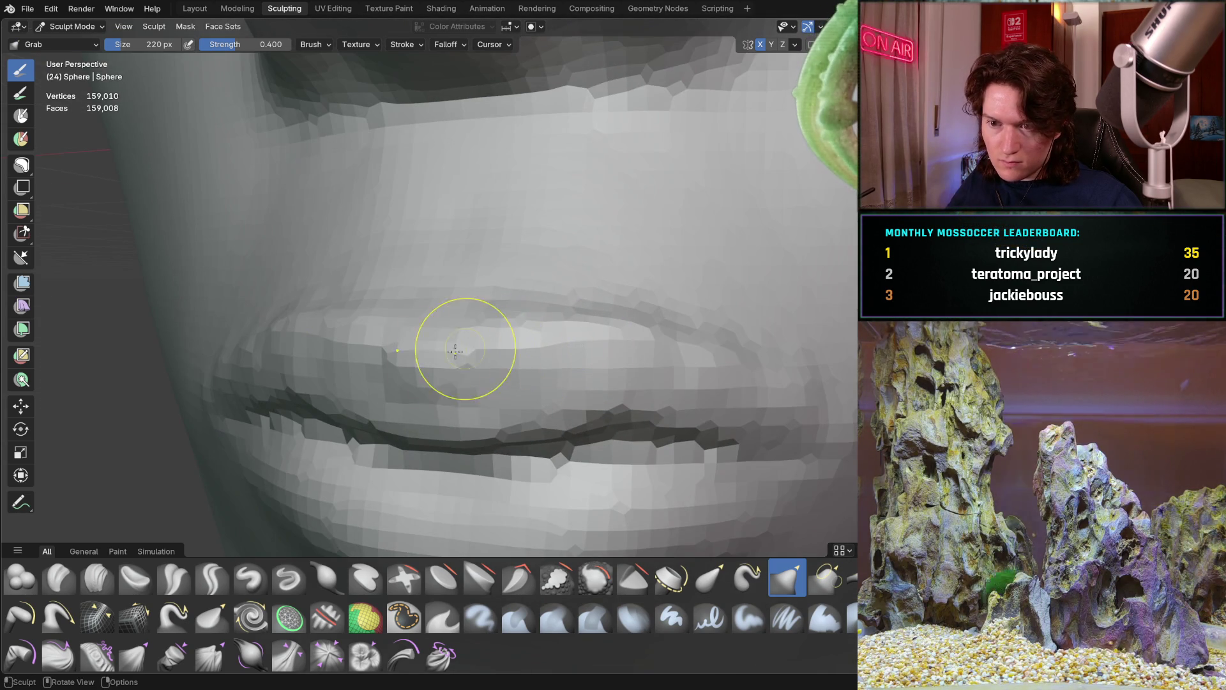
middle_drag(419, 364, 495, 339)
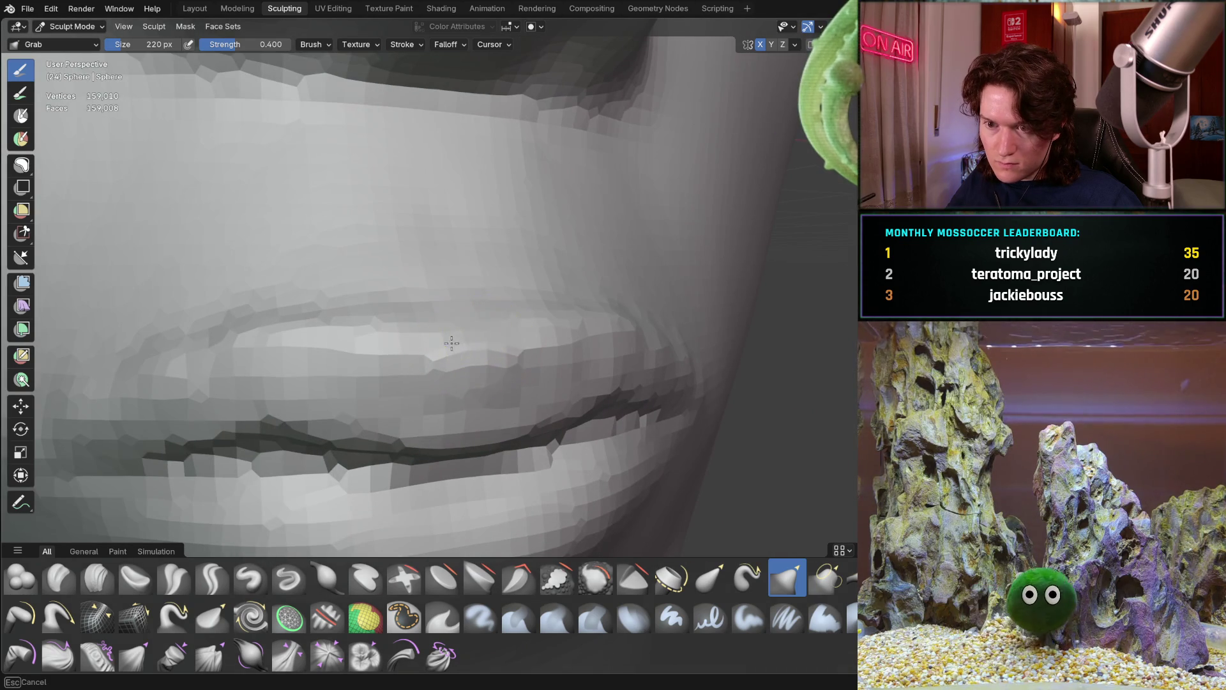
middle_drag(435, 327, 355, 322)
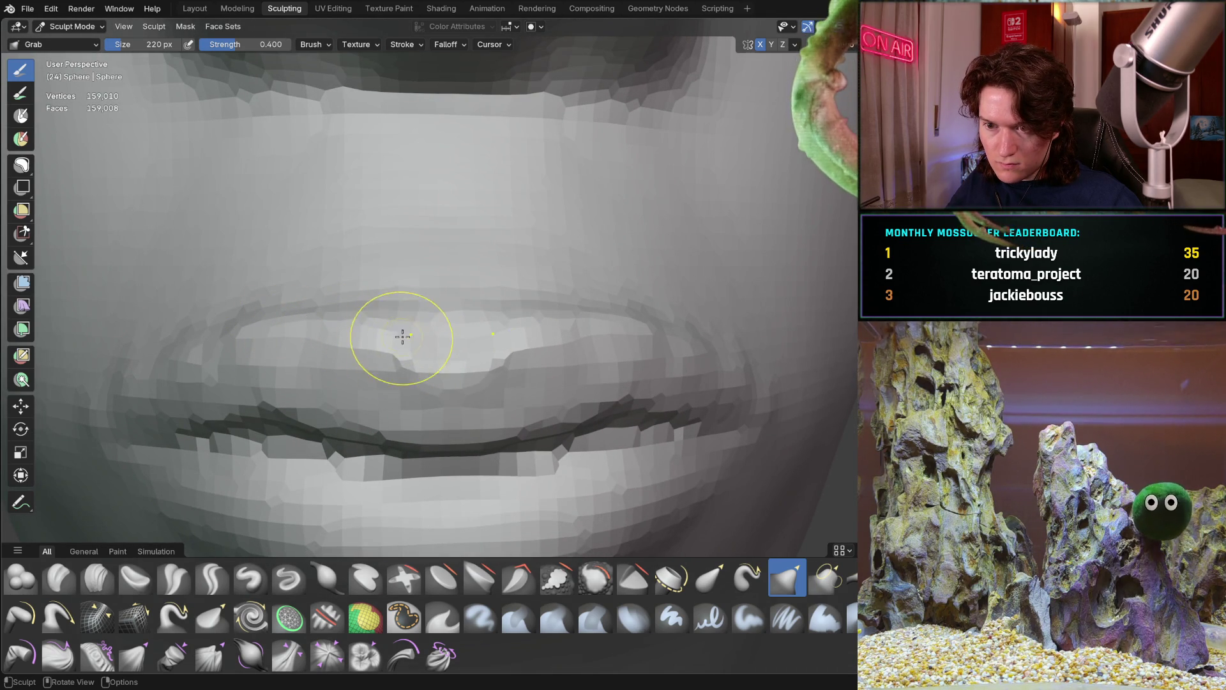
middle_drag(383, 332, 351, 356)
mouse_move(434, 384)
middle_down()
mouse_move(482, 317)
mouse_move(591, 282)
mouse_move(546, 311)
mouse_move(518, 279)
mouse_move(460, 315)
mouse_move(334, 315)
mouse_move(413, 317)
mouse_move(455, 285)
mouse_move(432, 295)
mouse_move(547, 324)
mouse_move(409, 352)
middle_up()
click(211, 578)
Step: Set the Crease Sharp brush to 96 px and carve a crease along the upper lip border
scroll(411, 350, up, 2)
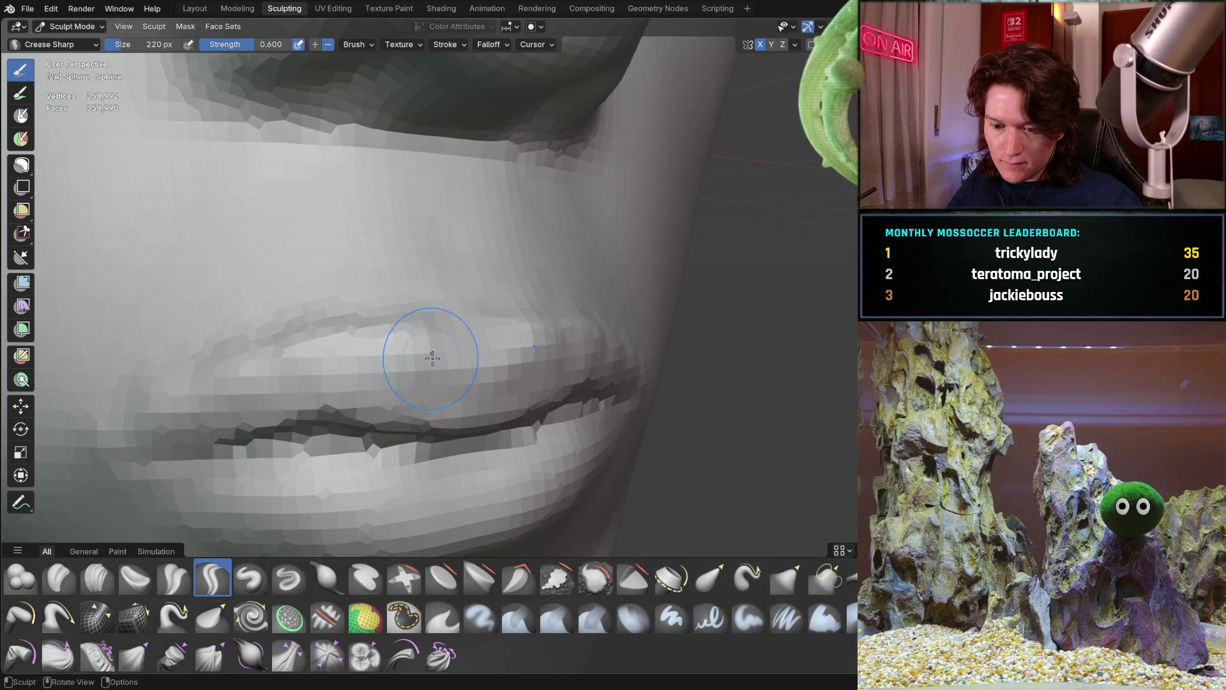
key(f)
click(412, 324)
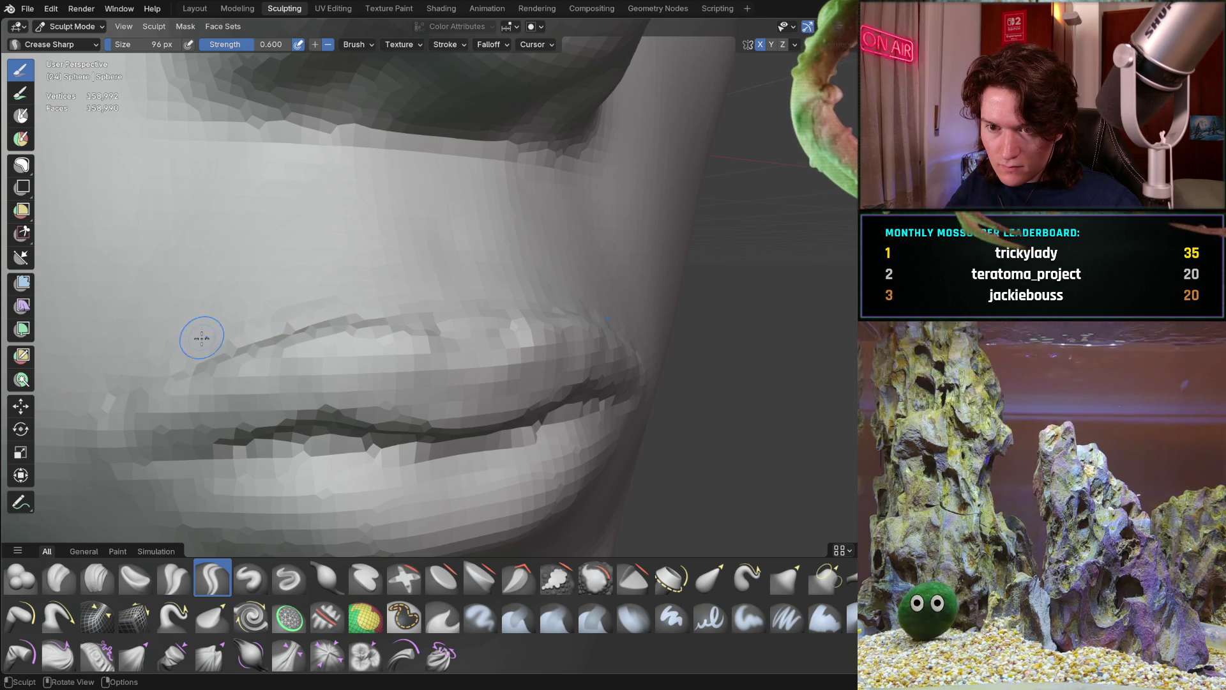
mouse_move(364, 297)
middle_down()
mouse_move(381, 291)
mouse_move(354, 306)
middle_up()
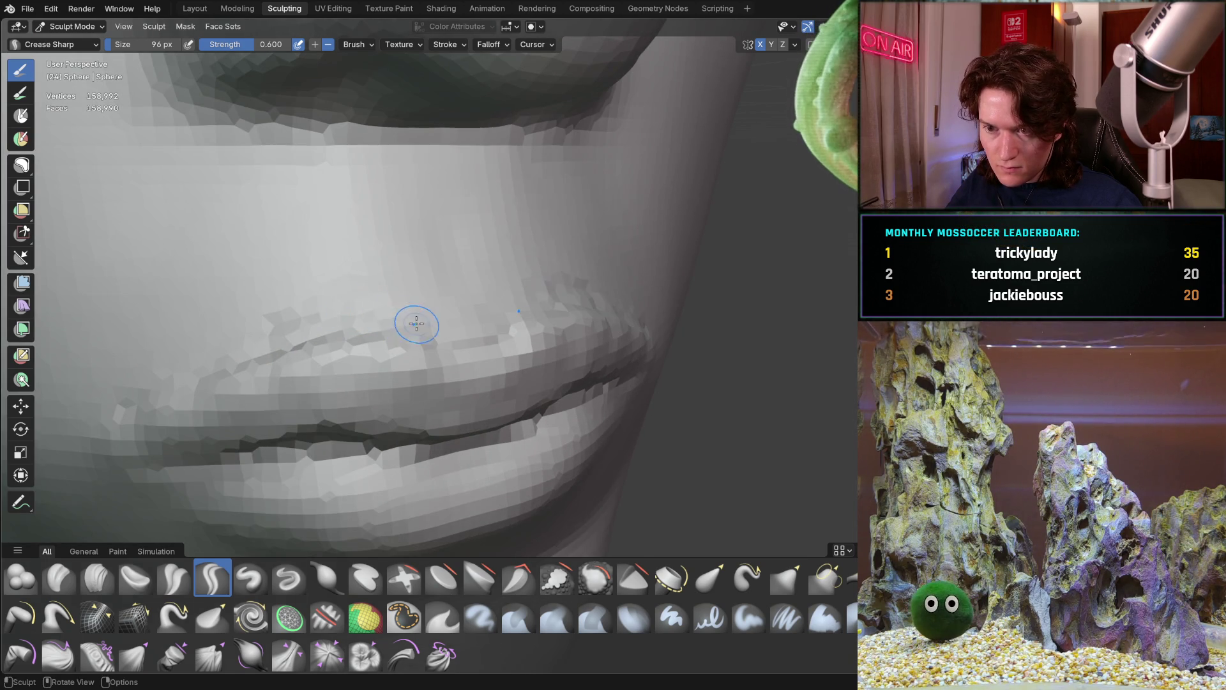
drag(465, 281, 390, 136)
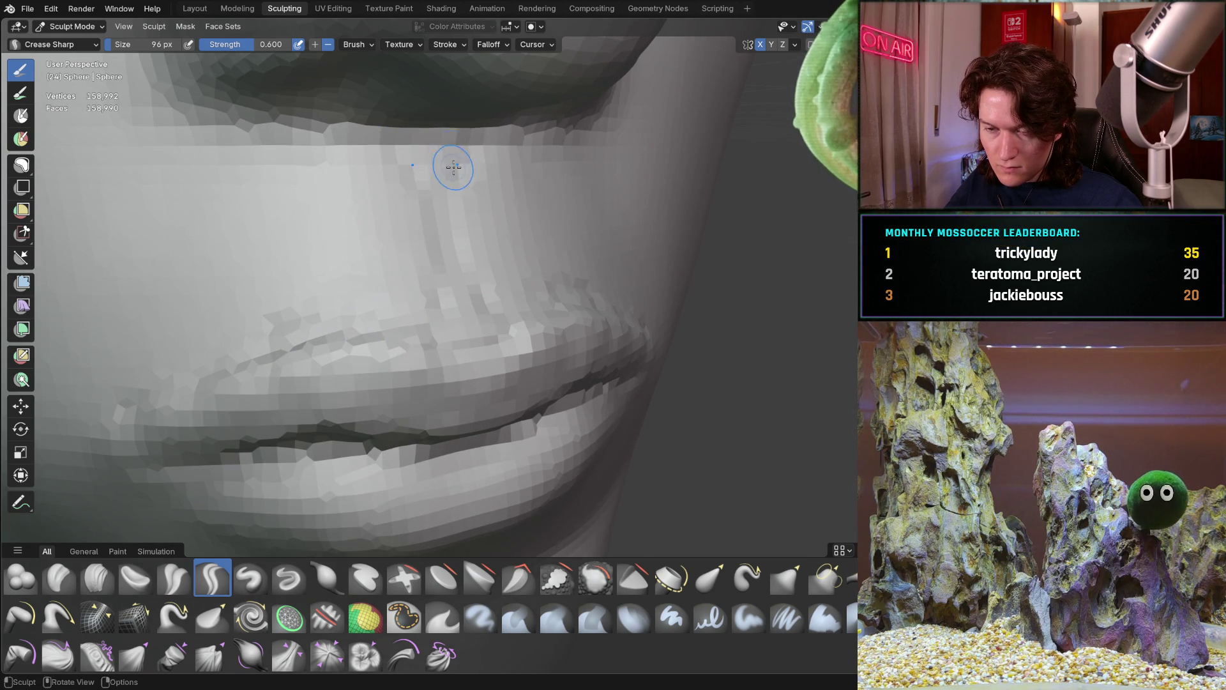
Step: Check the nose and lips in side profile and enlarge the brush to 294 px
middle_drag(370, 249, 369, 273)
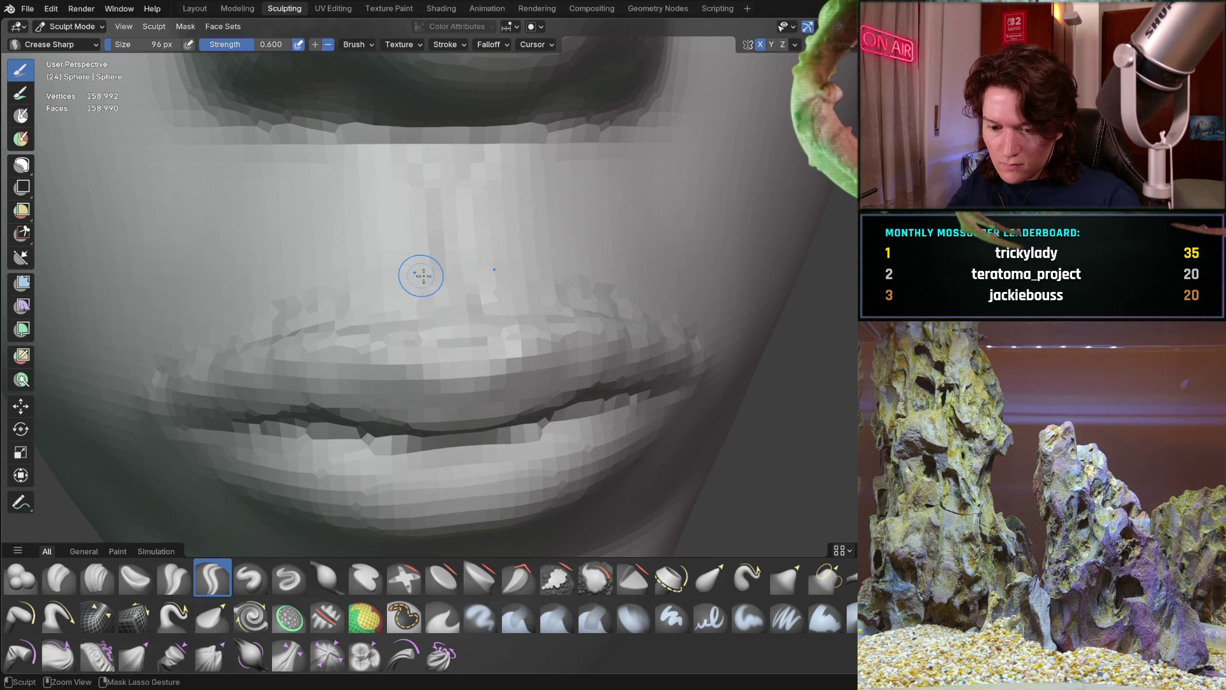
mouse_move(497, 272)
middle_down()
mouse_move(440, 241)
mouse_move(422, 281)
mouse_move(383, 315)
mouse_move(367, 306)
middle_up()
scroll(358, 326, down, 4)
scroll(383, 274, up, 8)
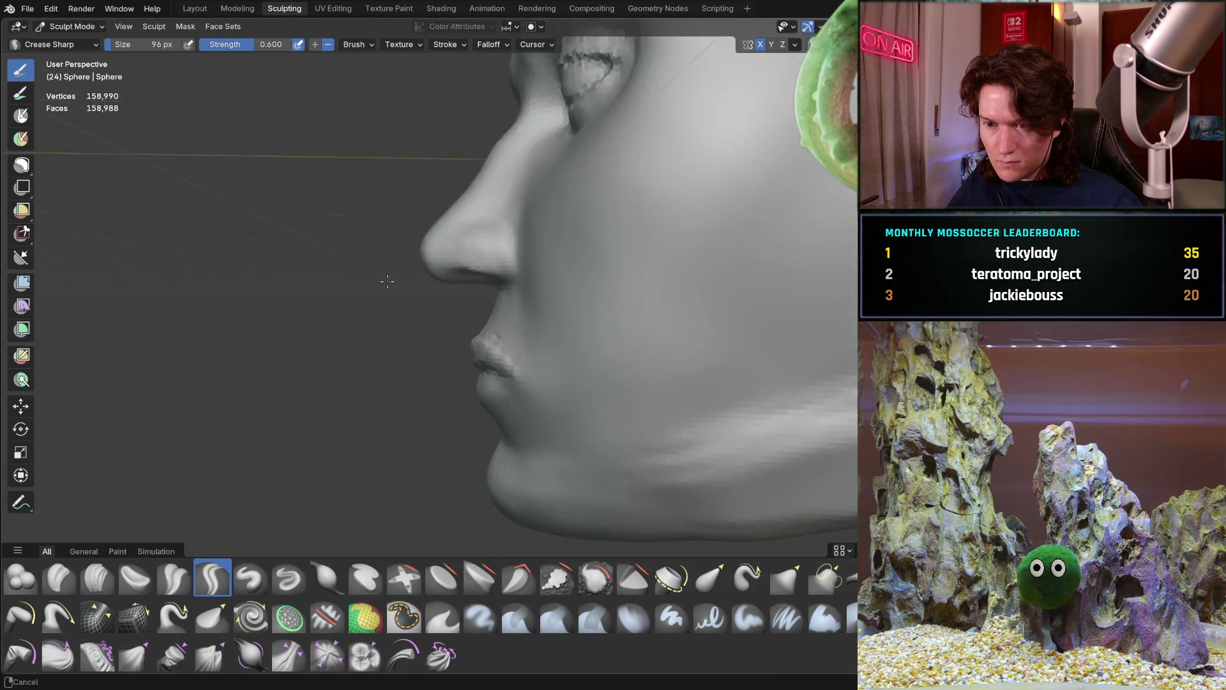
key(f)
click(516, 383)
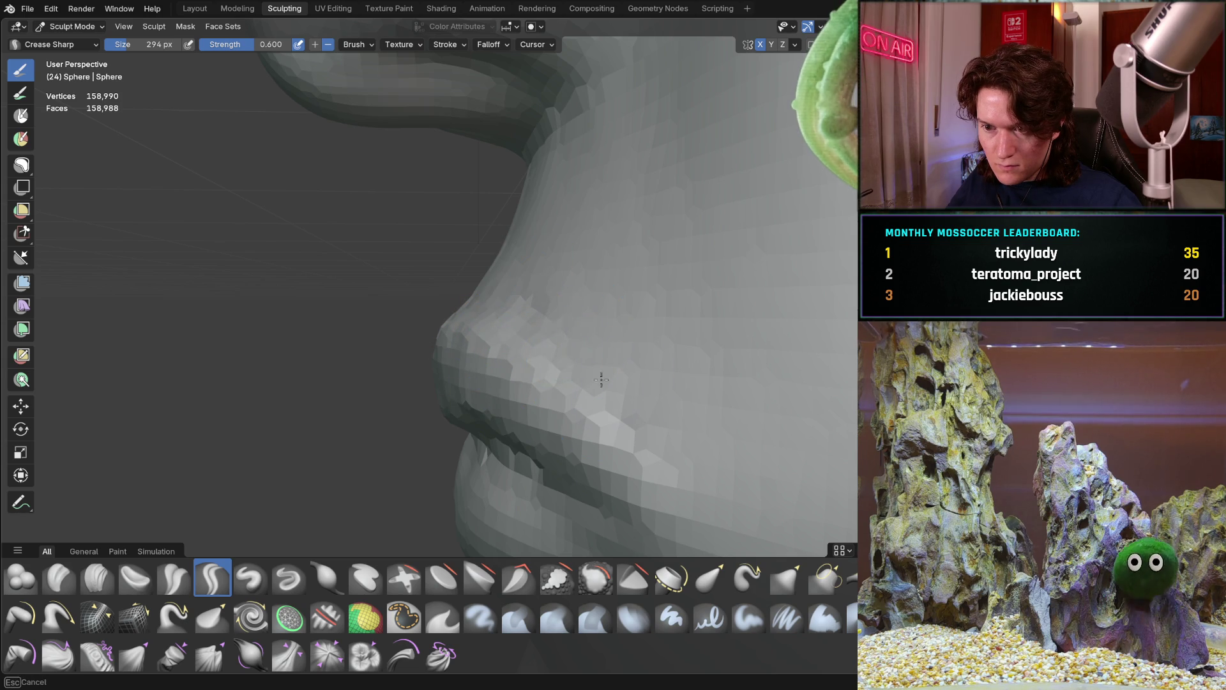
Step: Review the lips from front, side and three-quarter views, then select the Clay Strips brush
middle_drag(568, 272, 642, 243)
middle_drag(345, 293, 395, 340)
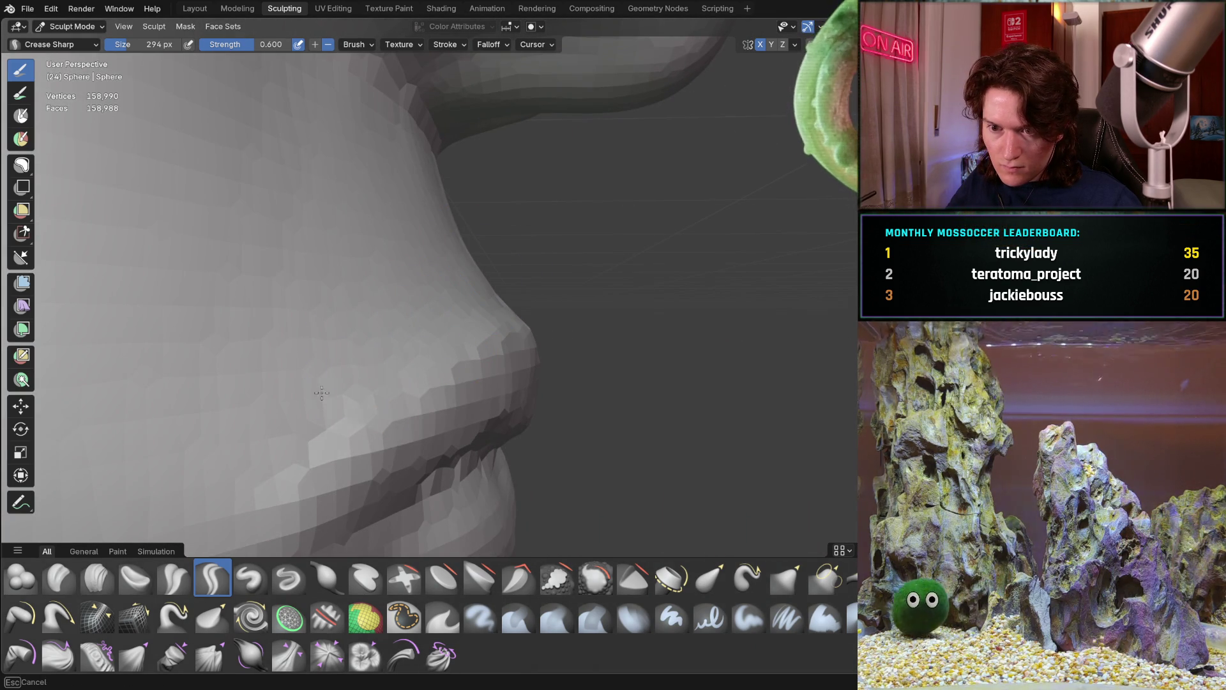
mouse_move(364, 273)
middle_down()
mouse_move(270, 317)
mouse_move(441, 256)
mouse_move(501, 205)
mouse_move(323, 356)
mouse_move(424, 309)
mouse_move(416, 315)
middle_up()
middle_drag(353, 385, 338, 362)
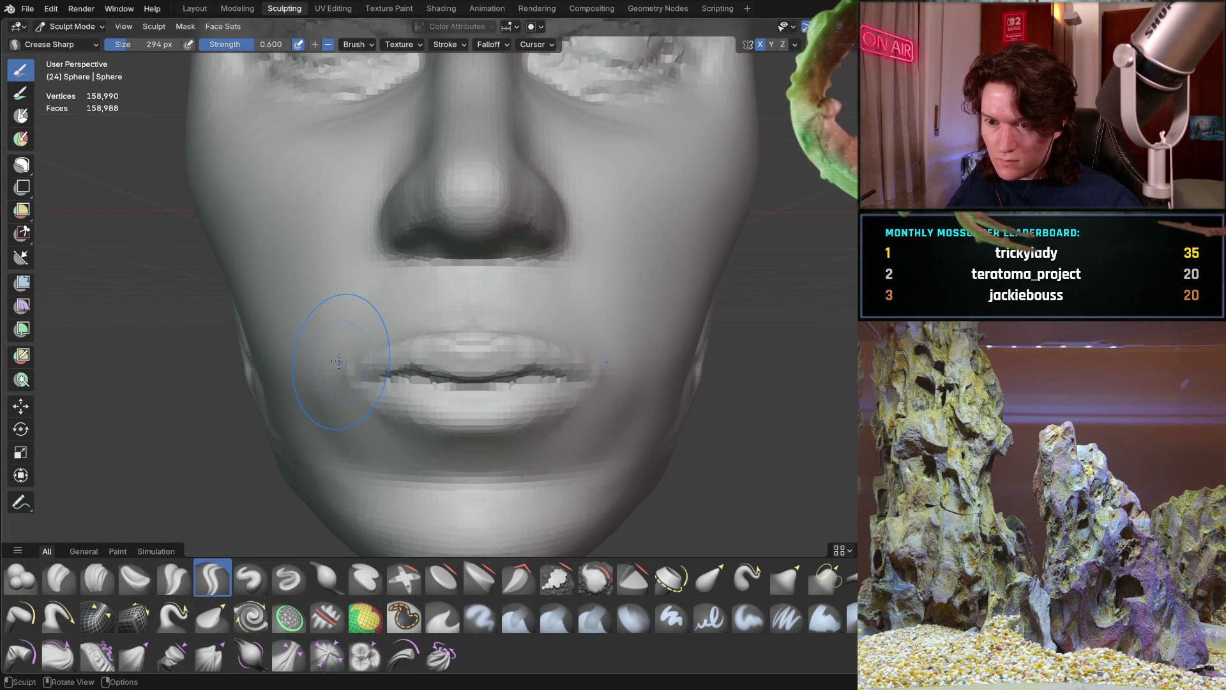
mouse_move(512, 293)
middle_down()
mouse_move(319, 418)
mouse_move(373, 358)
mouse_move(451, 383)
mouse_move(502, 229)
mouse_move(418, 314)
mouse_move(359, 411)
middle_up()
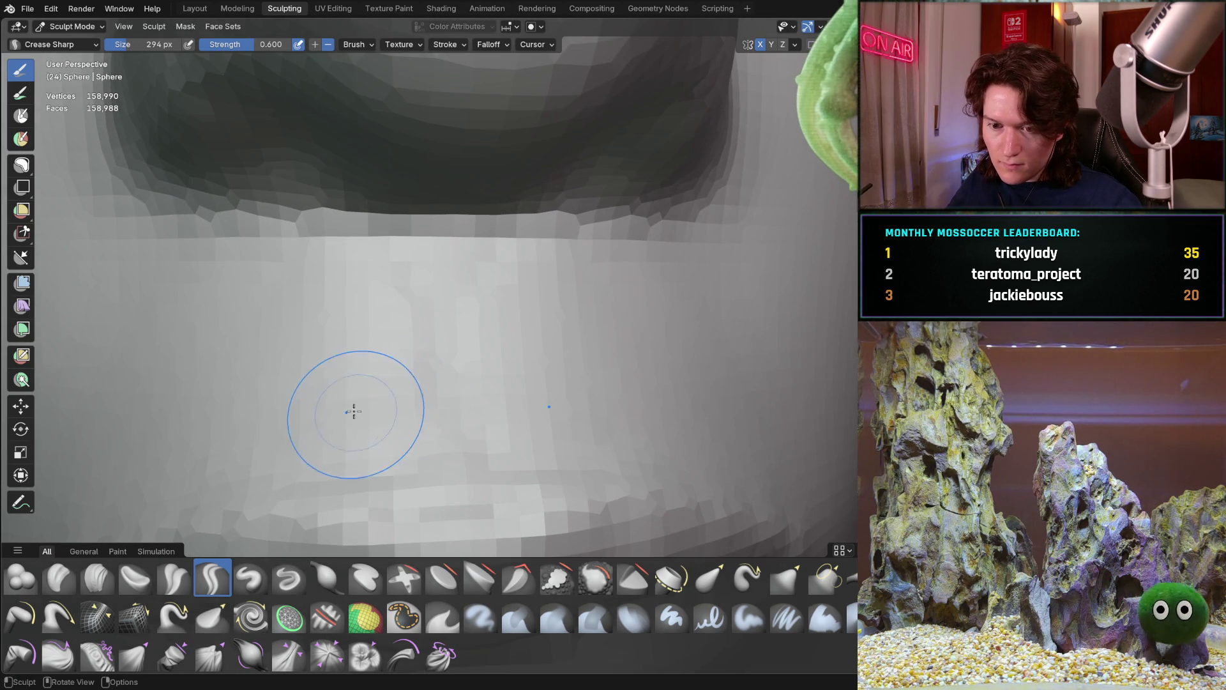
click(101, 570)
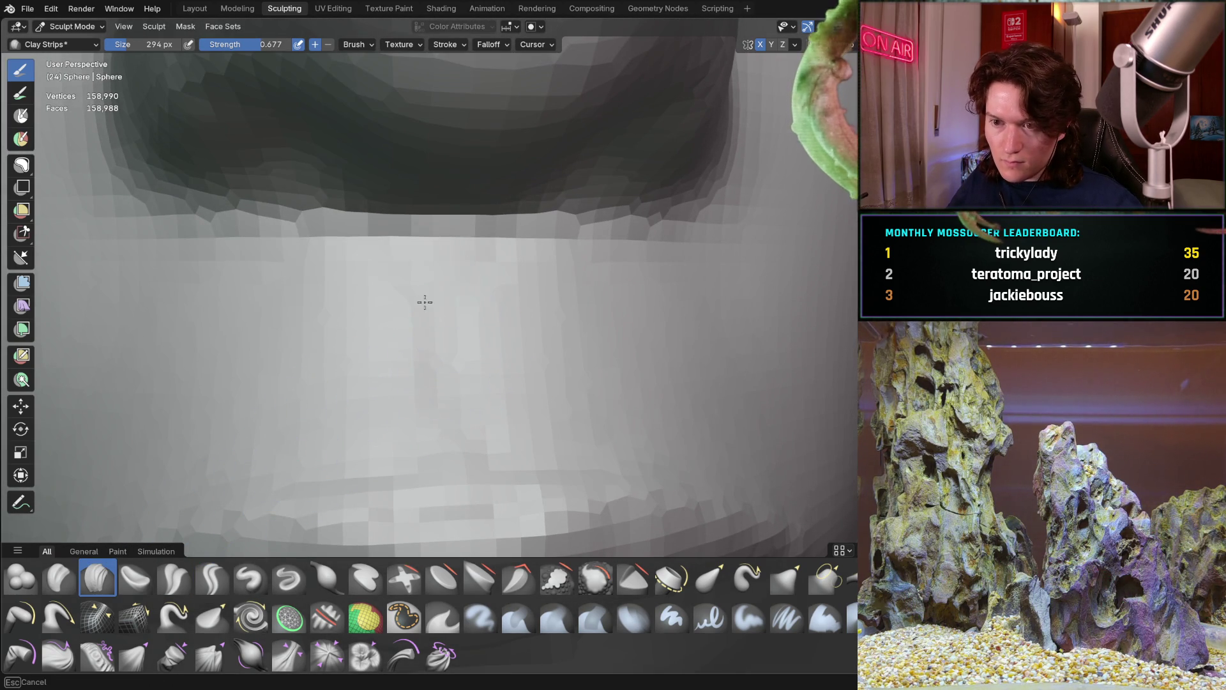
Step: Shrink the Clay Strips brush to 216 px and orbit out to see the nose and lips
shift+middle_drag(475, 240, 433, 277)
key(bracketleft)
key(bracketleft)
key(bracketleft)
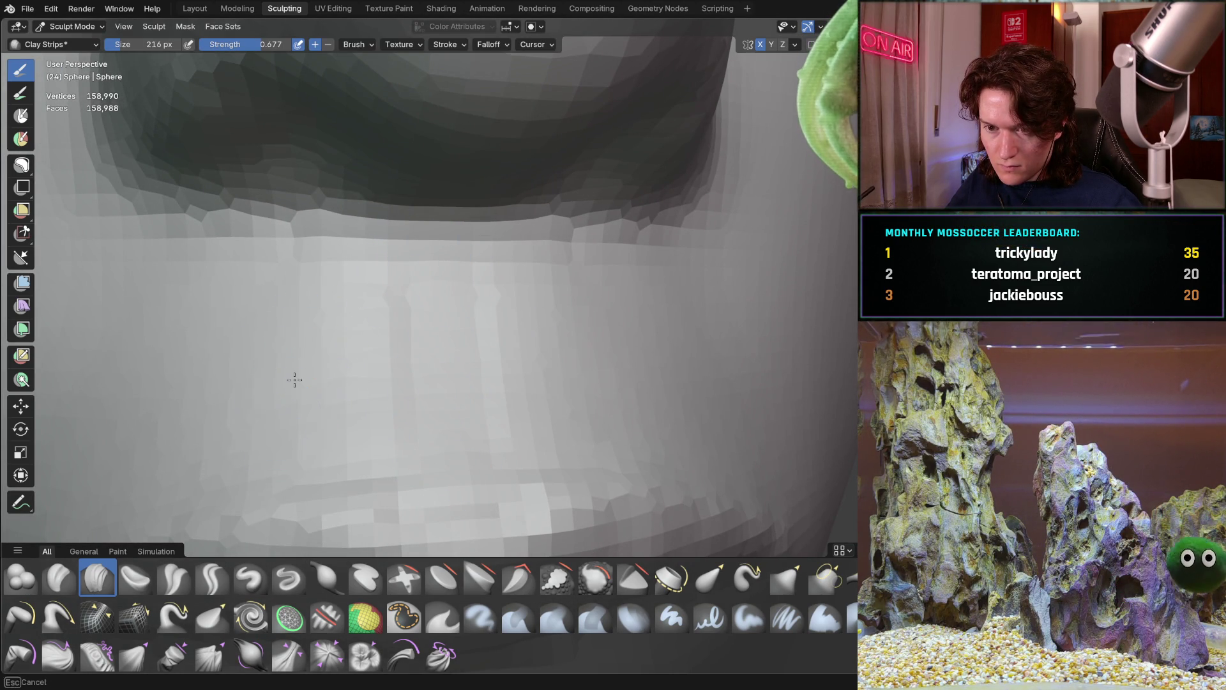
mouse_move(583, 296)
middle_down()
mouse_move(679, 265)
mouse_move(407, 339)
mouse_move(296, 400)
mouse_move(238, 488)
mouse_move(351, 381)
mouse_move(356, 339)
mouse_move(296, 405)
mouse_move(405, 337)
middle_up()
scroll(402, 362, up, 5)
Step: Select the Grab brush and inspect the nose and mouth from angled, left-profile and front views
key(g)
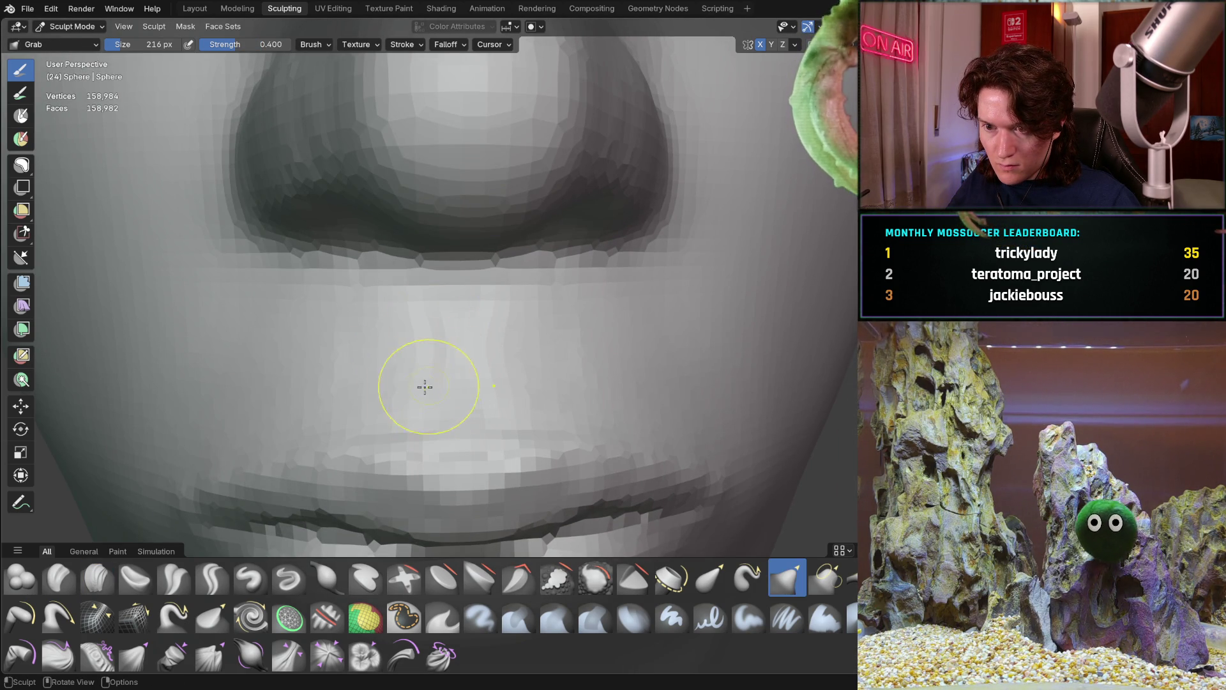
mouse_move(457, 389)
middle_down()
mouse_move(445, 344)
mouse_move(687, 255)
middle_up()
scroll(687, 255, down, 5)
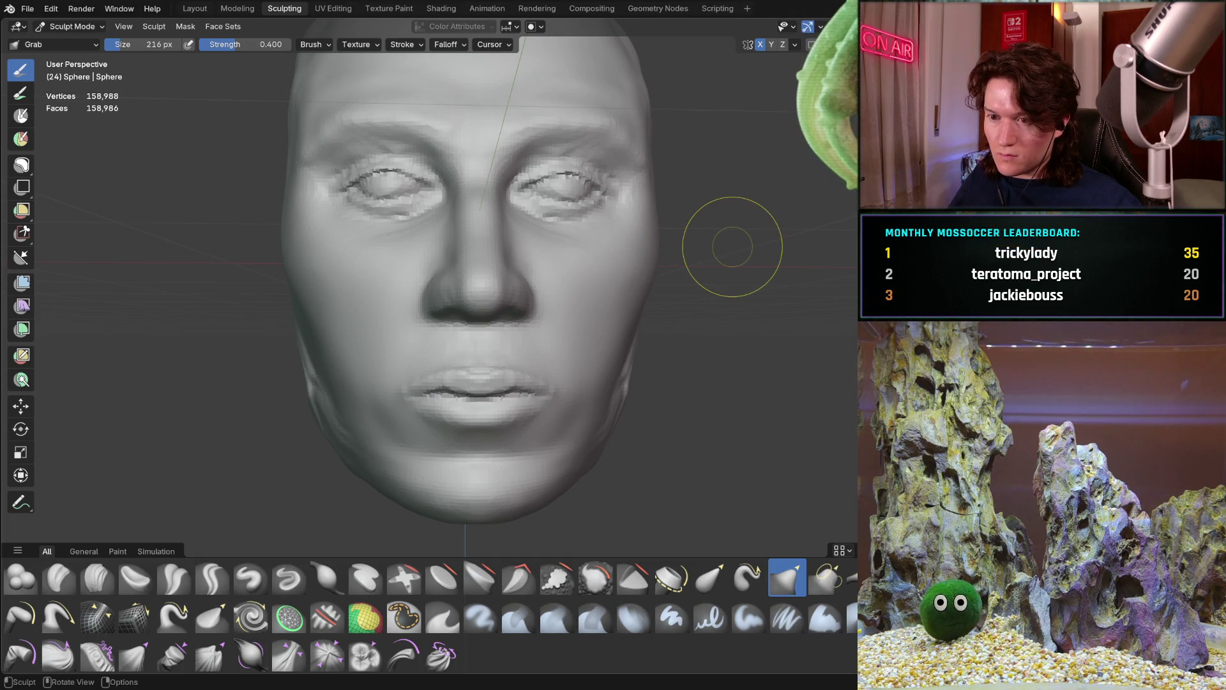
middle_drag(547, 323, 452, 343)
mouse_move(539, 328)
middle_down()
mouse_move(496, 350)
mouse_move(474, 327)
mouse_move(492, 316)
mouse_move(593, 383)
middle_up()
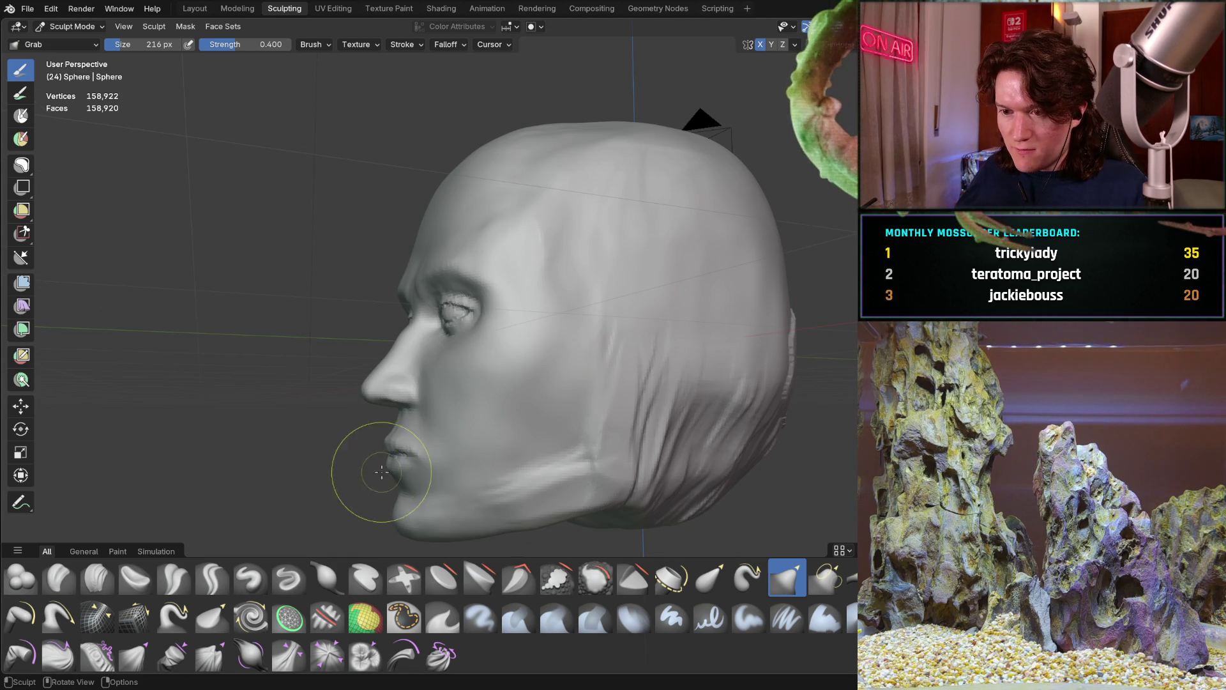
ctrl+middle_drag(424, 451, 533, 351)
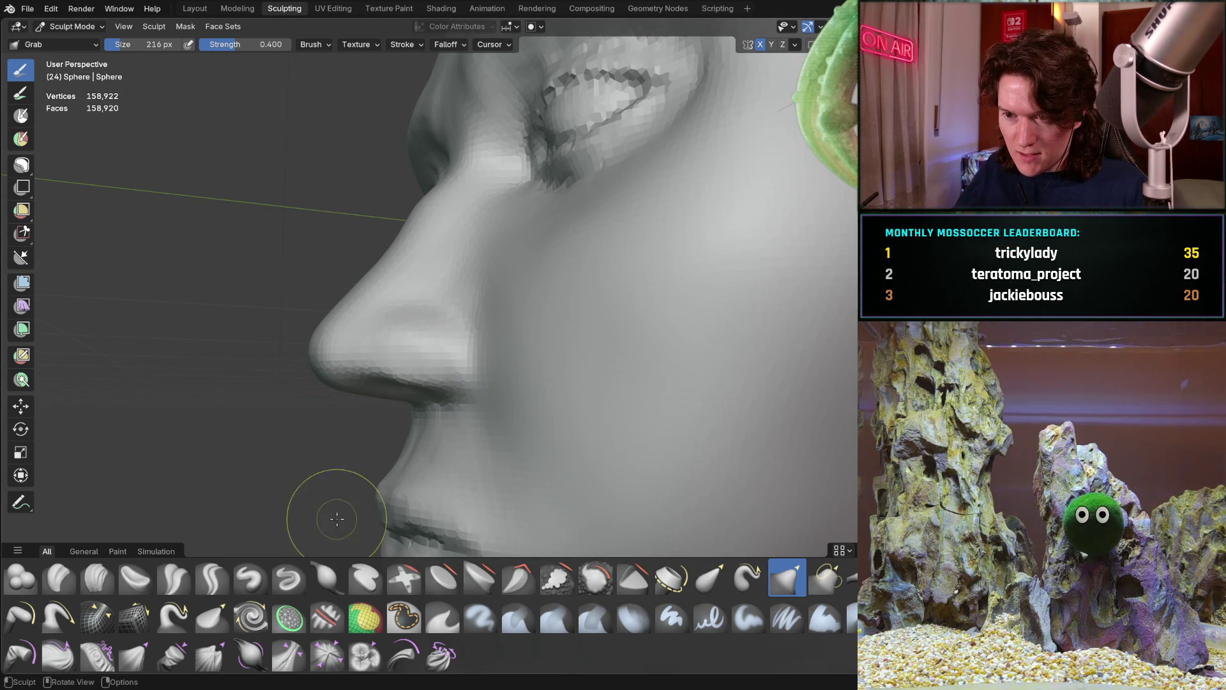
middle_drag(483, 404, 436, 451)
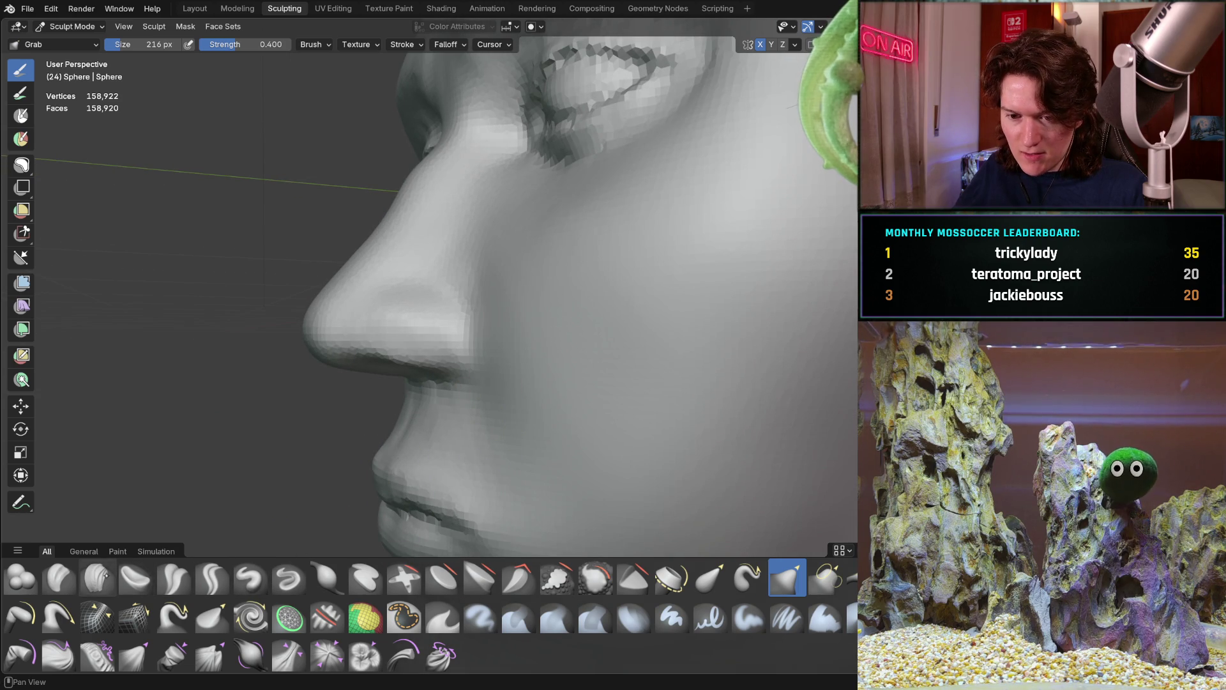
middle_drag(323, 447, 454, 384)
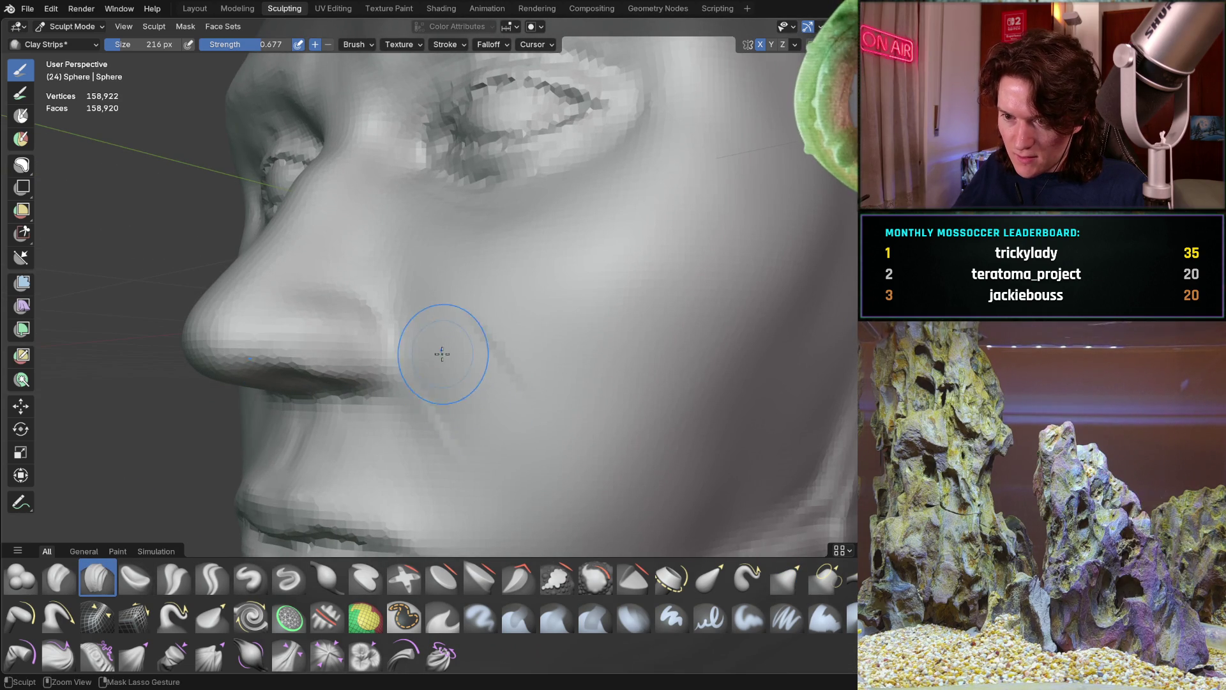
Step: Build up the cheek surface beside the nose and mouth with Clay Strips strokes
mouse_move(482, 402)
middle_down()
mouse_move(463, 348)
mouse_move(482, 328)
mouse_move(436, 369)
middle_up()
scroll(436, 368, up, 4)
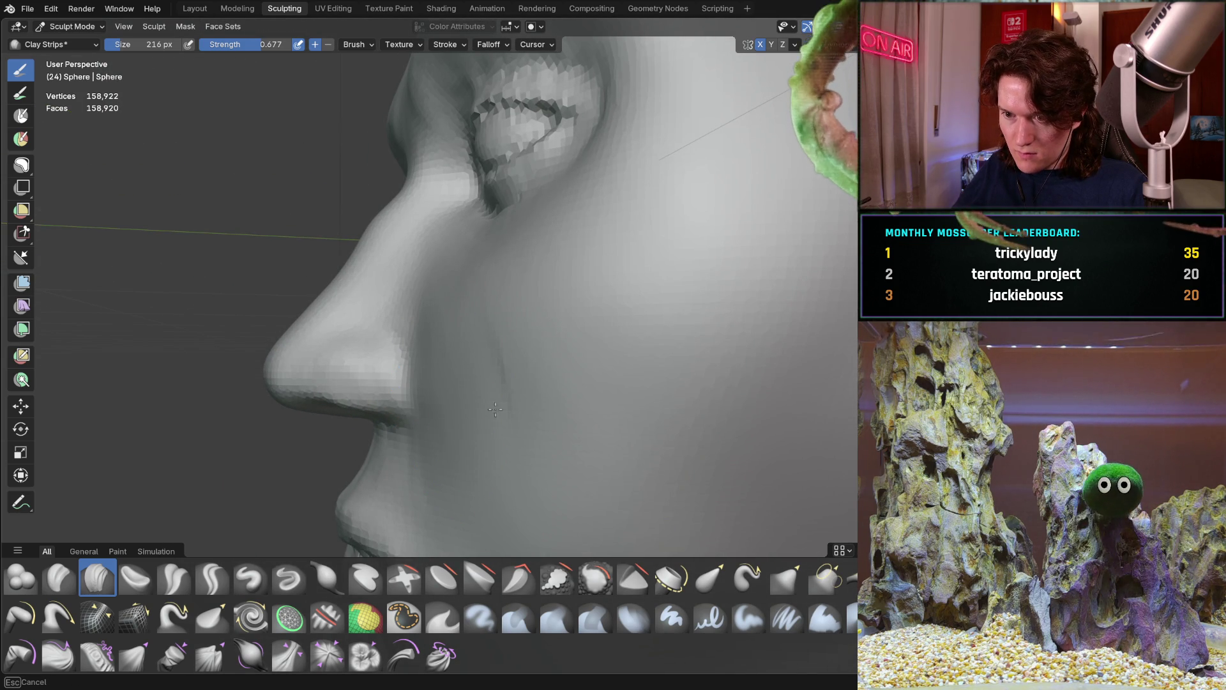
mouse_move(485, 427)
middle_down()
mouse_move(580, 402)
mouse_move(455, 397)
middle_up()
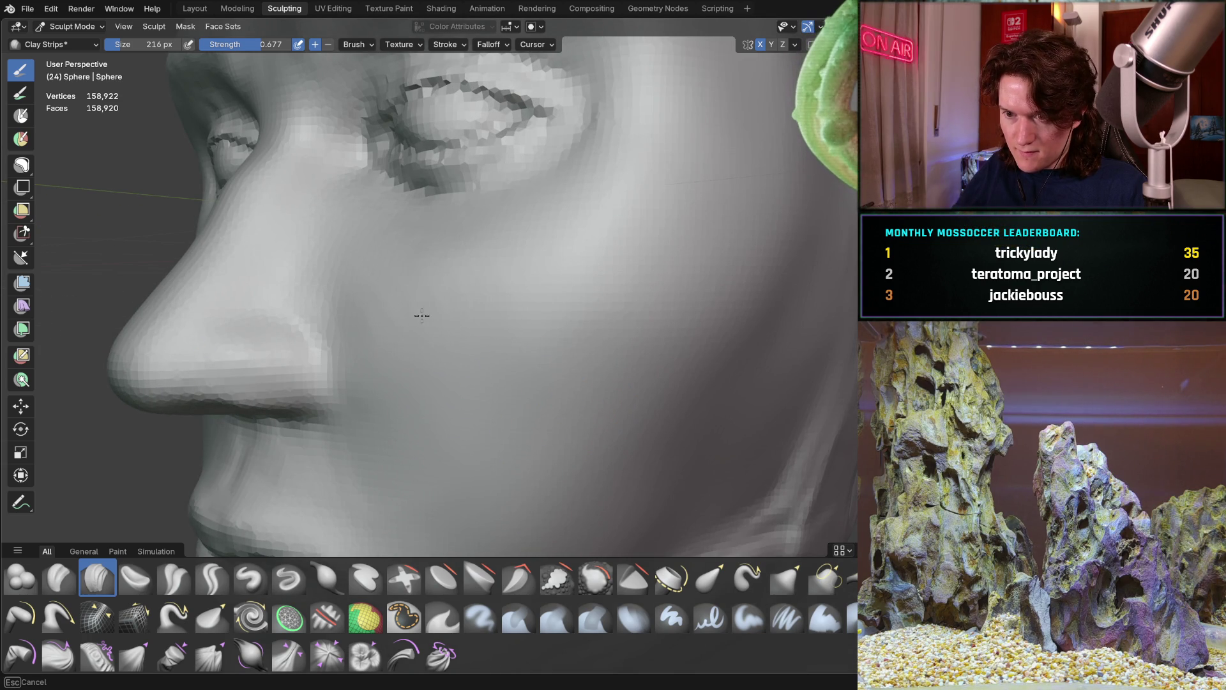
mouse_move(577, 320)
middle_down()
mouse_move(470, 356)
mouse_move(410, 329)
mouse_move(561, 293)
middle_up()
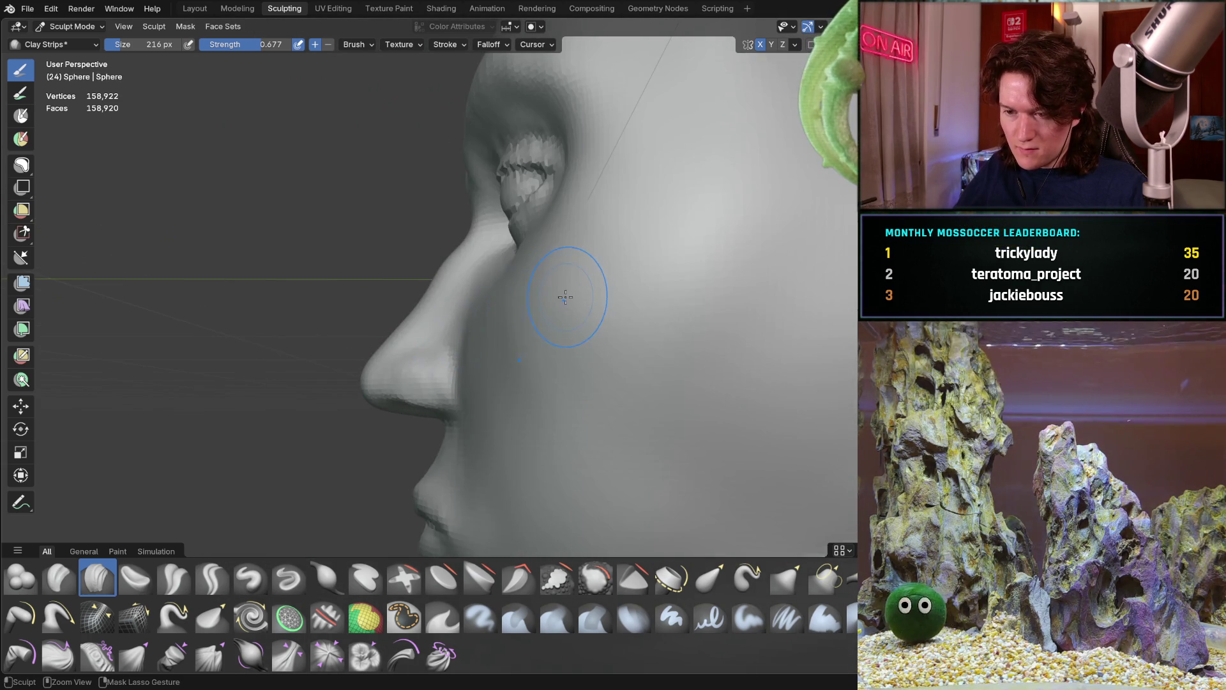
mouse_move(523, 364)
middle_down()
mouse_move(550, 364)
mouse_move(519, 345)
mouse_move(562, 396)
mouse_move(639, 415)
mouse_move(594, 437)
mouse_move(479, 408)
mouse_move(400, 413)
mouse_move(472, 396)
mouse_move(499, 371)
middle_up()
scroll(400, 414, down, 3)
scroll(511, 358, up, 3)
mouse_move(543, 329)
mouse_down()
mouse_move(487, 375)
mouse_move(509, 404)
mouse_up()
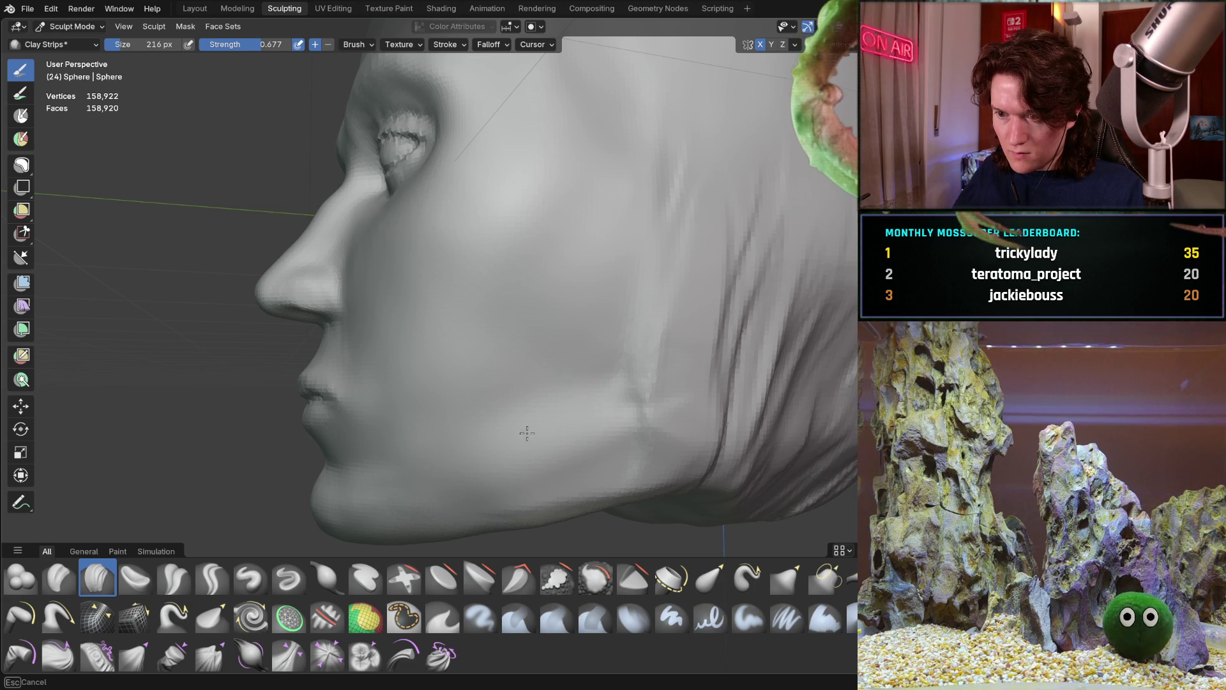
Step: Review the cheek, lips and chin from behind, below, front and left-profile angles
scroll(680, 337, down, 3)
mouse_move(680, 338)
middle_down()
mouse_move(533, 403)
mouse_move(446, 358)
mouse_move(499, 388)
mouse_move(562, 399)
mouse_move(492, 410)
mouse_move(620, 416)
mouse_move(531, 408)
mouse_move(509, 389)
mouse_move(487, 402)
middle_up()
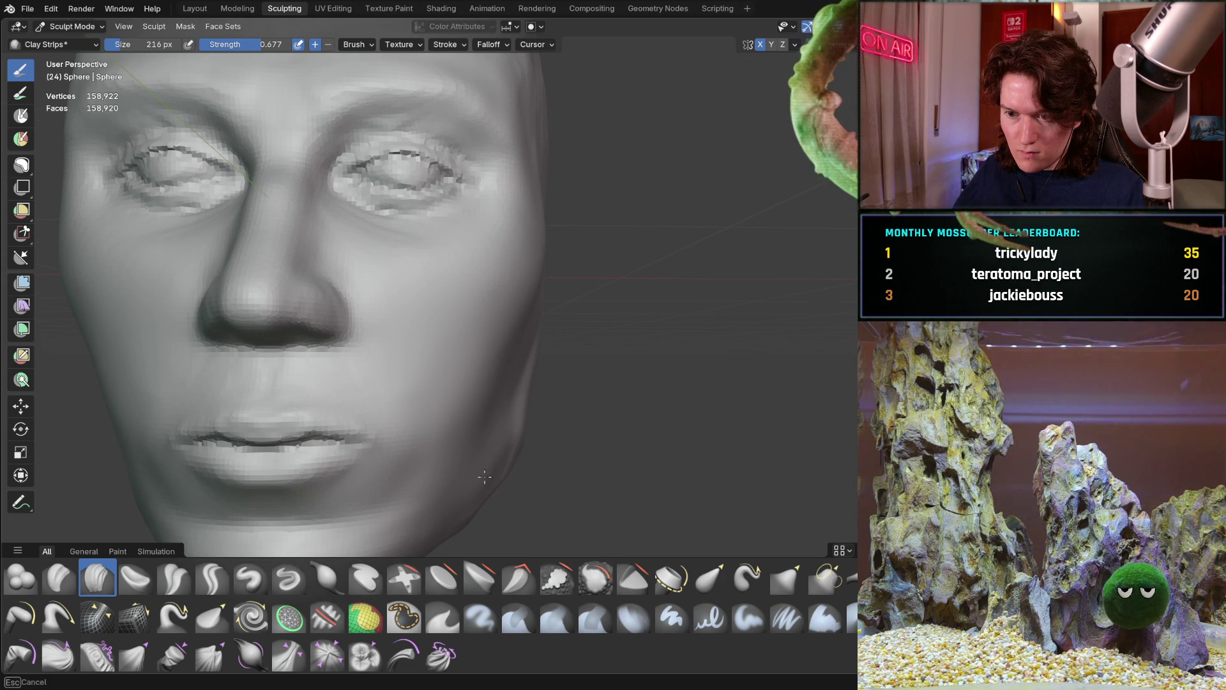
mouse_move(494, 465)
middle_down()
mouse_move(476, 437)
mouse_move(531, 414)
mouse_move(430, 446)
middle_up()
mouse_move(512, 326)
middle_down()
mouse_move(503, 400)
mouse_move(461, 391)
mouse_move(550, 335)
mouse_move(460, 348)
mouse_move(592, 406)
middle_up()
scroll(550, 334, up, 5)
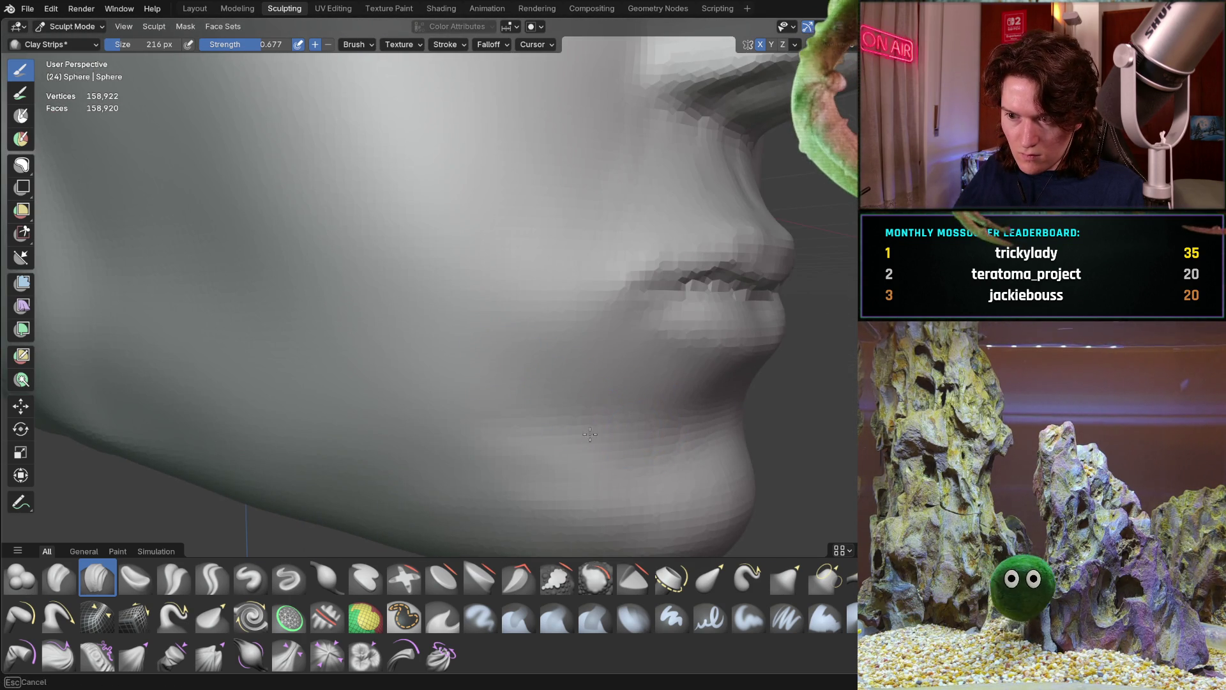
scroll(602, 397, down, 5)
middle_drag(446, 509, 442, 407)
mouse_move(533, 384)
middle_down()
mouse_move(446, 419)
mouse_move(371, 400)
mouse_move(414, 344)
middle_up()
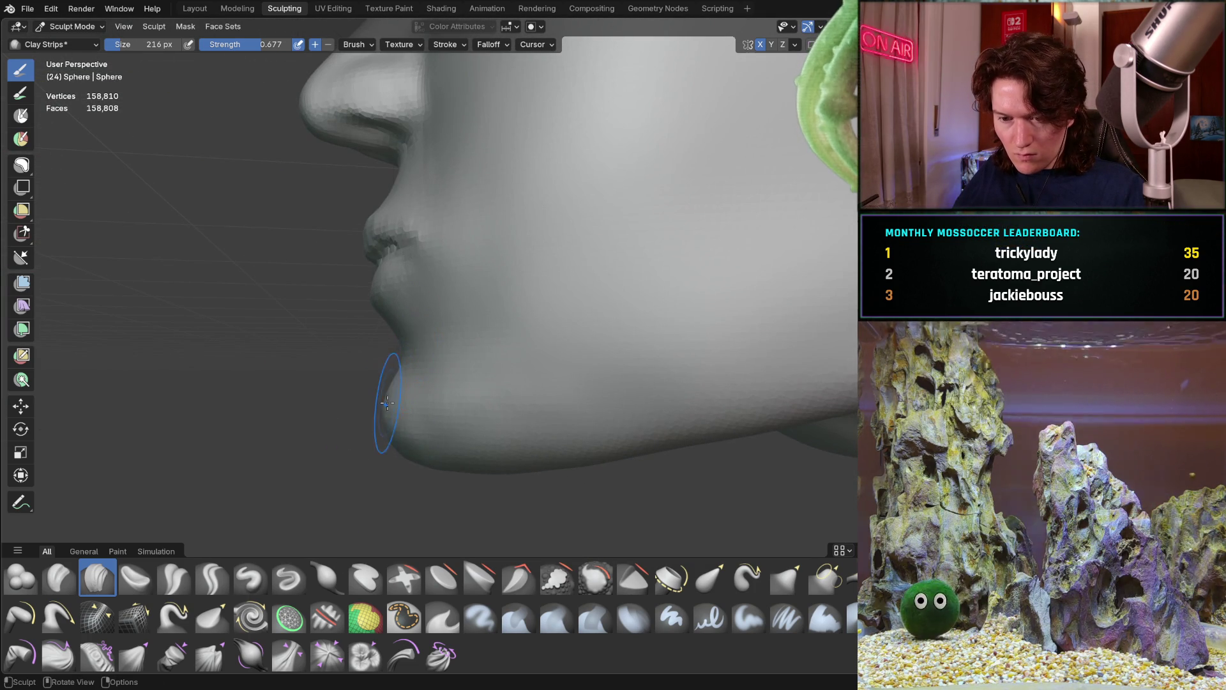
mouse_move(362, 405)
middle_down()
mouse_move(350, 405)
mouse_move(435, 431)
mouse_move(439, 445)
mouse_move(529, 359)
mouse_move(678, 351)
mouse_move(427, 356)
middle_up()
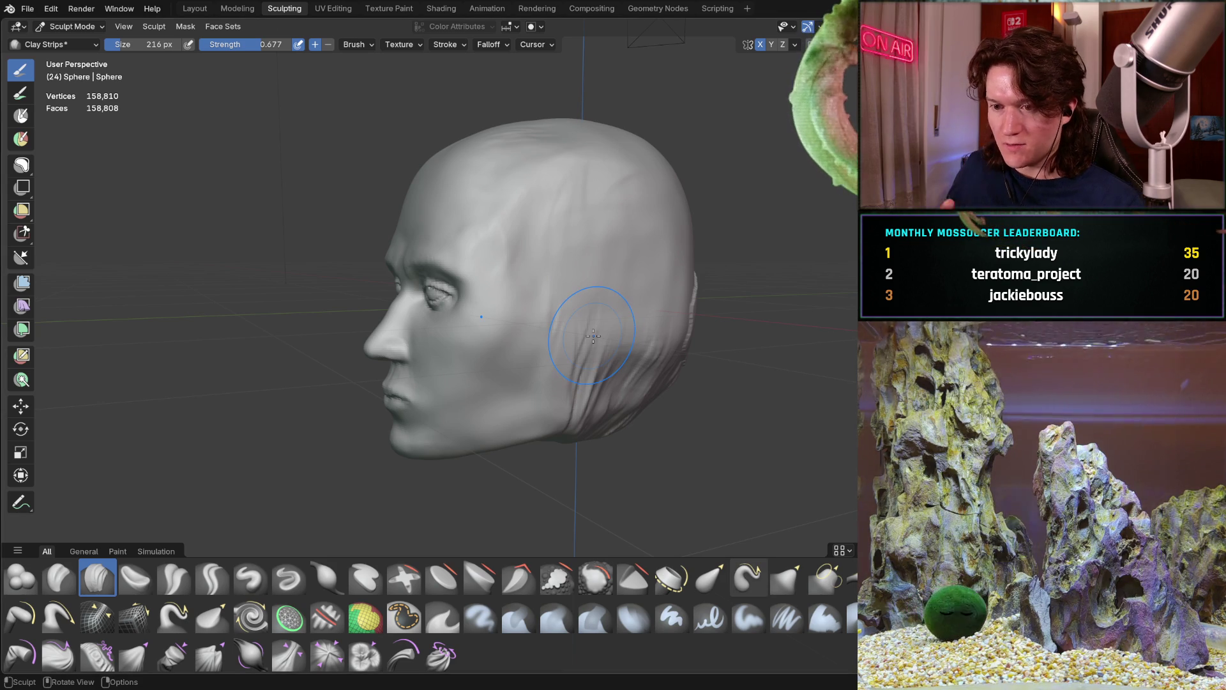
mouse_move(314, 452)
middle_down()
mouse_move(479, 301)
mouse_move(405, 343)
mouse_move(425, 319)
mouse_move(442, 345)
mouse_move(479, 252)
mouse_move(461, 305)
mouse_move(416, 292)
mouse_move(344, 300)
mouse_move(348, 383)
mouse_move(346, 325)
mouse_move(383, 319)
mouse_move(438, 273)
middle_up()
middle_drag(537, 387, 392, 354)
Step: Switch to the Grab brush at 374 px and zoom in on the face from the front
key(g)
key(f)
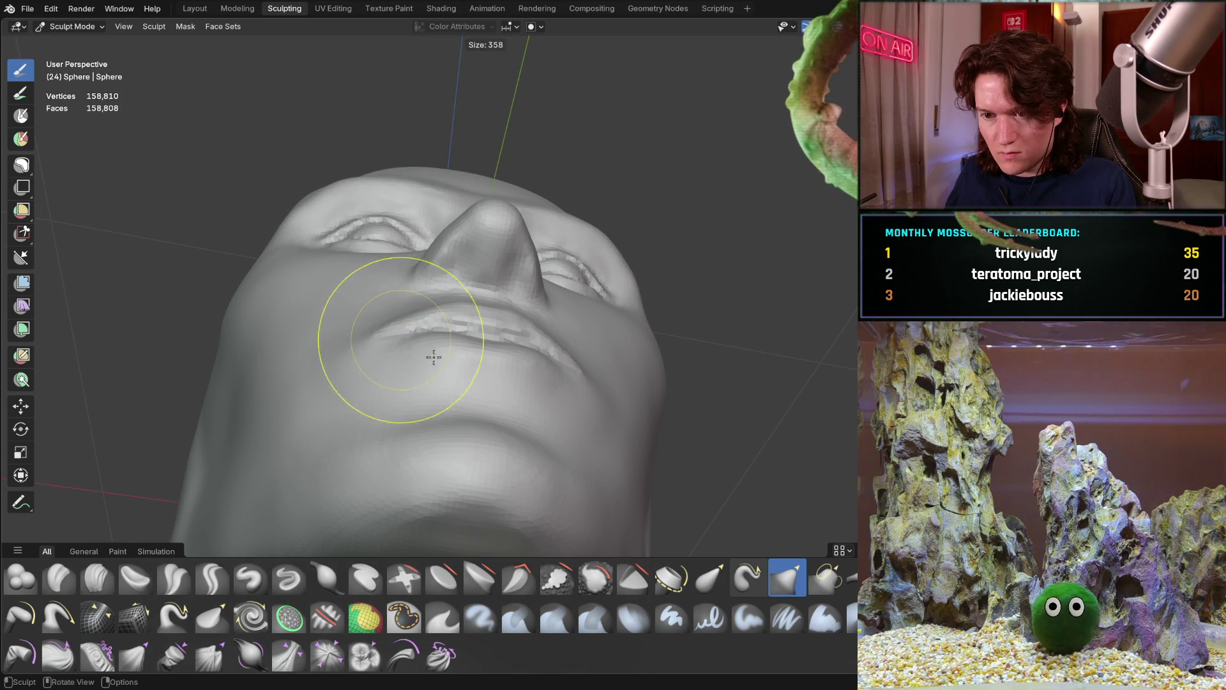
click(432, 356)
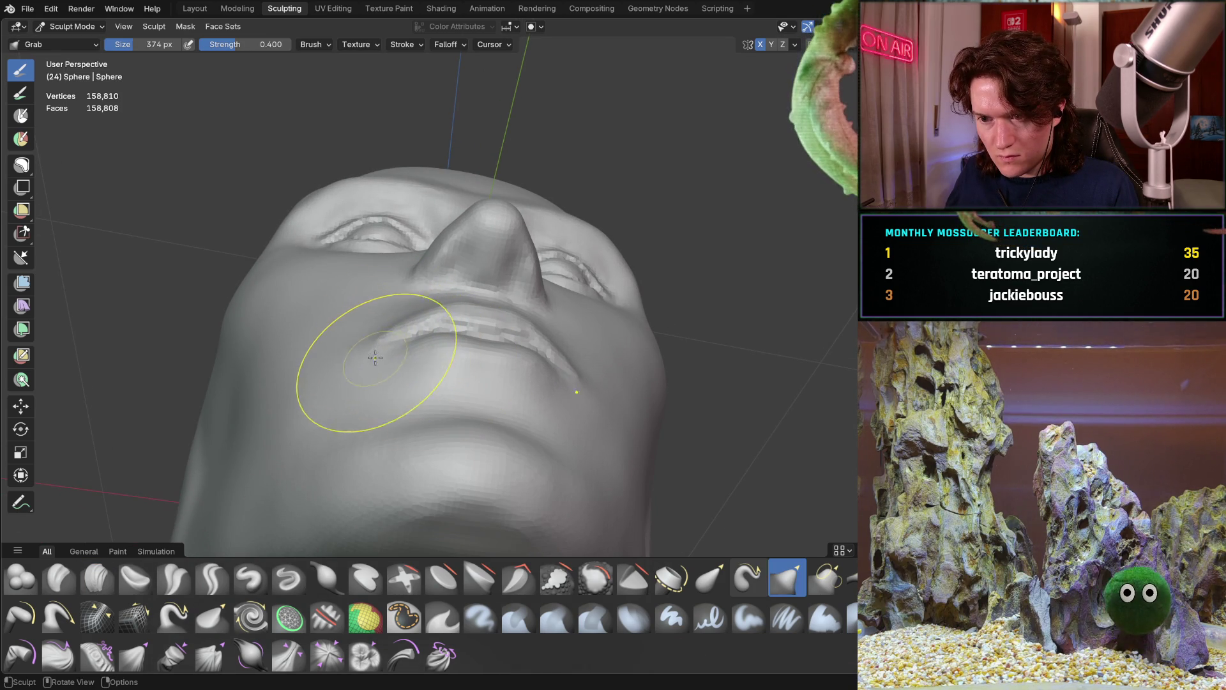
mouse_move(375, 358)
middle_down()
mouse_move(356, 407)
mouse_move(372, 347)
mouse_move(402, 320)
mouse_move(473, 337)
mouse_move(521, 326)
mouse_move(383, 249)
mouse_move(464, 245)
mouse_move(438, 241)
mouse_move(405, 293)
mouse_move(405, 274)
mouse_move(421, 313)
middle_up()
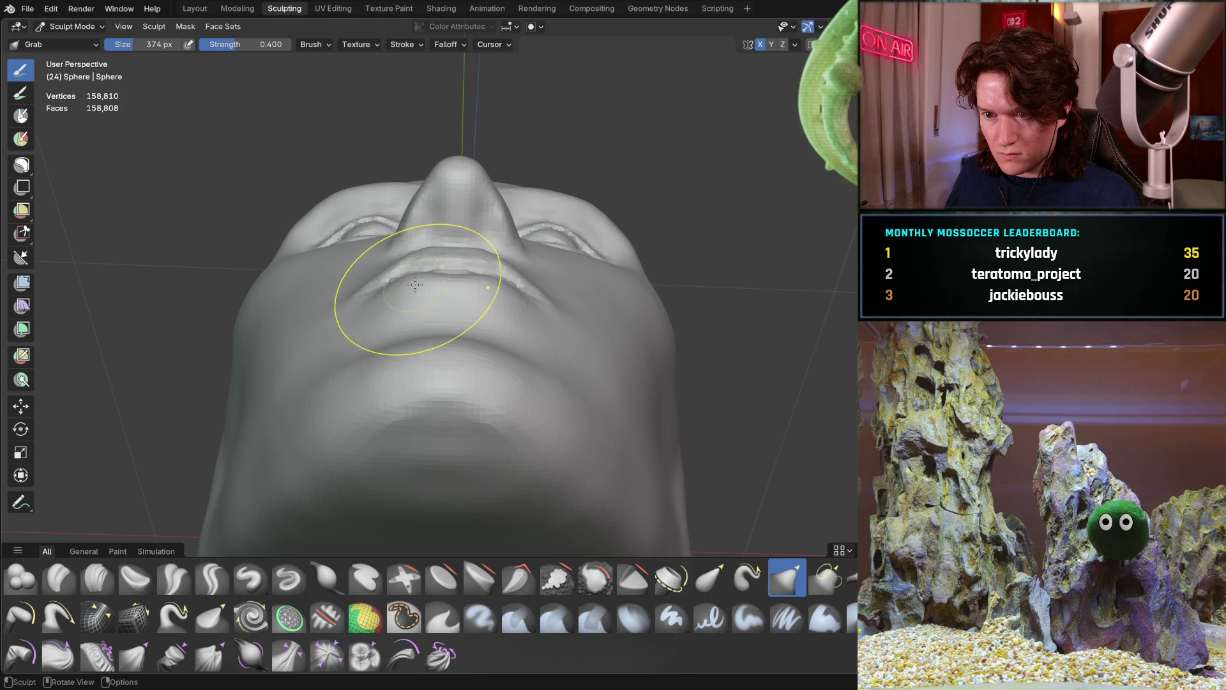
mouse_move(406, 270)
middle_down()
mouse_move(389, 370)
mouse_move(458, 290)
middle_up()
mouse_move(353, 391)
middle_down()
mouse_move(382, 411)
mouse_move(328, 274)
middle_up()
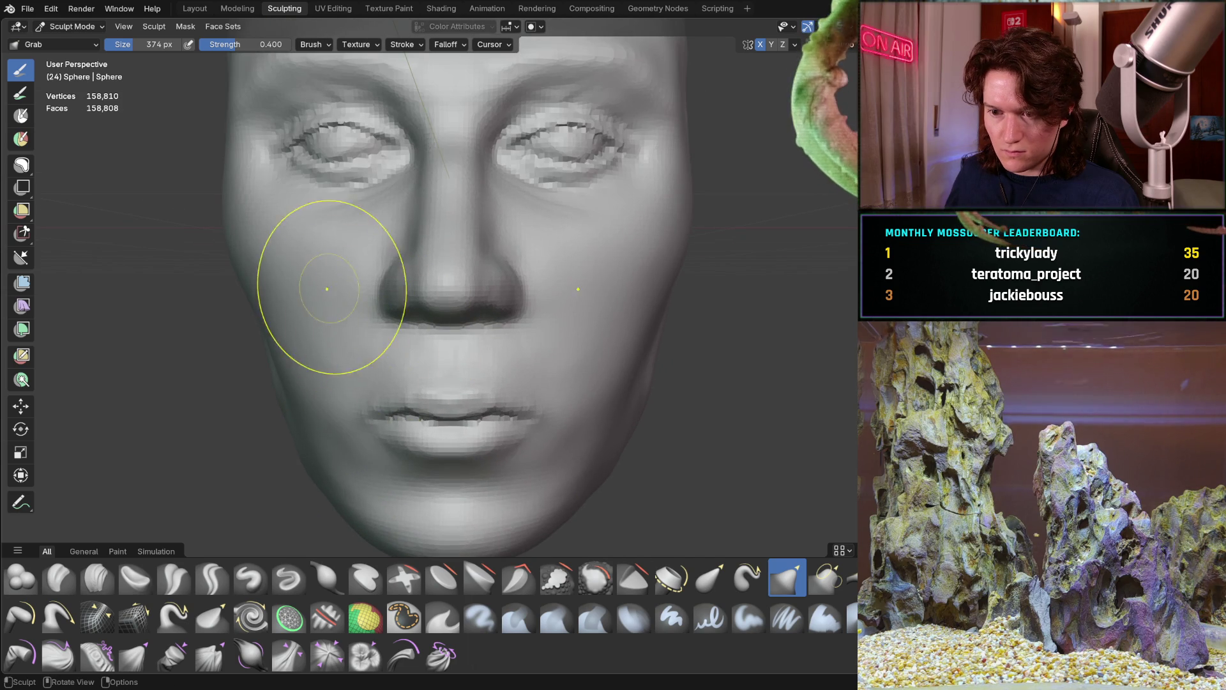
ctrl+middle_drag(370, 438, 374, 358)
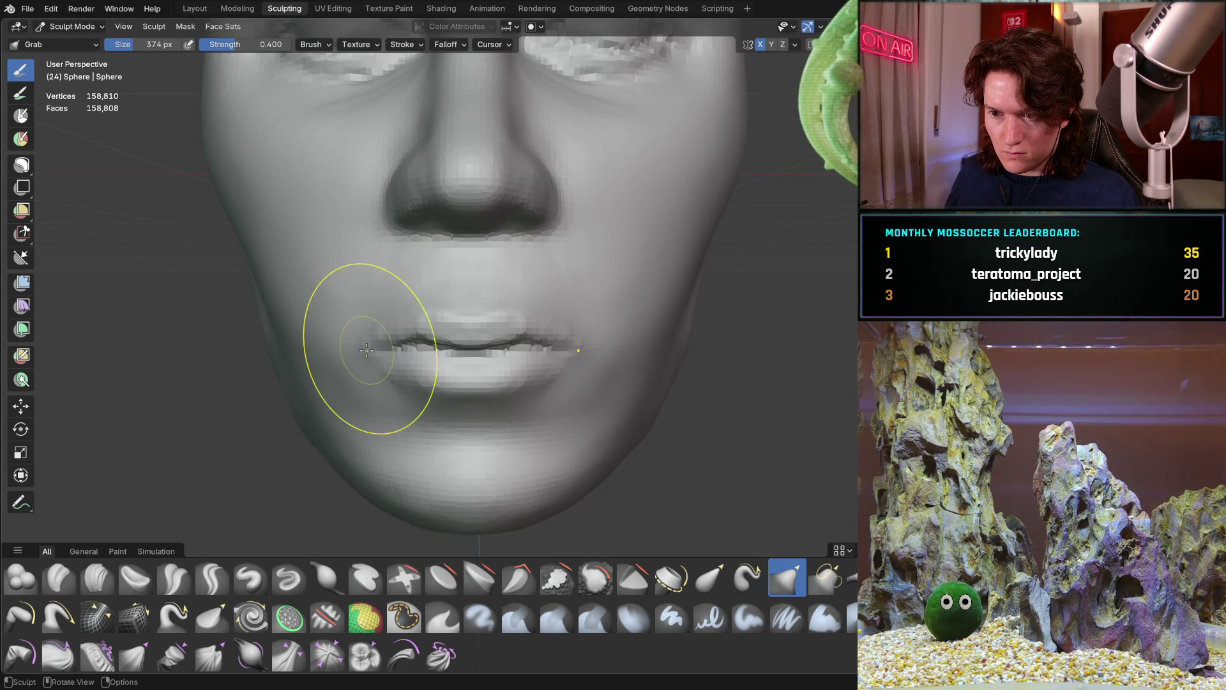
Step: Nudge the lips and nose from below and side views, then select Crease Polish
mouse_move(365, 349)
middle_down()
mouse_move(380, 271)
mouse_move(389, 368)
mouse_move(460, 358)
mouse_move(520, 370)
mouse_move(563, 323)
mouse_move(556, 354)
mouse_move(442, 306)
mouse_move(41, 424)
mouse_move(383, 273)
mouse_move(430, 224)
mouse_move(443, 351)
mouse_move(450, 342)
mouse_move(440, 377)
middle_up()
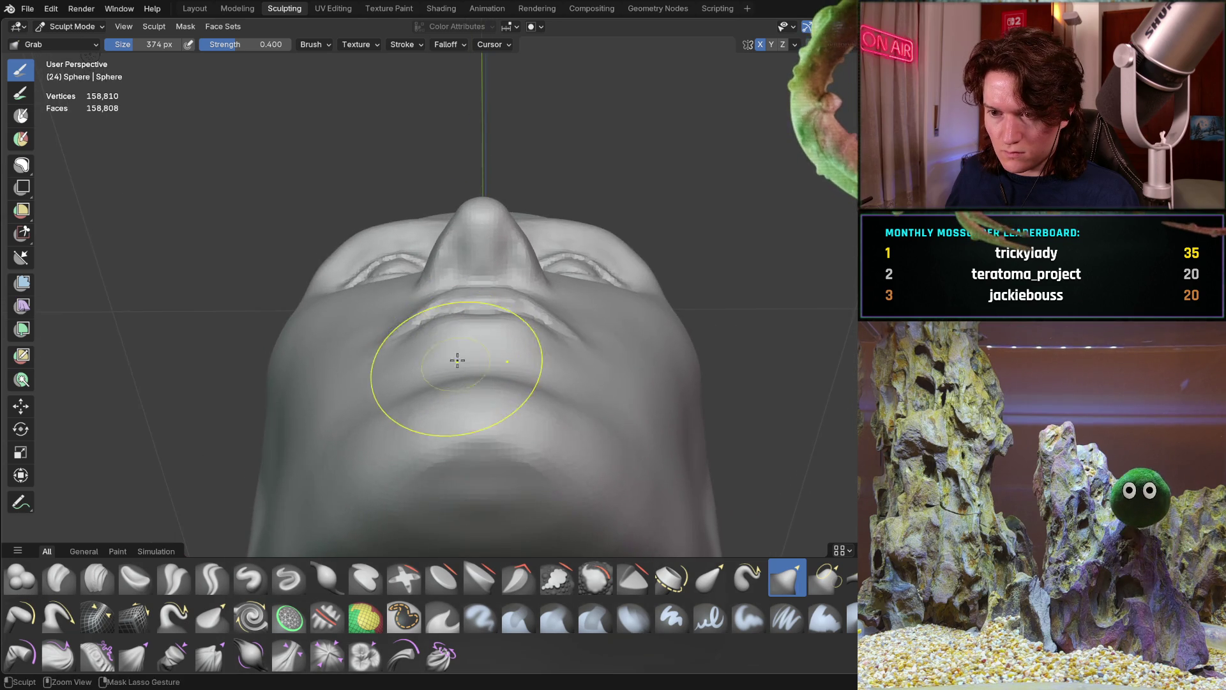
scroll(447, 357, up, 2)
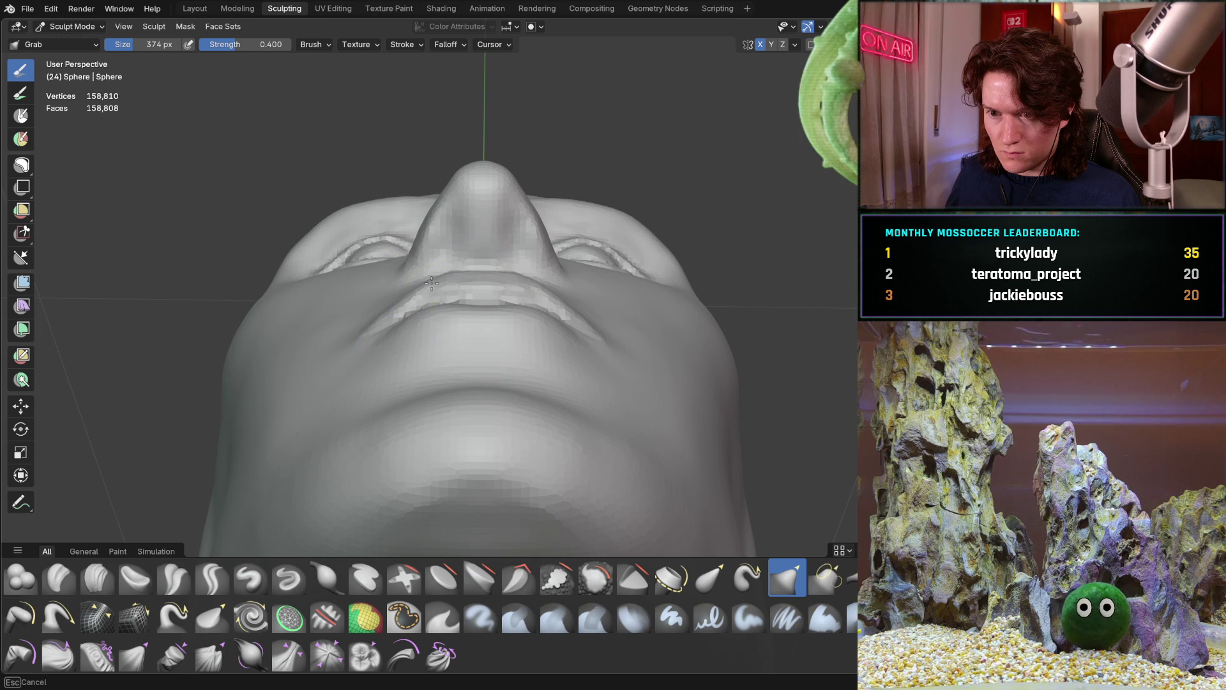
mouse_move(451, 272)
middle_down()
mouse_move(582, 383)
mouse_move(492, 306)
mouse_move(356, 273)
mouse_move(472, 258)
mouse_move(543, 300)
middle_up()
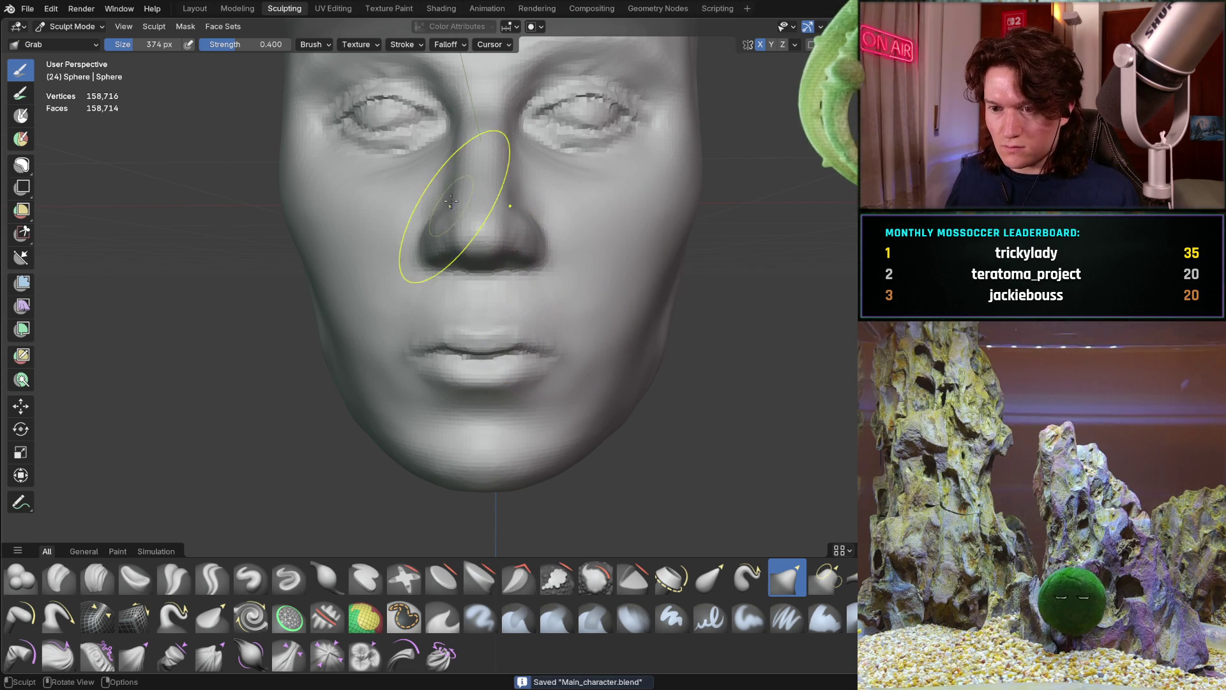
mouse_move(424, 387)
middle_down()
mouse_move(473, 364)
mouse_move(385, 343)
mouse_move(424, 323)
mouse_move(683, 323)
mouse_move(507, 323)
middle_up()
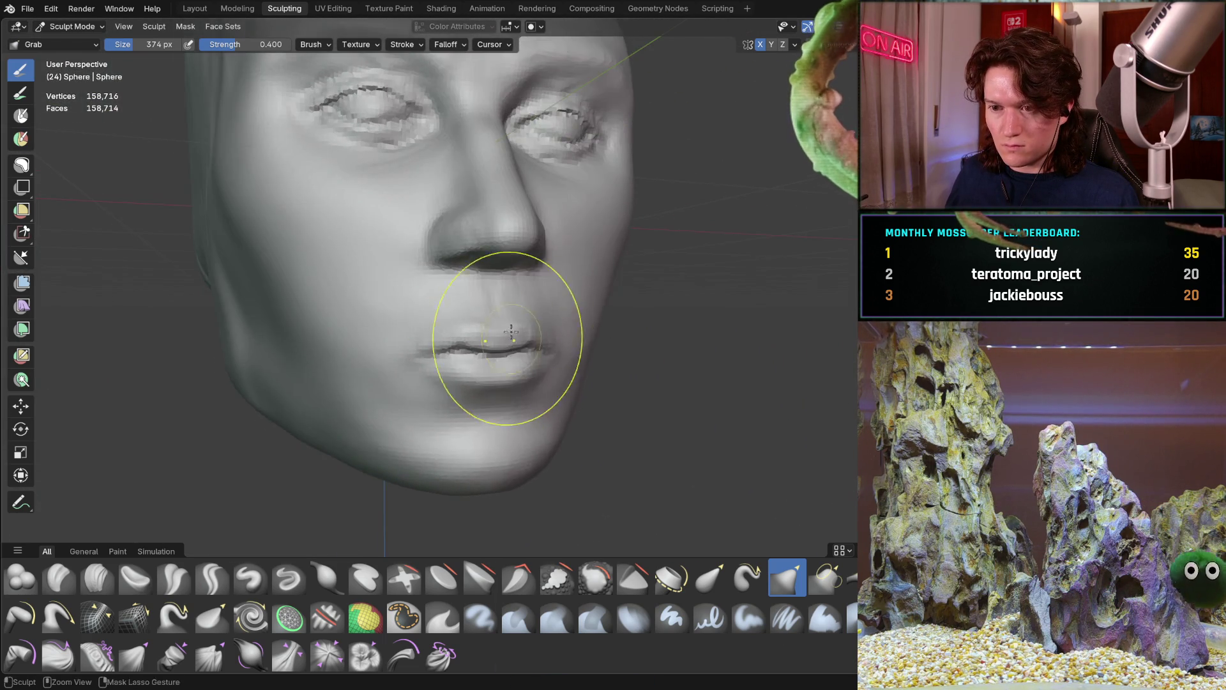
scroll(545, 235, up, 5)
shift+middle_drag(546, 234, 492, 386)
click(97, 578)
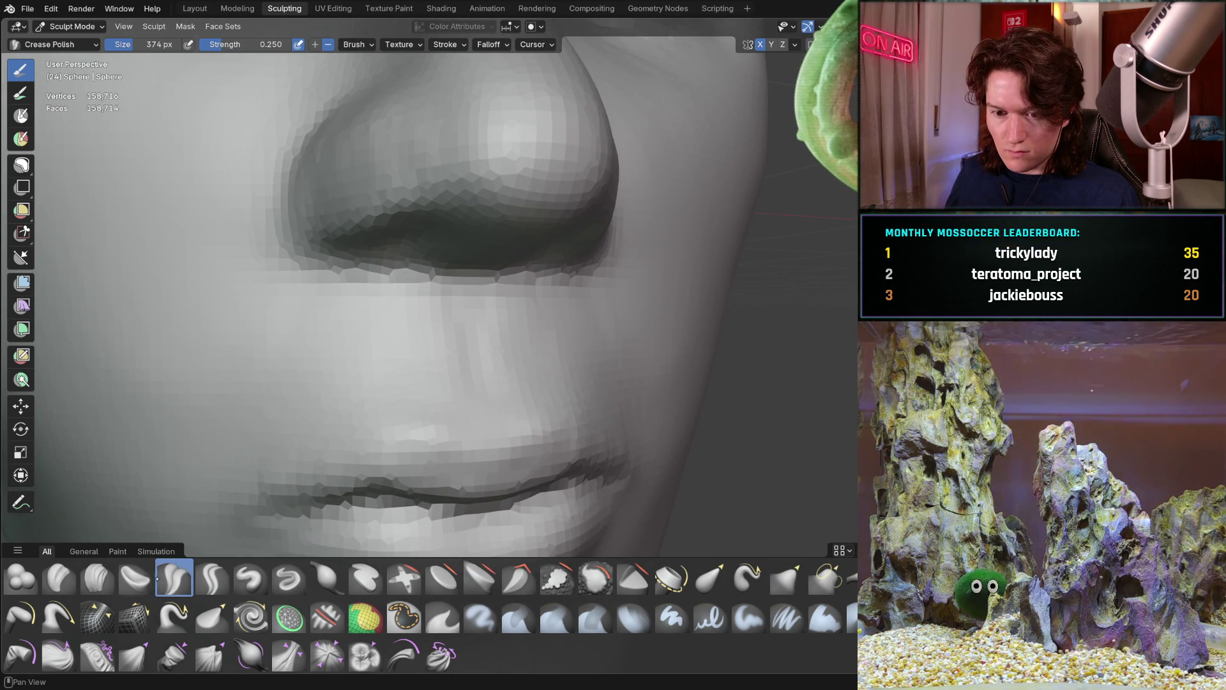
Step: Set the brush to 152 px and smooth away the creases beside the nostrils
key(f)
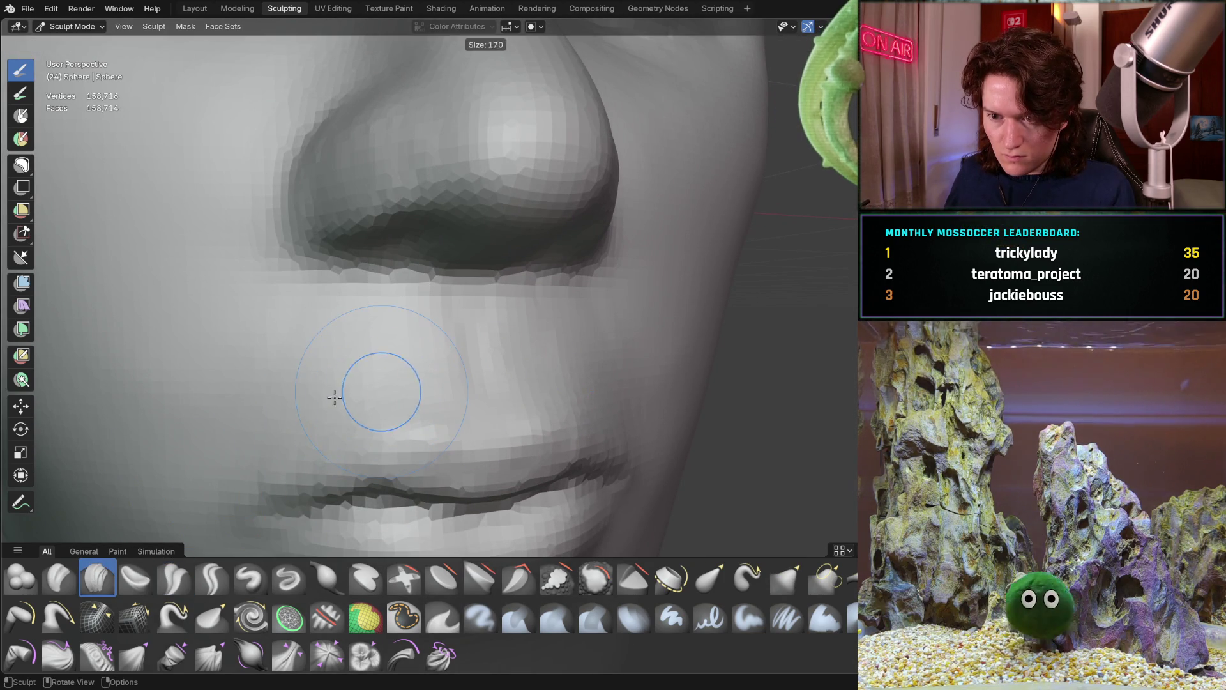
click(334, 397)
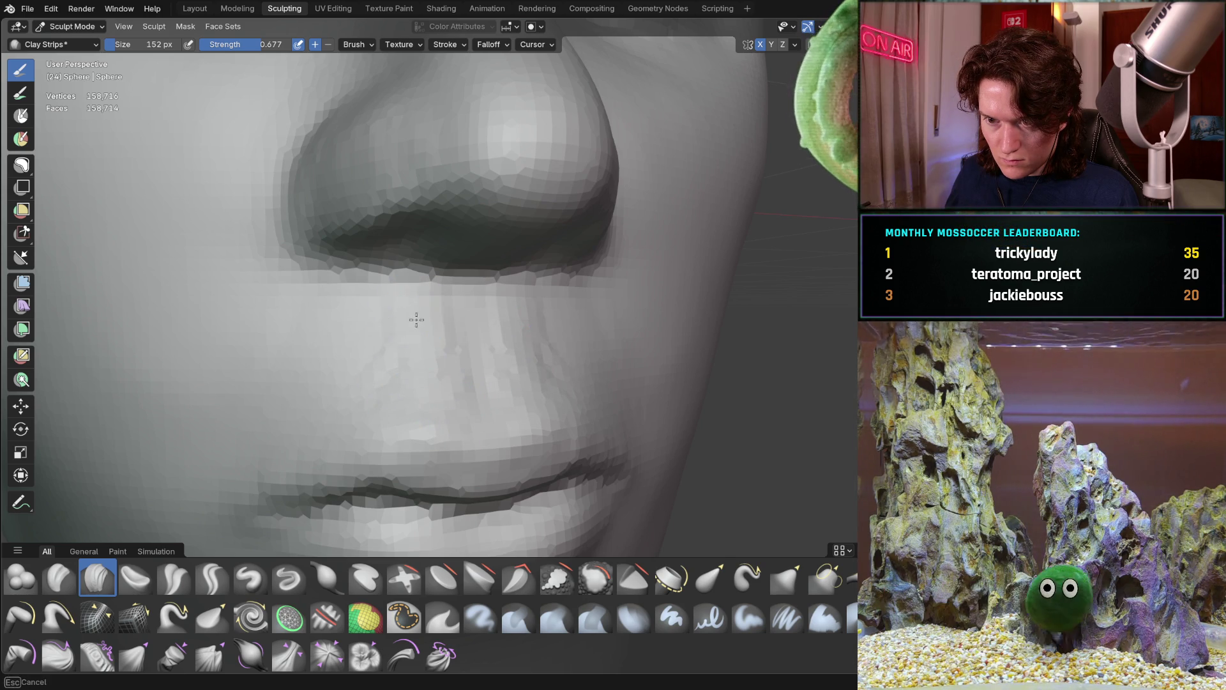
middle_drag(391, 325, 367, 334)
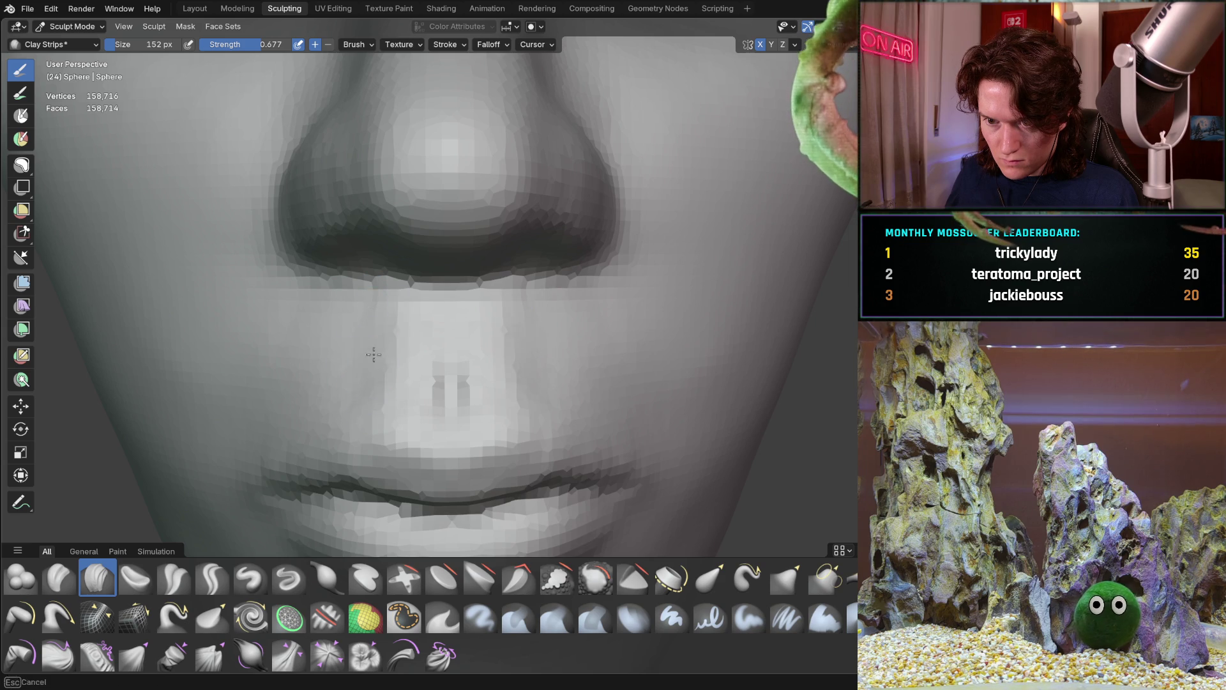
mouse_move(454, 339)
middle_down()
mouse_move(411, 319)
mouse_move(362, 328)
mouse_move(449, 324)
mouse_move(419, 328)
mouse_move(432, 281)
middle_up()
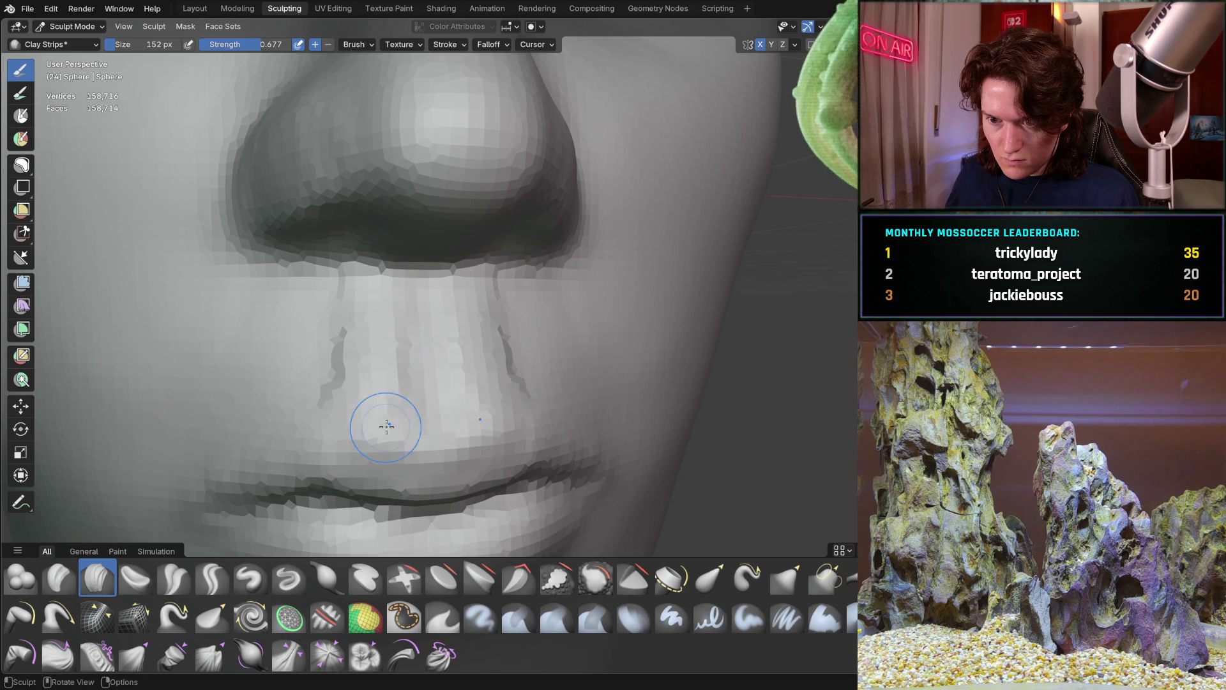
mouse_move(321, 394)
shift+mouse_down()
mouse_move(331, 336)
mouse_move(307, 293)
shift+mouse_up()
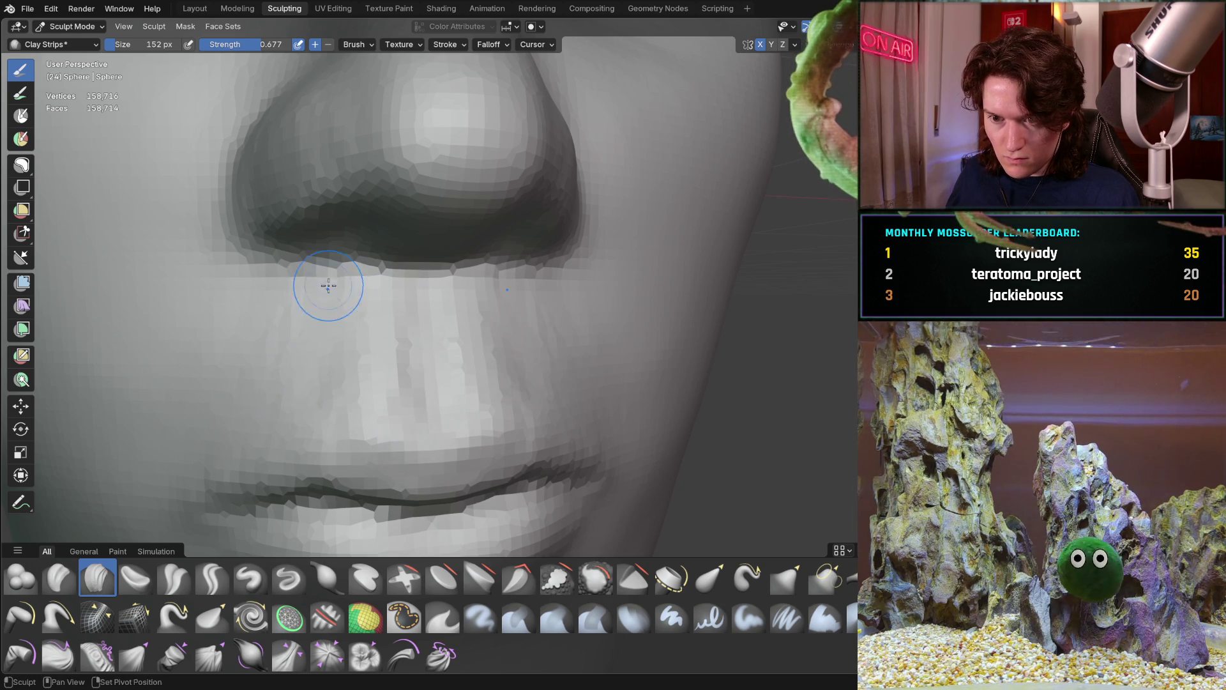
Step: Check the nose and lips from side-profile, three-quarter and frontal angles
middle_drag(260, 408, 260, 408)
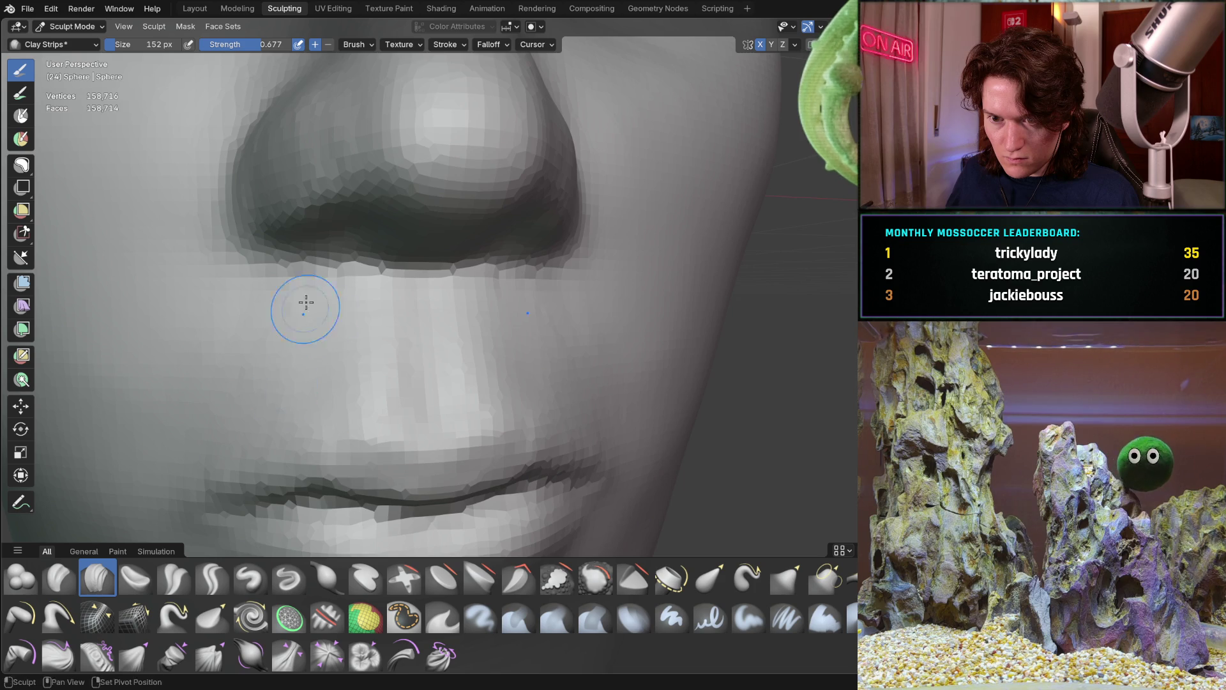
scroll(294, 358, down, 5)
mouse_move(295, 358)
middle_down()
mouse_move(231, 283)
mouse_move(325, 348)
mouse_move(404, 318)
mouse_move(445, 180)
mouse_move(454, 281)
middle_up()
scroll(456, 287, up, 3)
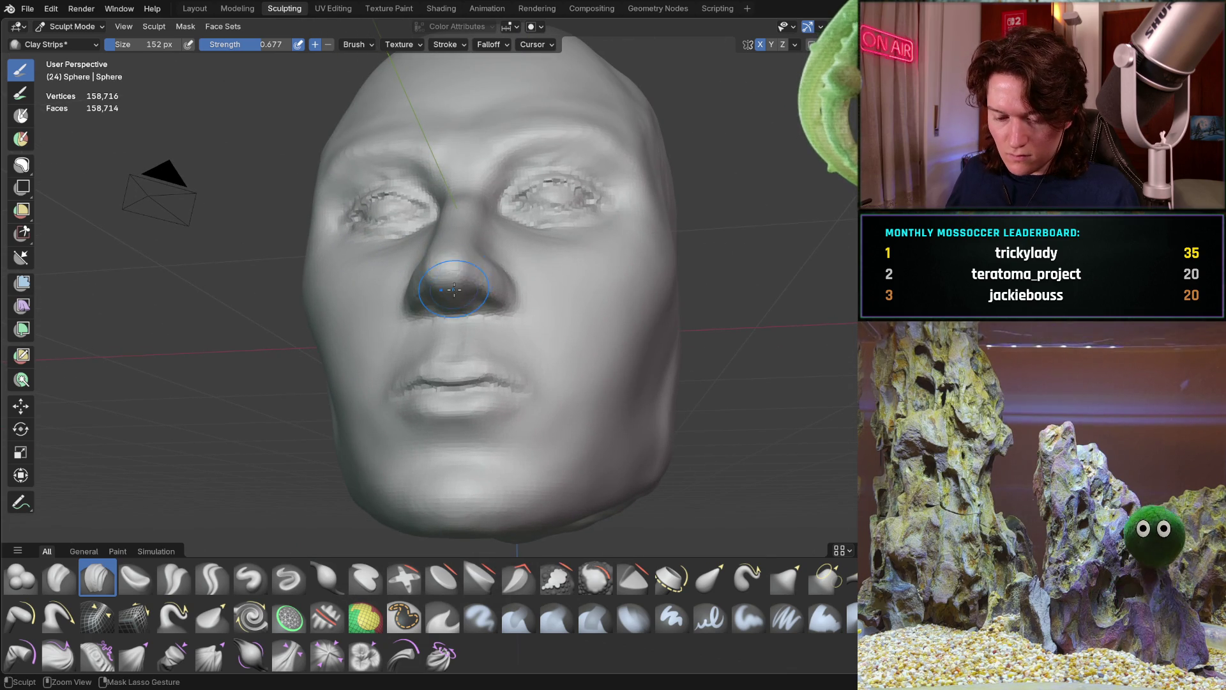
mouse_move(375, 319)
middle_down()
mouse_move(485, 305)
mouse_move(337, 299)
middle_up()
scroll(337, 299, up, 5)
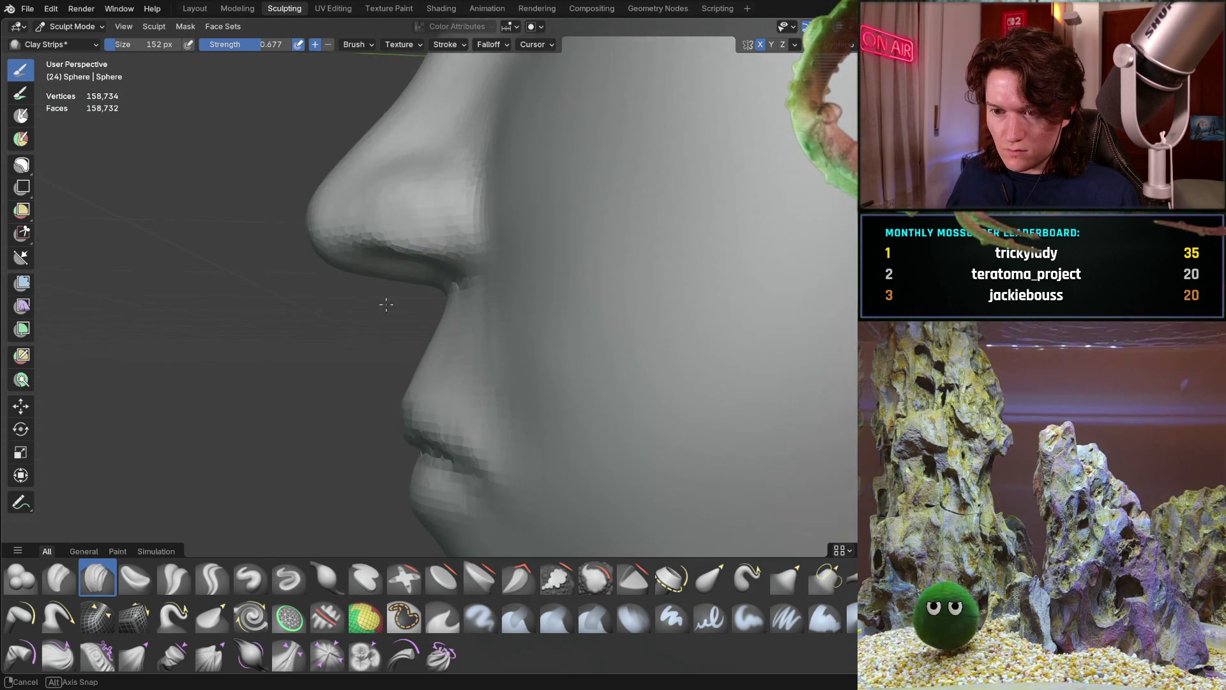
middle_drag(372, 329, 423, 359)
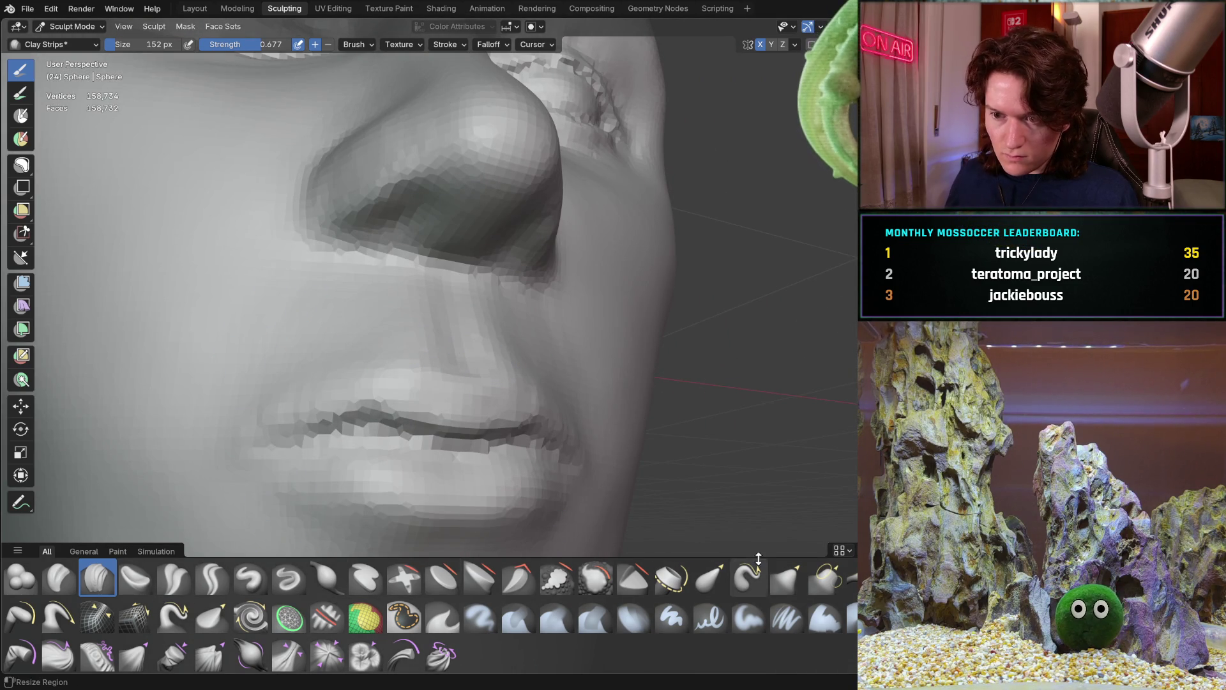
mouse_move(536, 283)
middle_down()
mouse_move(358, 357)
mouse_move(518, 435)
mouse_move(577, 413)
mouse_move(519, 383)
mouse_move(332, 386)
middle_up()
scroll(357, 358, down, 4)
scroll(369, 403, up, 2)
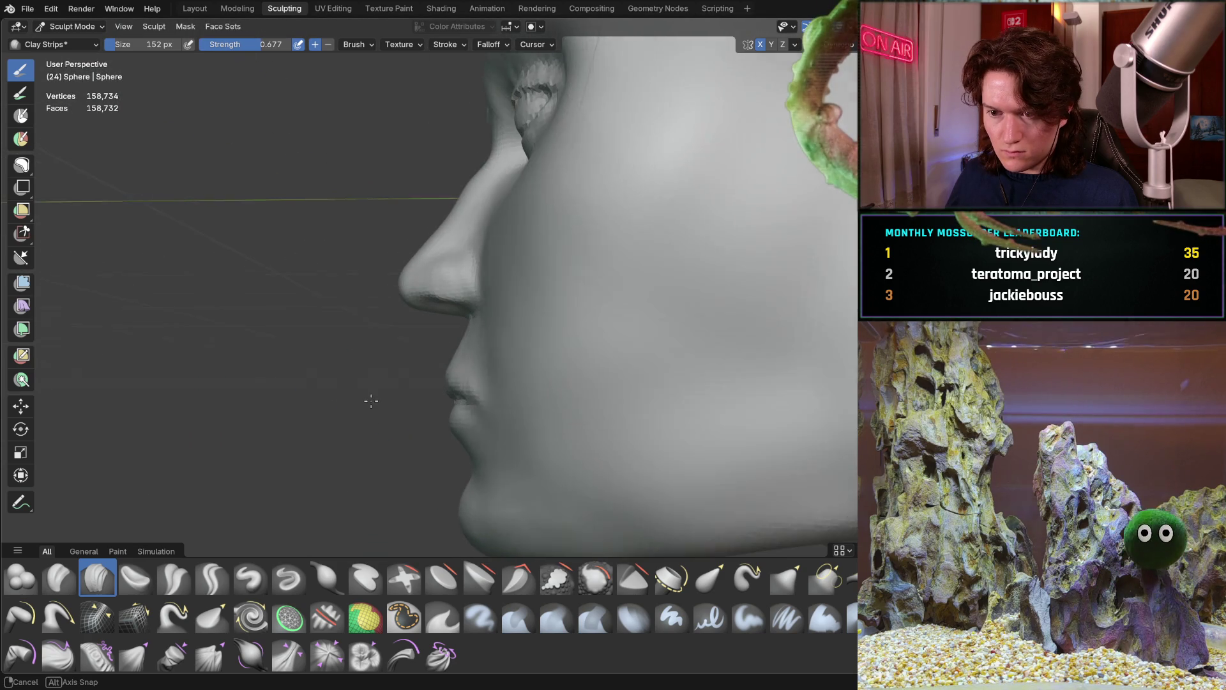
scroll(432, 345, up, 3)
mouse_move(432, 345)
middle_down()
mouse_move(471, 402)
mouse_move(821, 528)
middle_up()
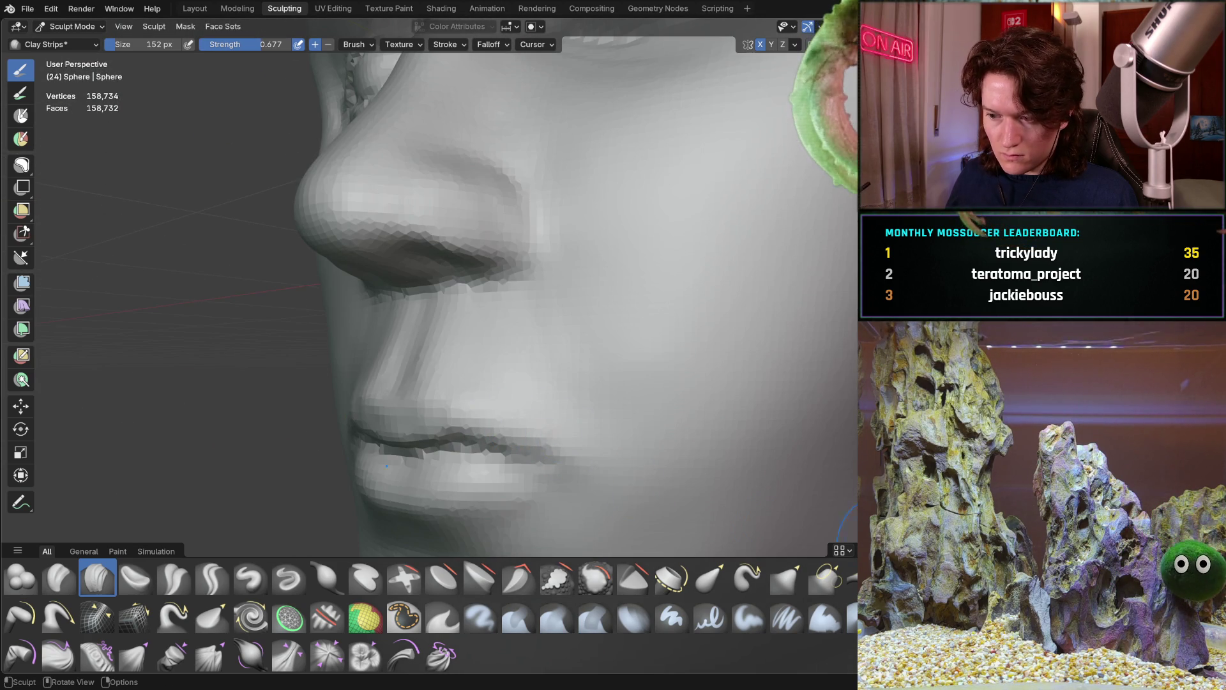
Step: Switch to the Pinch/Magnify brush and frame the nose and lips in front and profile views
key(n)
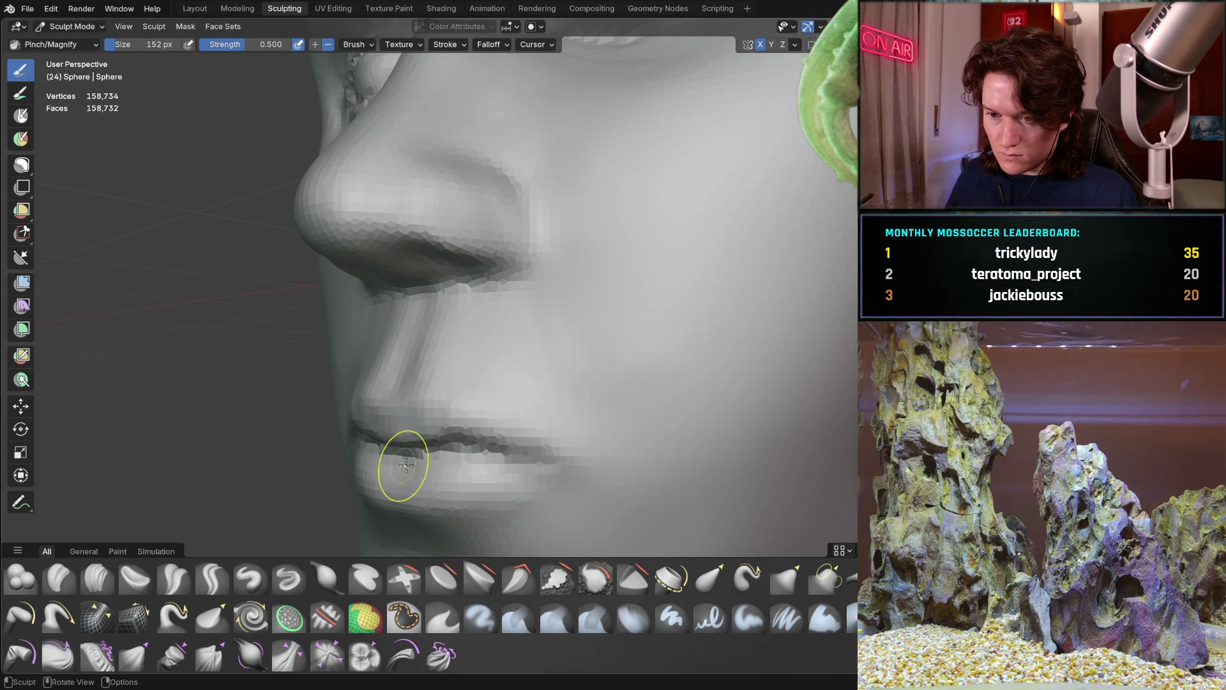
middle_drag(403, 465, 520, 438)
scroll(416, 378, up, 2)
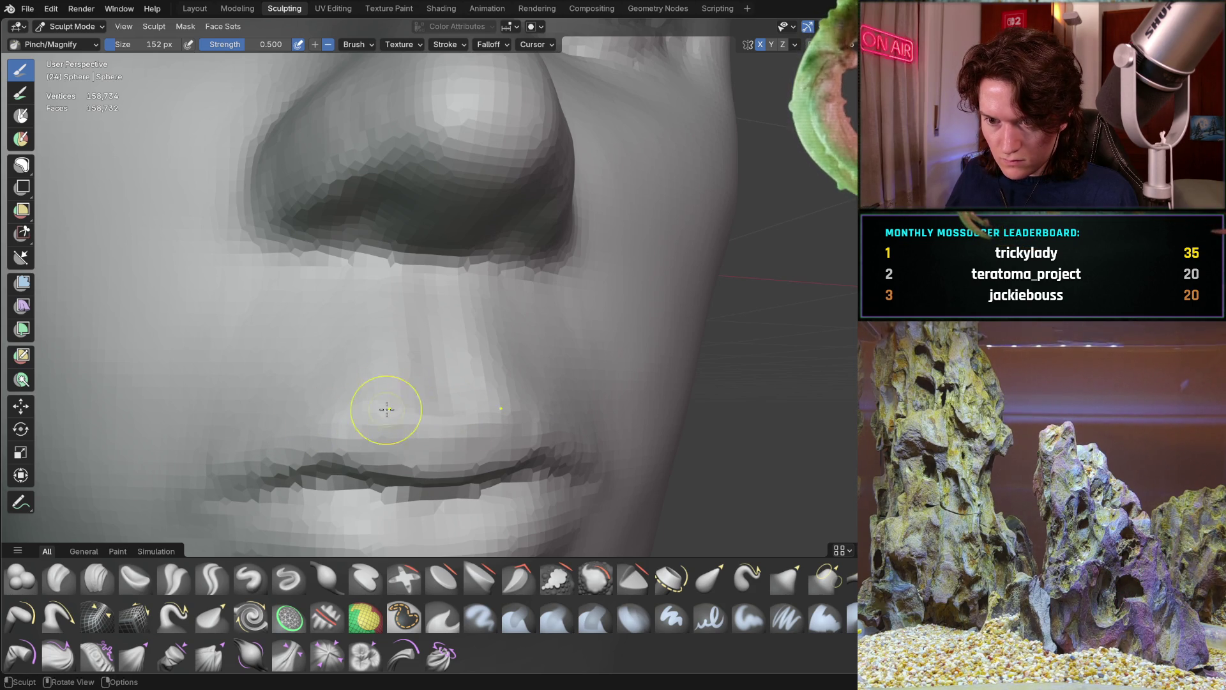
middle_drag(197, 477, 513, 347)
middle_drag(621, 293, 462, 375)
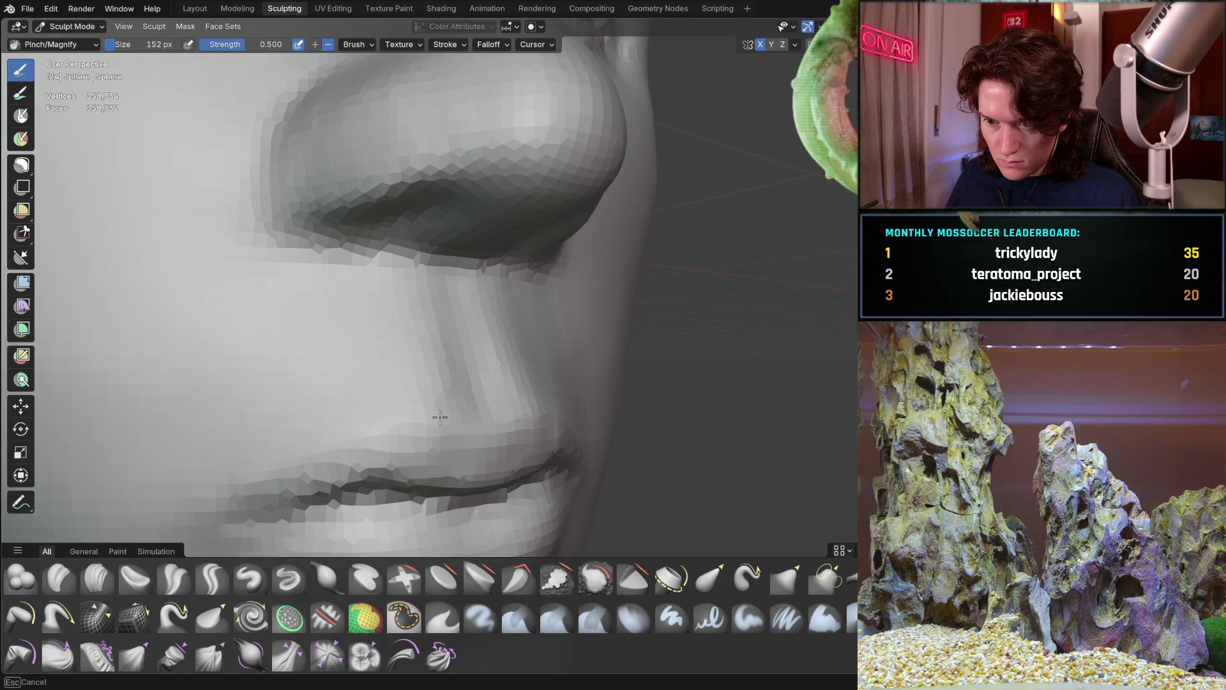
mouse_move(477, 432)
middle_down()
mouse_move(438, 404)
mouse_move(403, 416)
mouse_move(473, 421)
mouse_move(446, 411)
mouse_move(526, 379)
mouse_move(452, 402)
middle_up()
scroll(487, 356, up, 5)
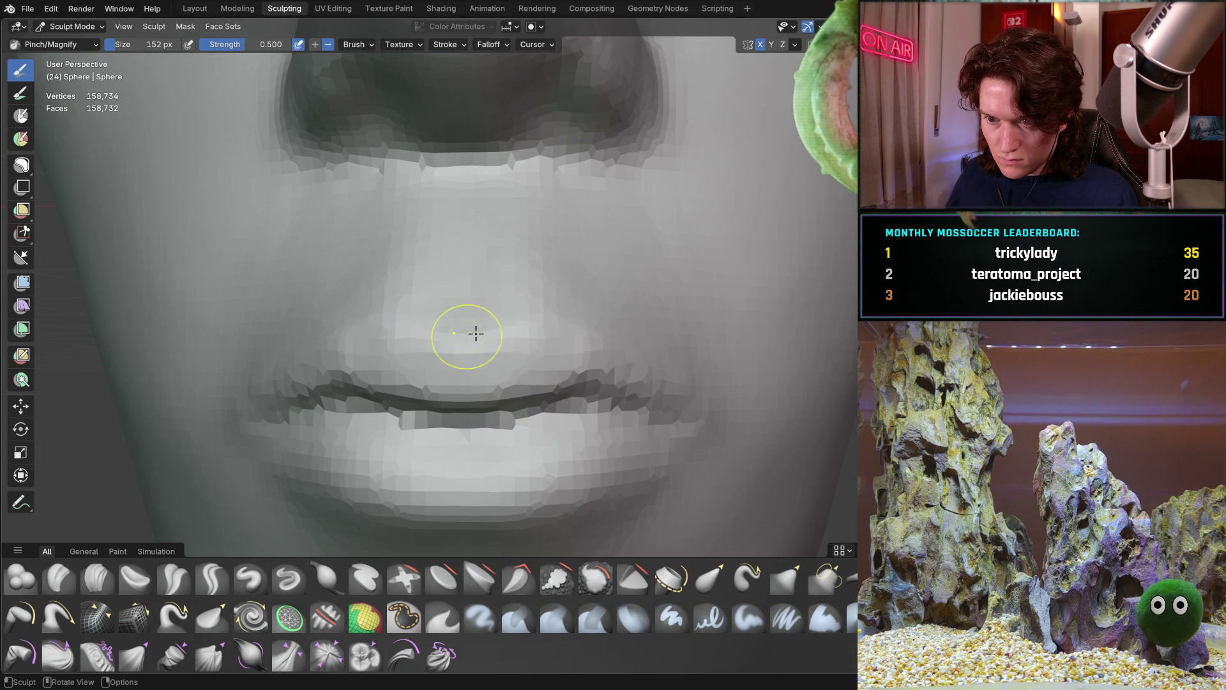
Step: Pinch along the upper lip line, checking it from profile and frontal views
middle_drag(405, 328, 357, 329)
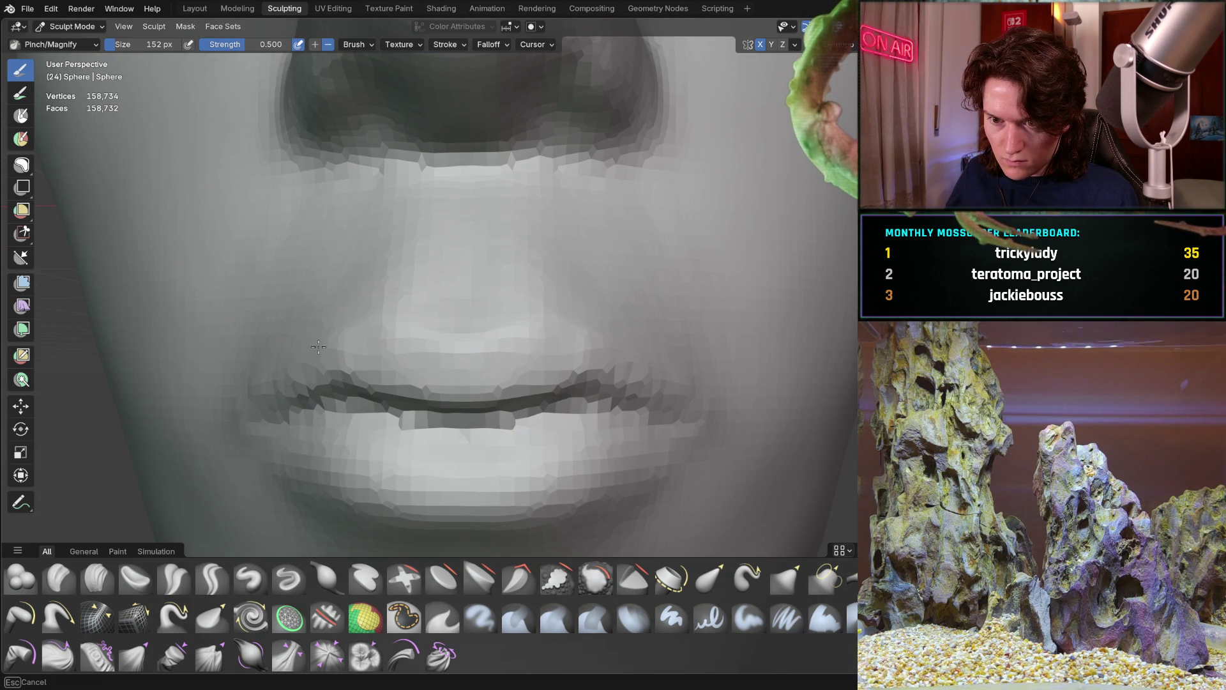
middle_drag(253, 386, 255, 383)
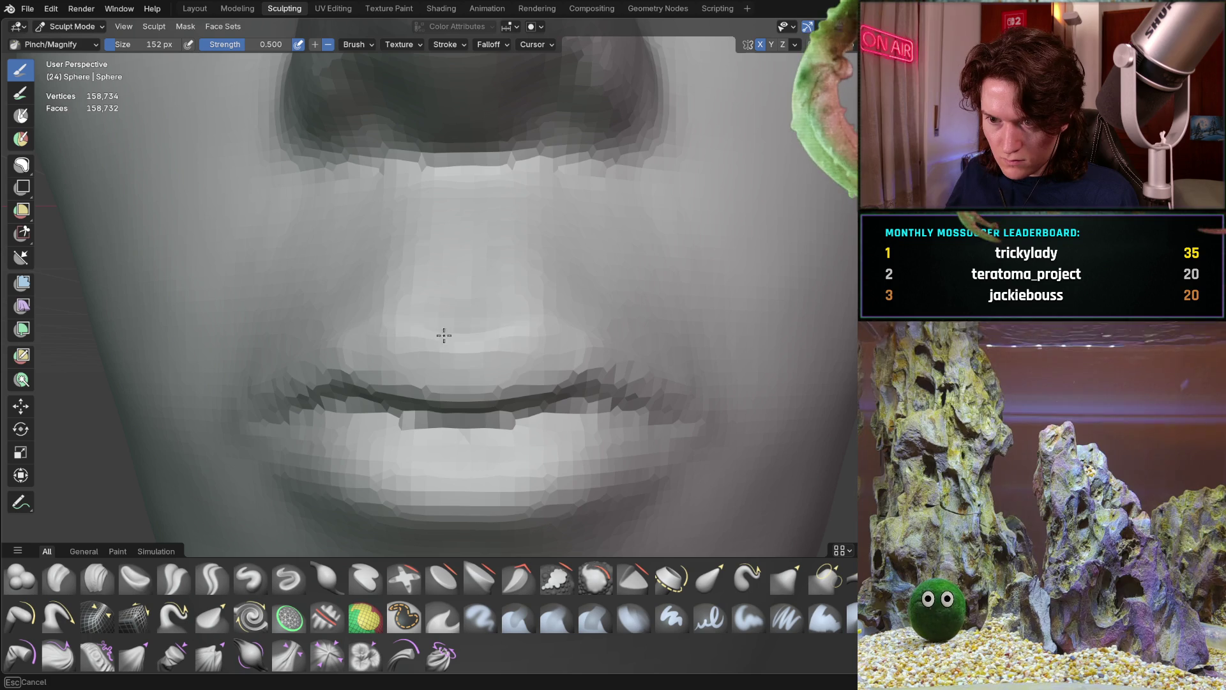
middle_drag(512, 306, 424, 323)
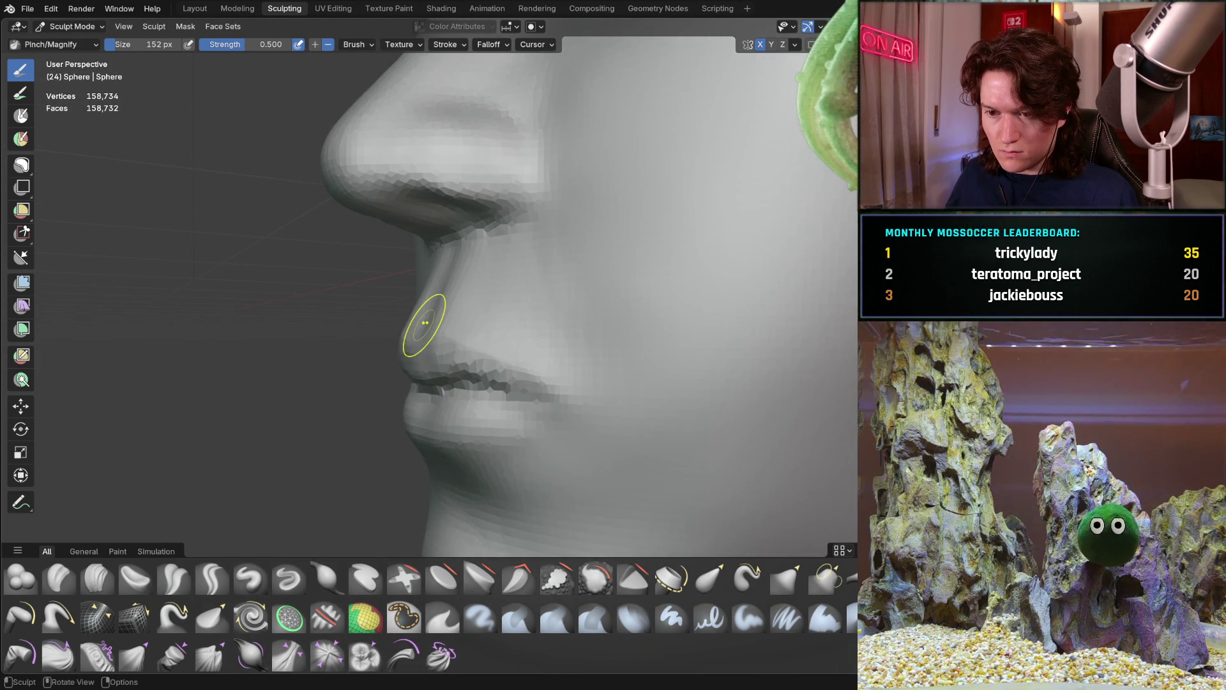
scroll(437, 336, up, 5)
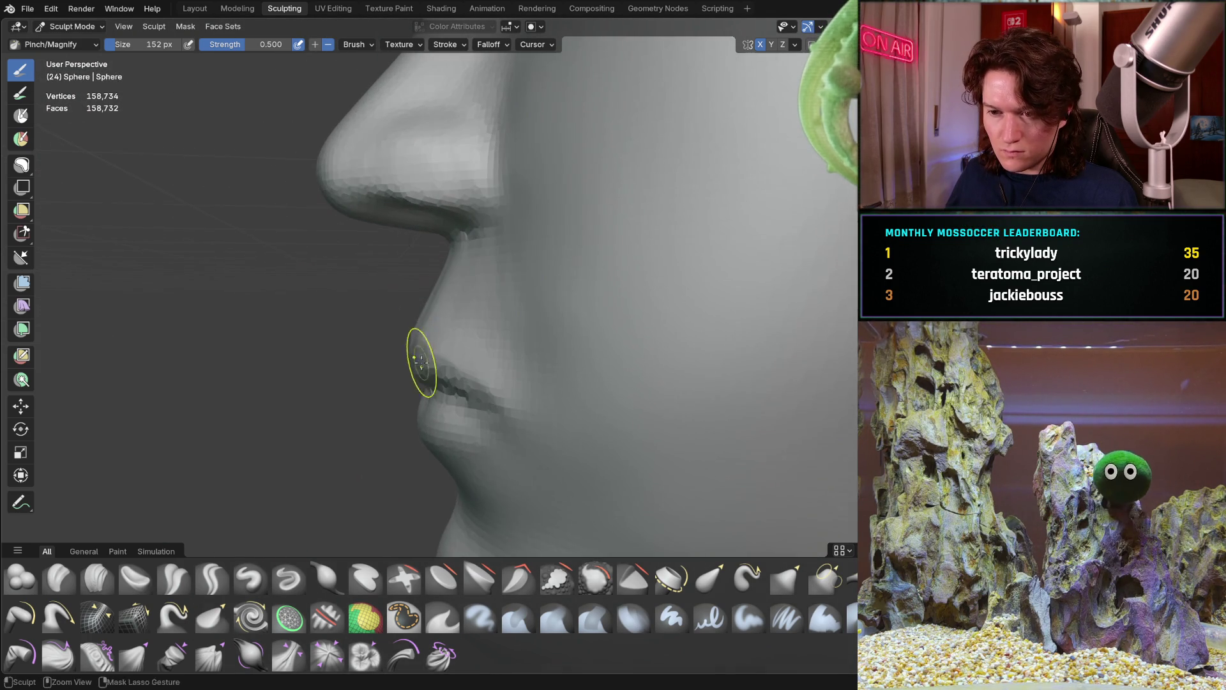
mouse_move(419, 314)
middle_down()
mouse_move(415, 349)
mouse_move(515, 364)
middle_up()
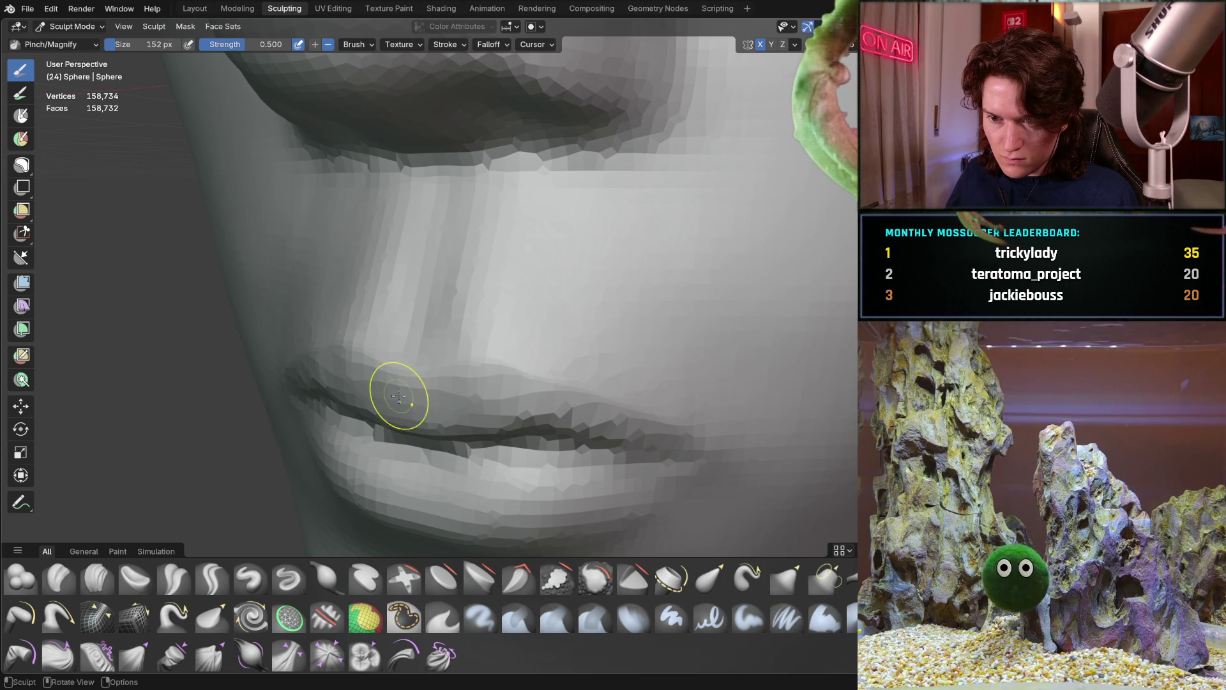
middle_drag(415, 368, 474, 347)
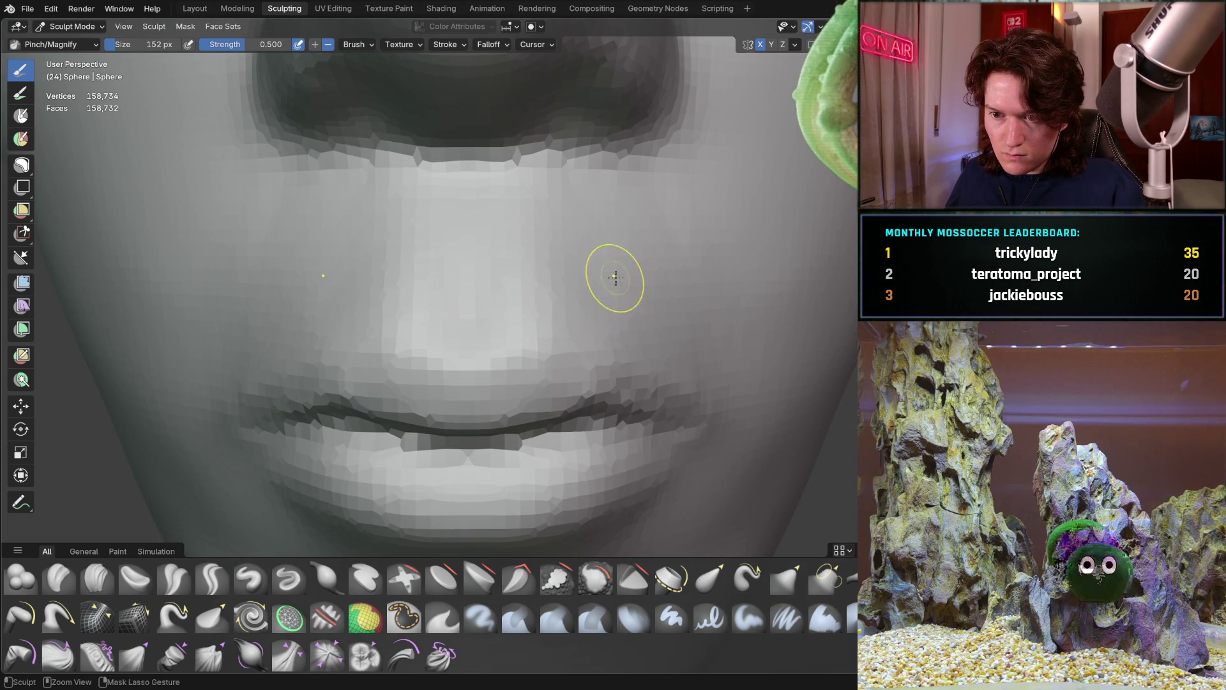
scroll(616, 287, down, 4)
mouse_move(575, 293)
middle_down()
mouse_move(485, 300)
mouse_move(505, 291)
middle_up()
scroll(505, 291, down, 4)
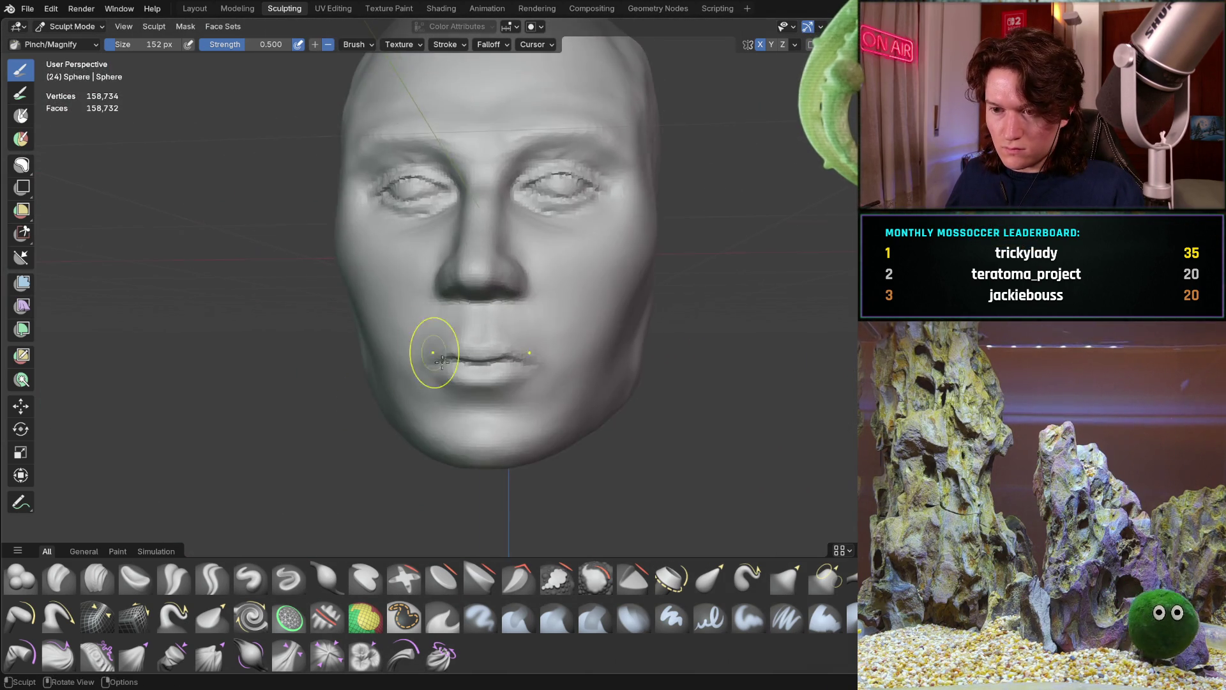
scroll(452, 369, up, 1)
mouse_move(452, 370)
middle_down()
mouse_move(602, 332)
mouse_move(502, 322)
middle_up()
mouse_move(436, 366)
ctrl+middle_down()
mouse_move(492, 219)
mouse_move(424, 348)
mouse_move(438, 350)
ctrl+middle_up()
scroll(439, 351, up, 4)
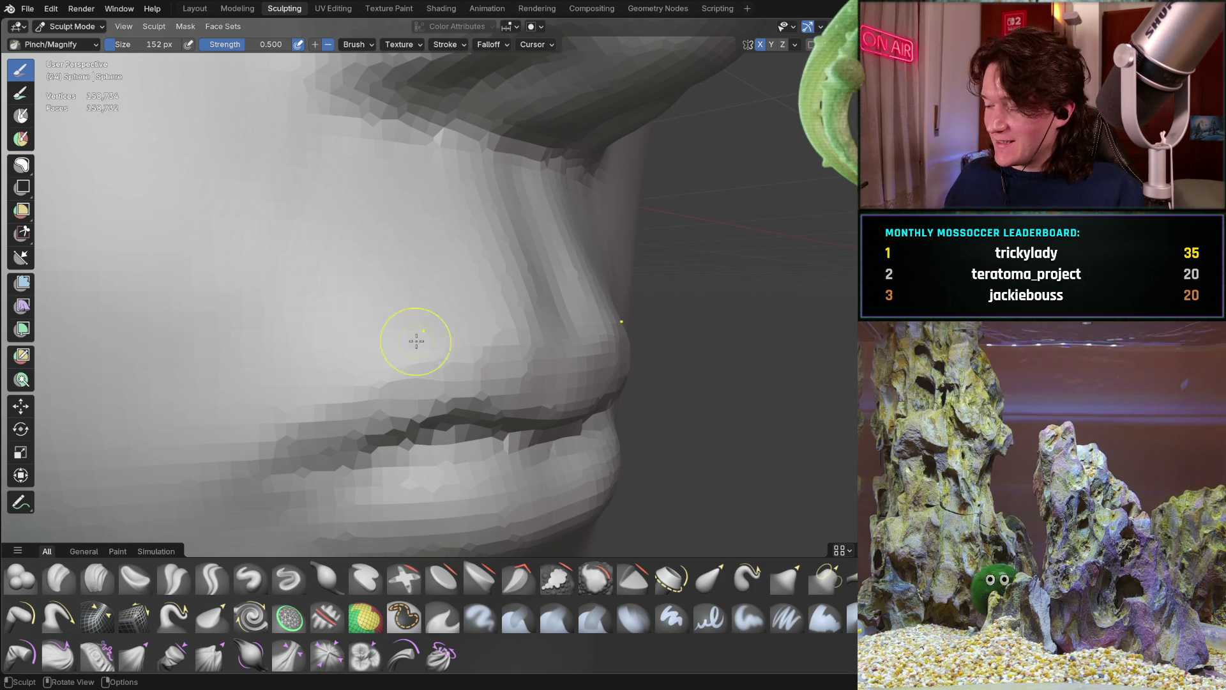
Step: Pinch the mouth line further and review the nose and lips from front and profile
mouse_move(445, 446)
middle_down()
mouse_move(424, 446)
mouse_move(445, 383)
mouse_move(518, 368)
middle_up()
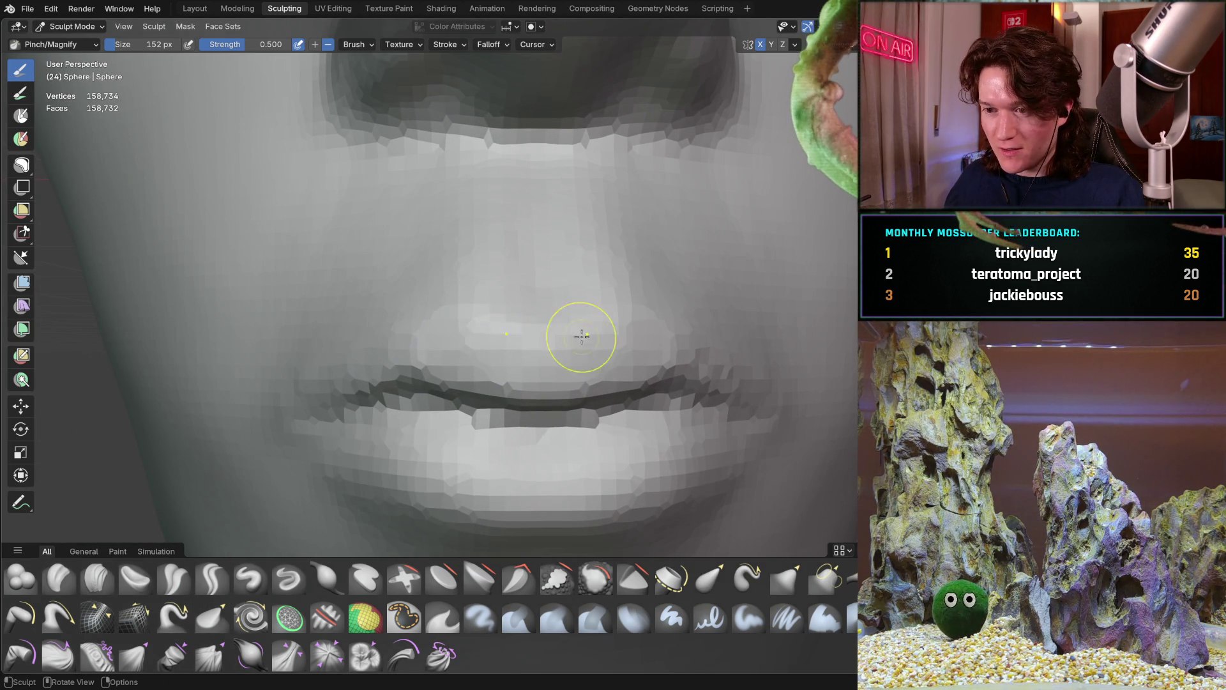
middle_drag(538, 372, 456, 353)
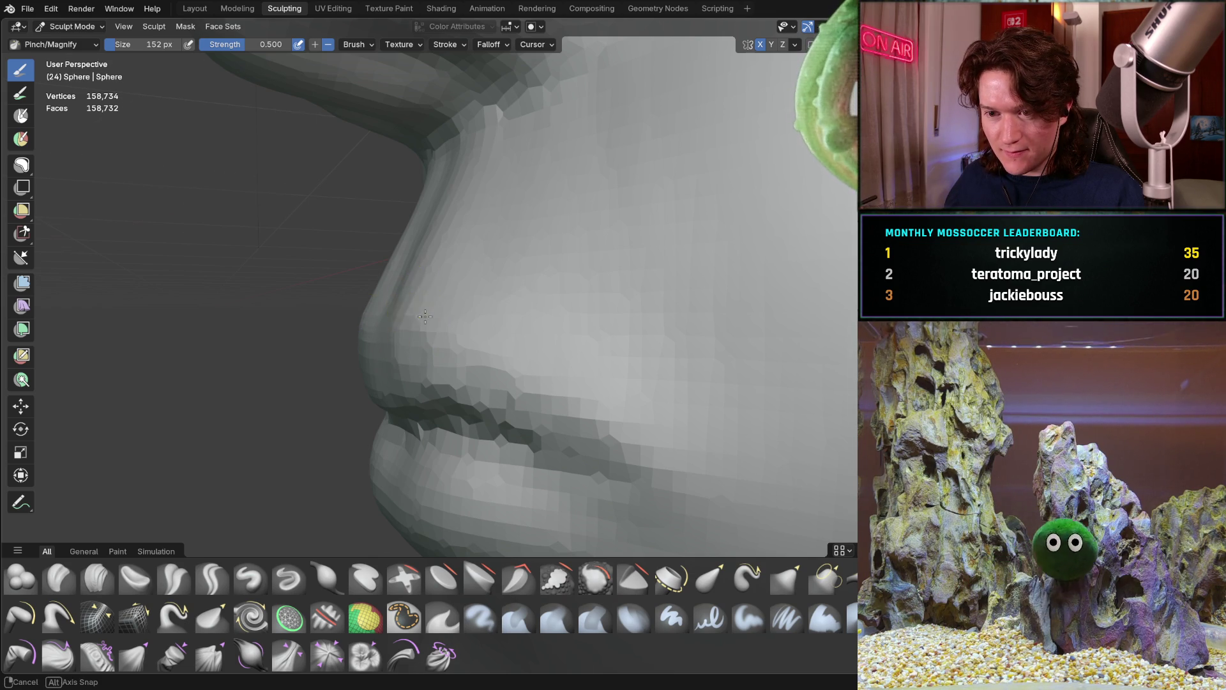
middle_drag(418, 315, 530, 311)
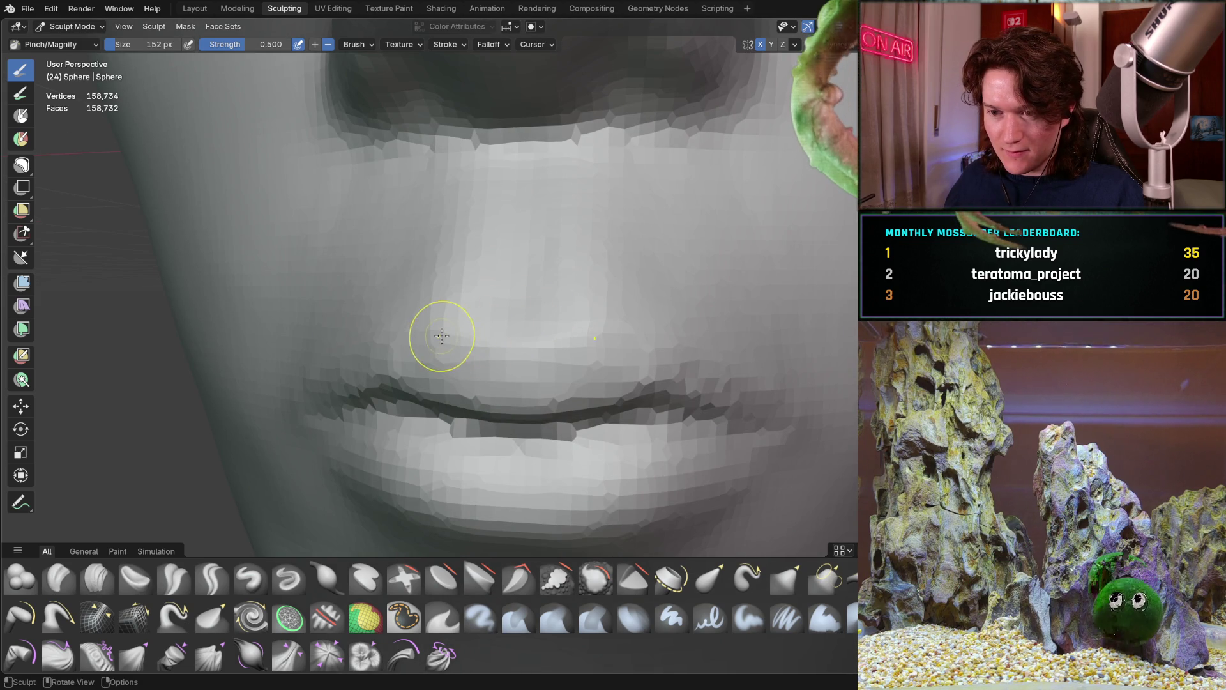
middle_drag(389, 341, 389, 342)
mouse_move(277, 390)
middle_down()
mouse_move(496, 320)
mouse_move(646, 309)
mouse_move(425, 348)
mouse_move(339, 334)
middle_up()
scroll(416, 290, down, 3)
middle_drag(274, 466, 514, 388)
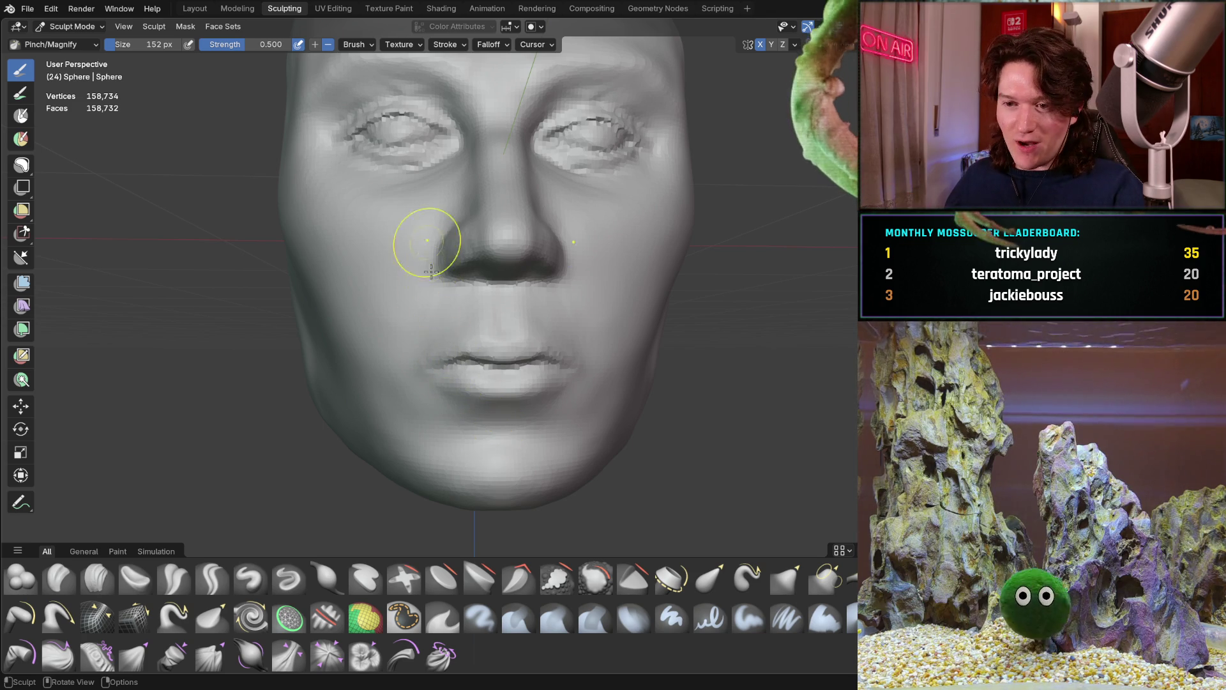
Step: Tighten the lip crease and nose details with more Pinch/Magnify strokes
scroll(468, 306, up, 1)
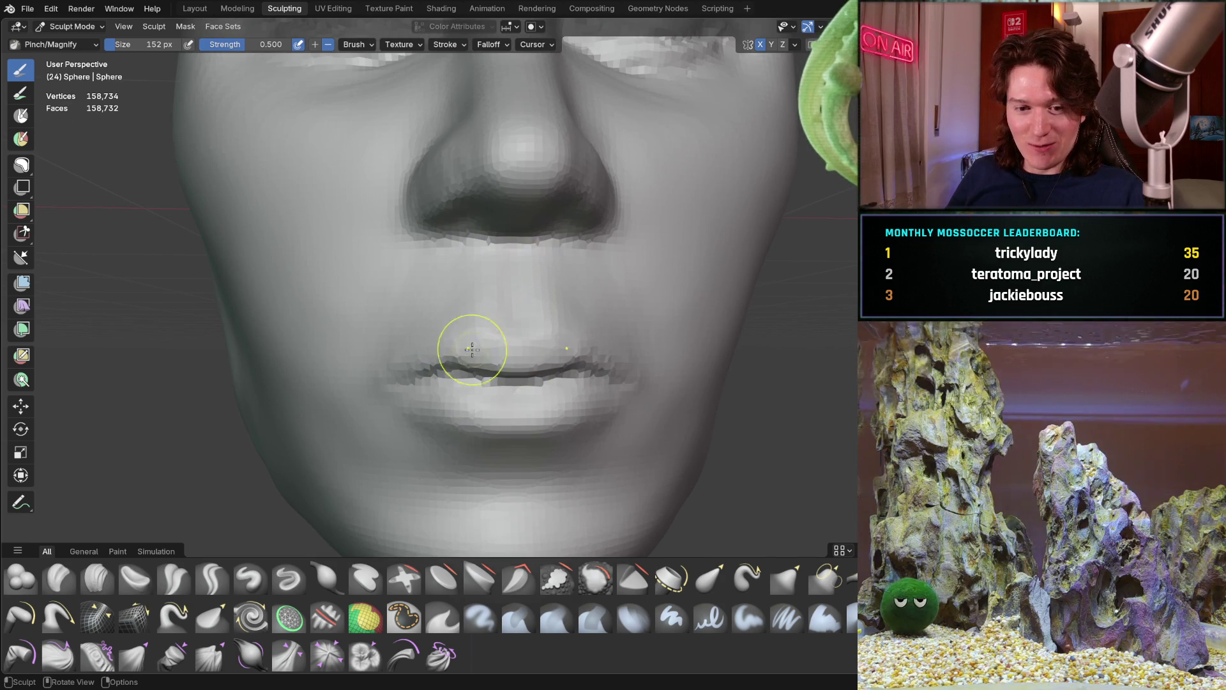
scroll(541, 269, up, 4)
middle_drag(416, 335, 487, 336)
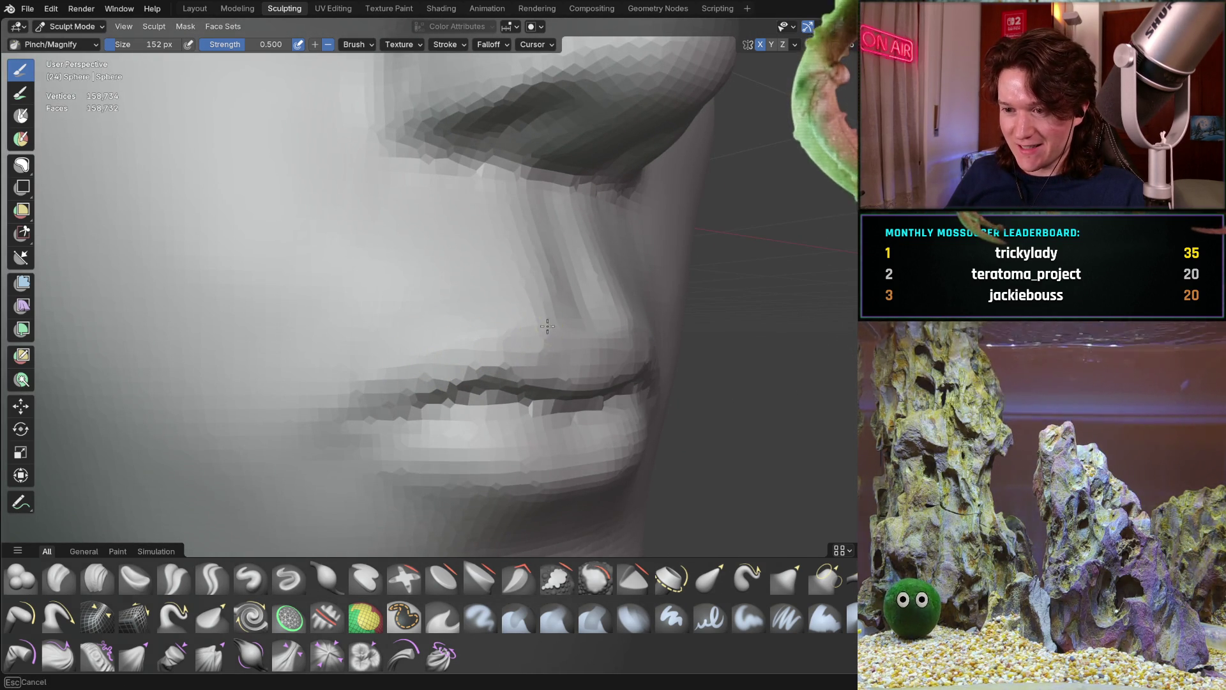
mouse_move(579, 339)
middle_down()
mouse_move(438, 309)
mouse_move(436, 331)
mouse_move(555, 277)
mouse_move(523, 309)
middle_up()
Step: Review the whole head from both side profiles, the front and beneath the chin
mouse_move(575, 227)
middle_down()
mouse_move(396, 323)
mouse_move(441, 377)
mouse_move(405, 419)
mouse_move(539, 364)
mouse_move(538, 379)
mouse_move(520, 274)
mouse_move(515, 369)
middle_up()
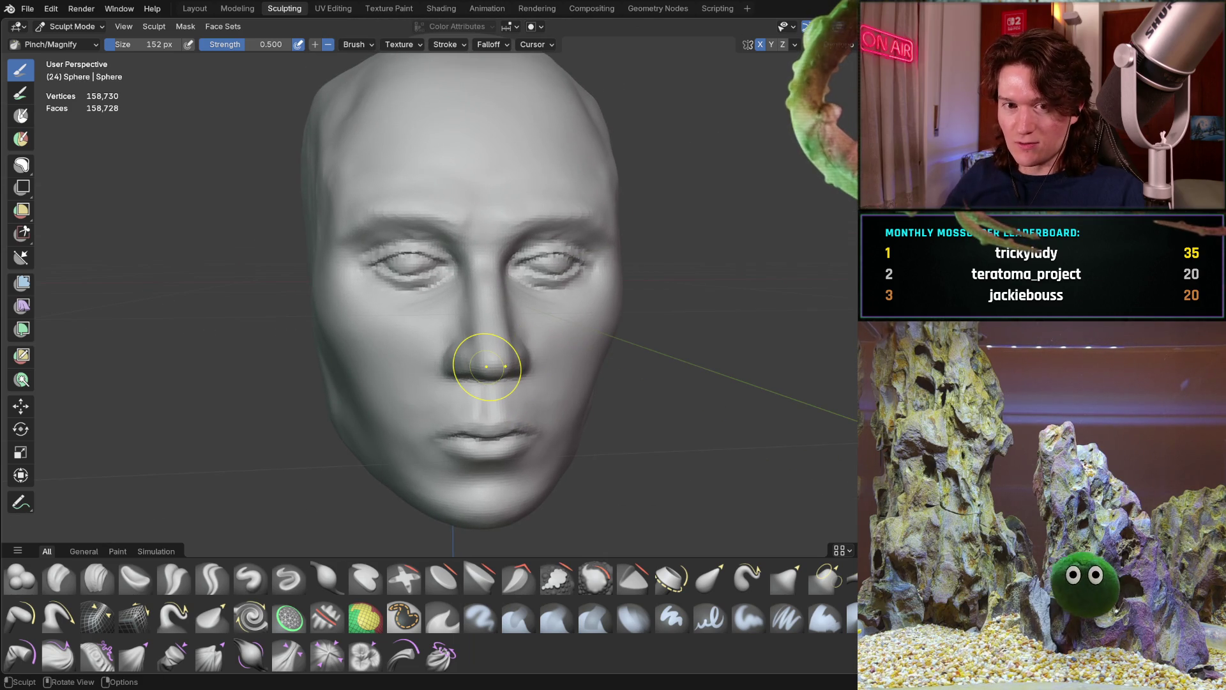
middle_drag(487, 366, 372, 332)
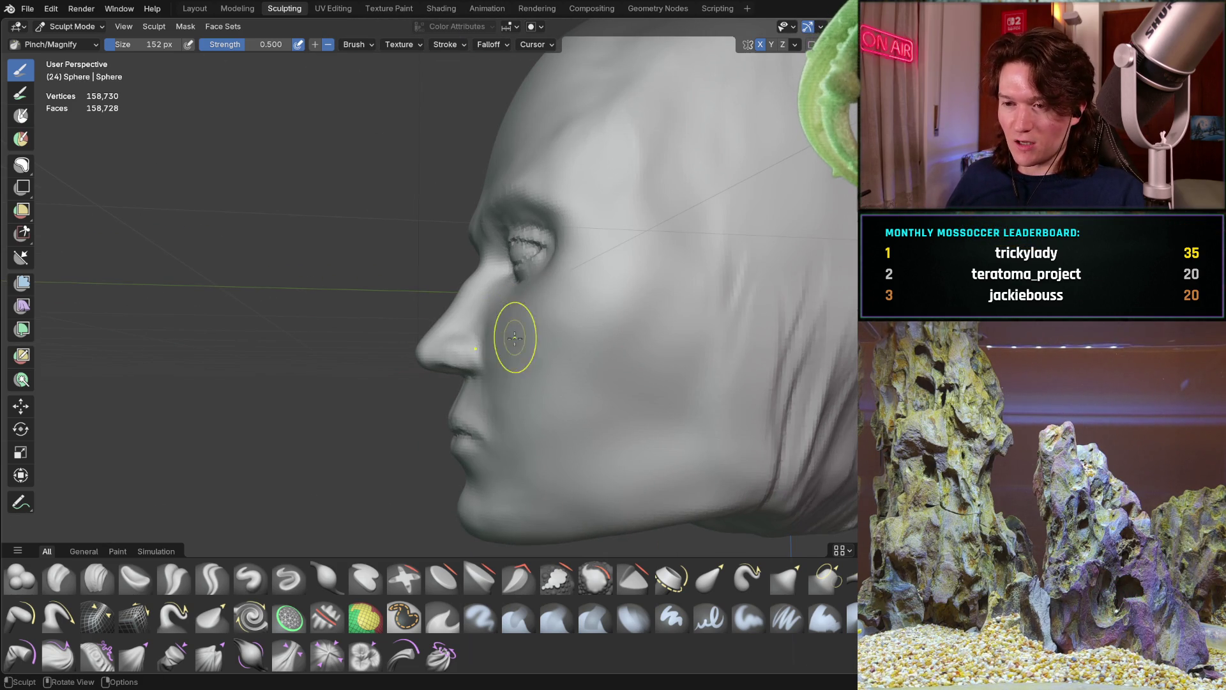
middle_drag(517, 348, 616, 328)
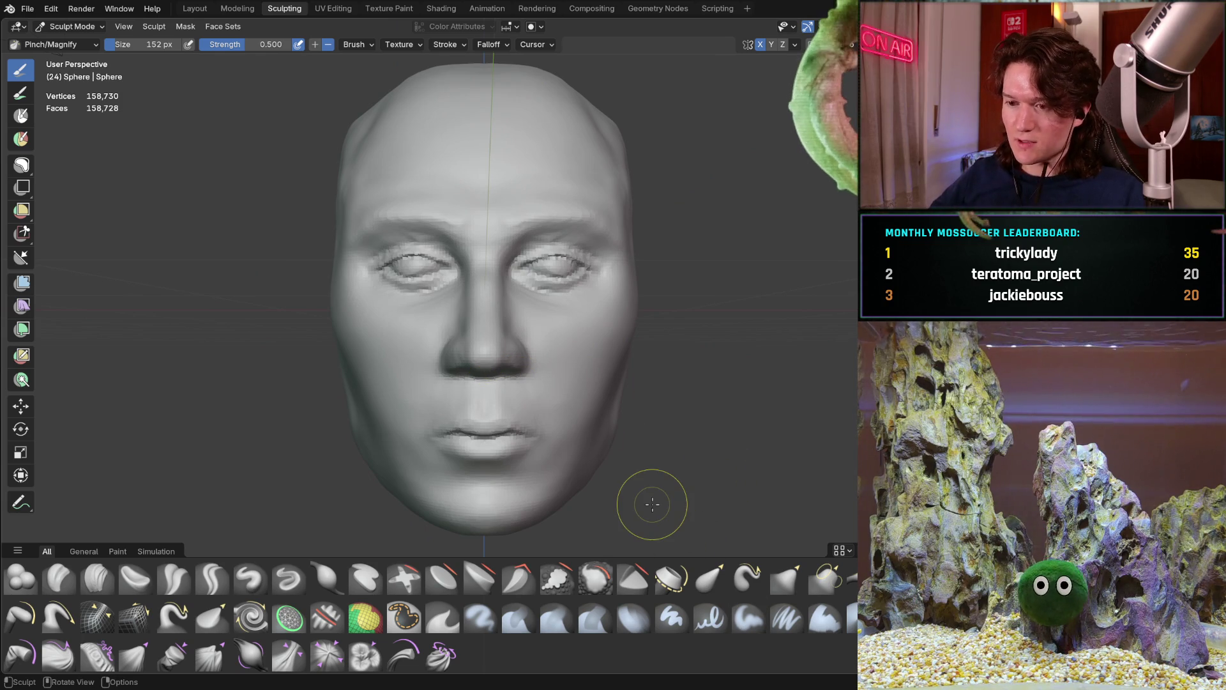
middle_drag(493, 487, 485, 324)
mouse_move(507, 411)
middle_down()
mouse_move(506, 364)
mouse_move(531, 312)
mouse_move(498, 291)
mouse_move(485, 383)
mouse_move(498, 369)
middle_up()
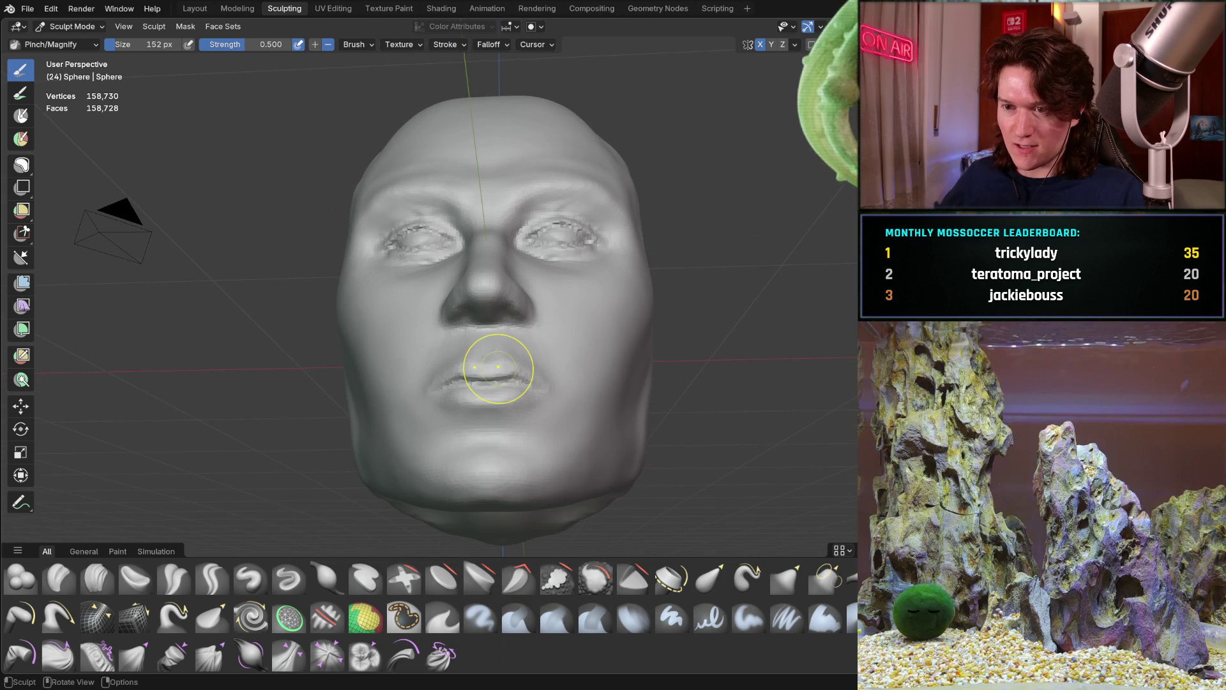
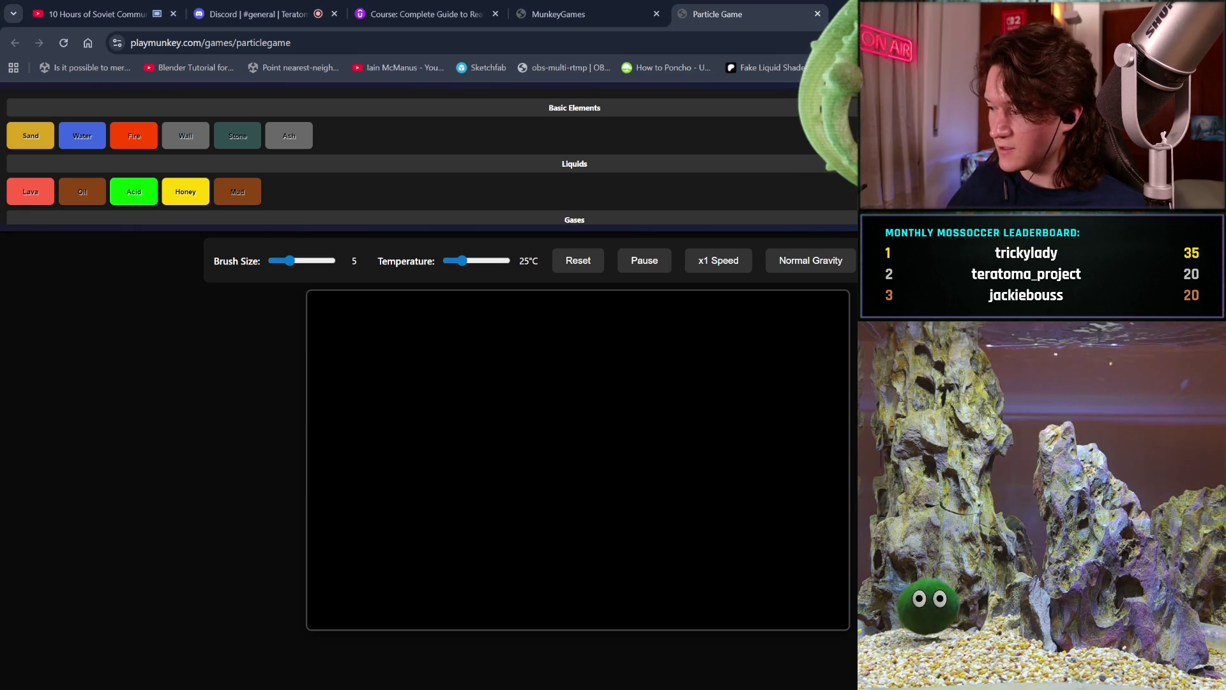
Step: Pour several piles and trails of sand across the bottom of the canvas
click(468, 477)
drag(468, 478, 547, 501)
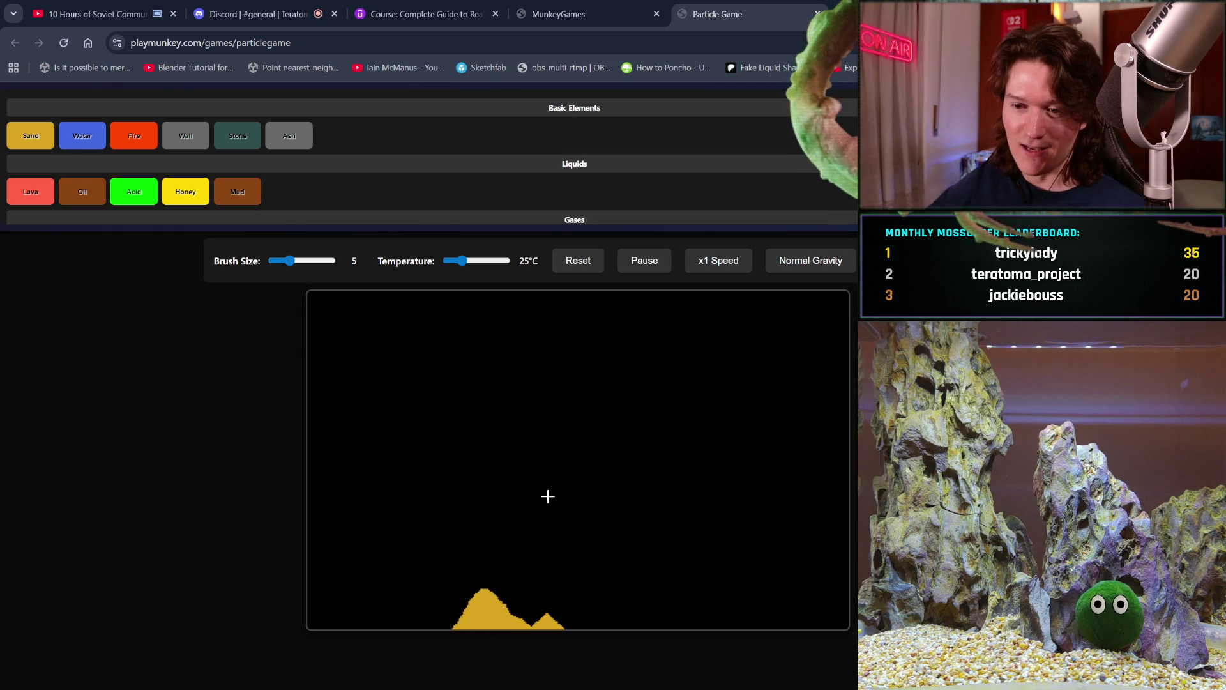
mouse_move(415, 440)
mouse_down()
mouse_move(607, 465)
mouse_move(520, 421)
mouse_move(558, 458)
mouse_move(660, 498)
mouse_move(585, 373)
mouse_up()
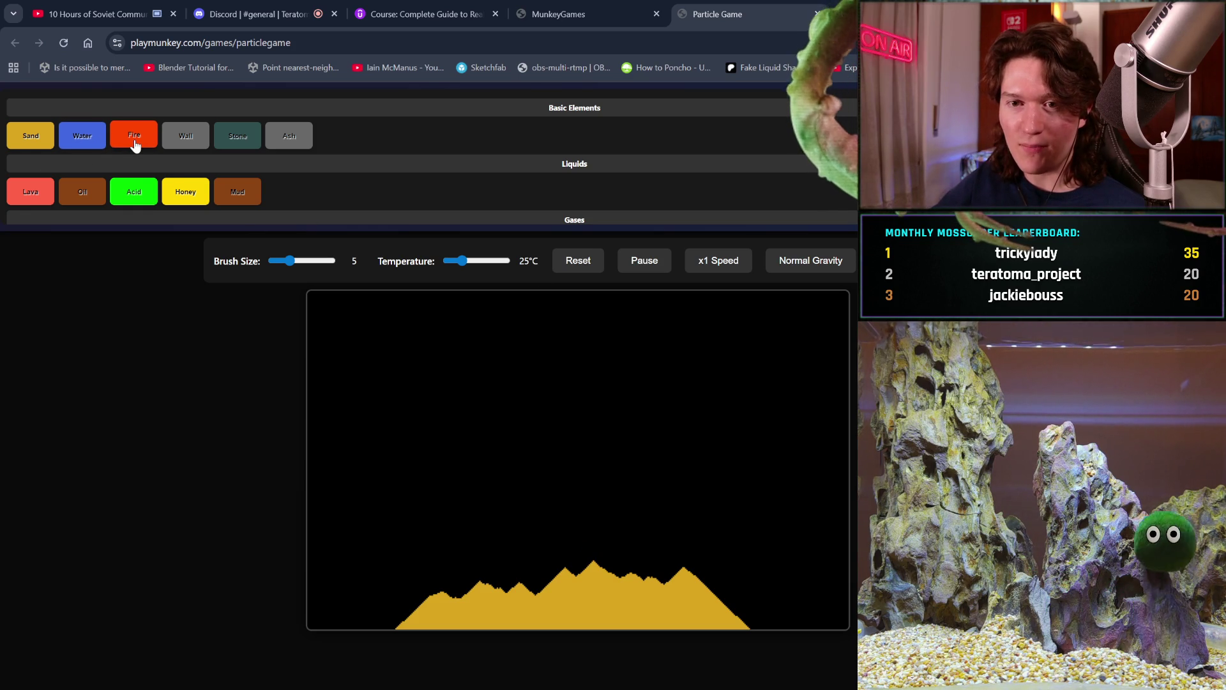
Step: Coat the sand pile with lava, raise the temperature to 100°C, and switch to water
click(46, 195)
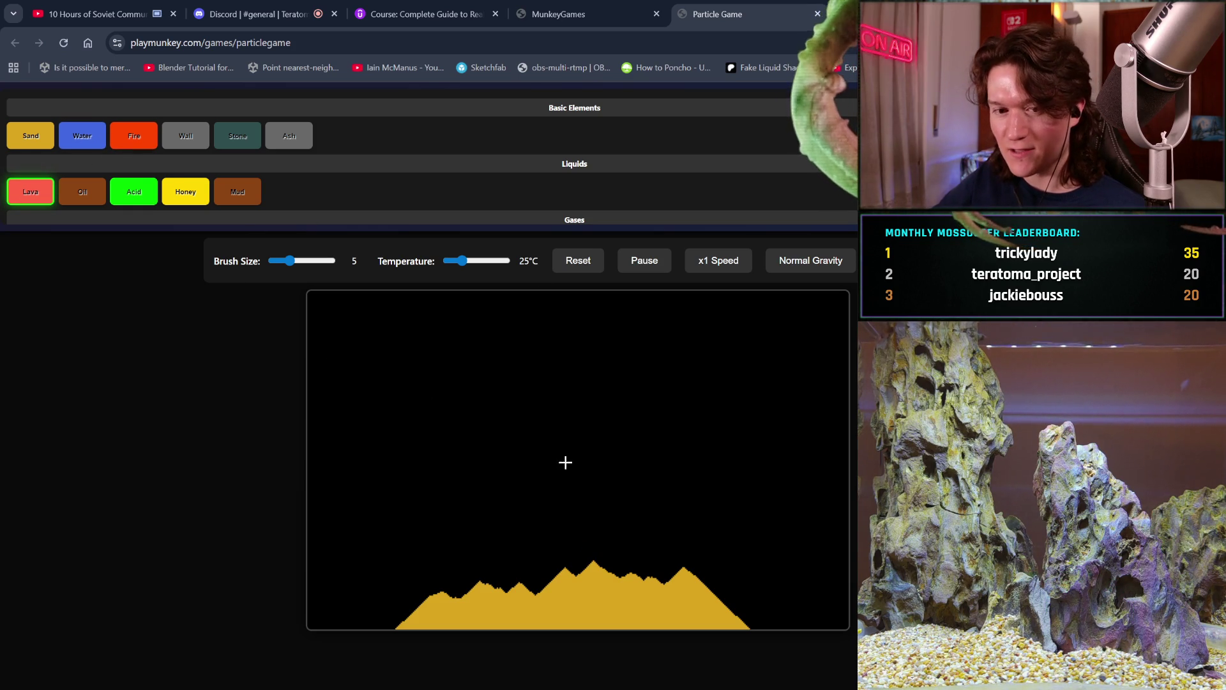
mouse_move(580, 479)
mouse_down()
mouse_move(712, 570)
mouse_move(562, 568)
mouse_move(415, 596)
mouse_up()
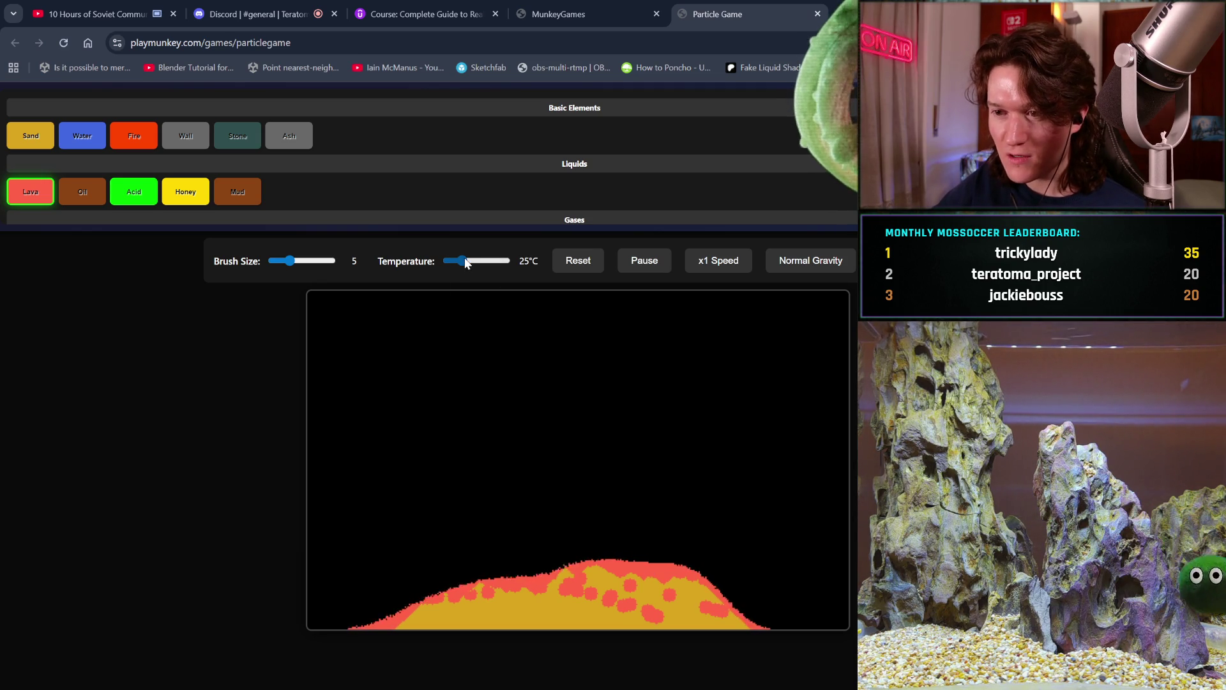
drag(465, 258, 534, 252)
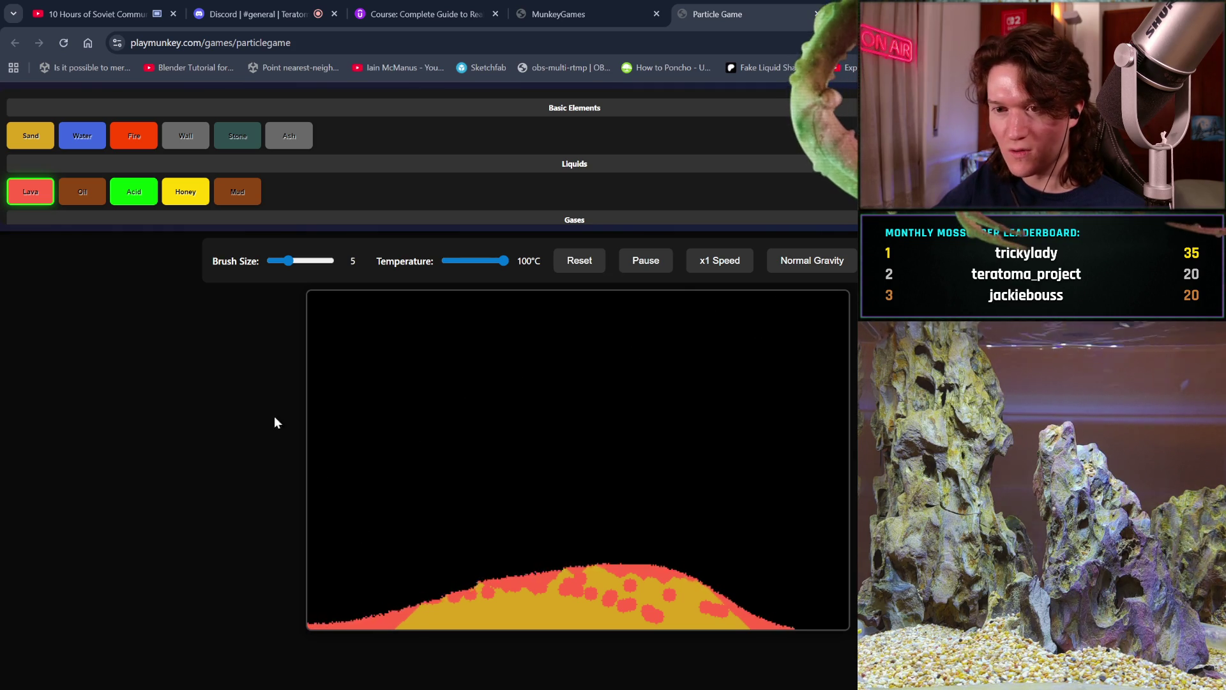
click(81, 133)
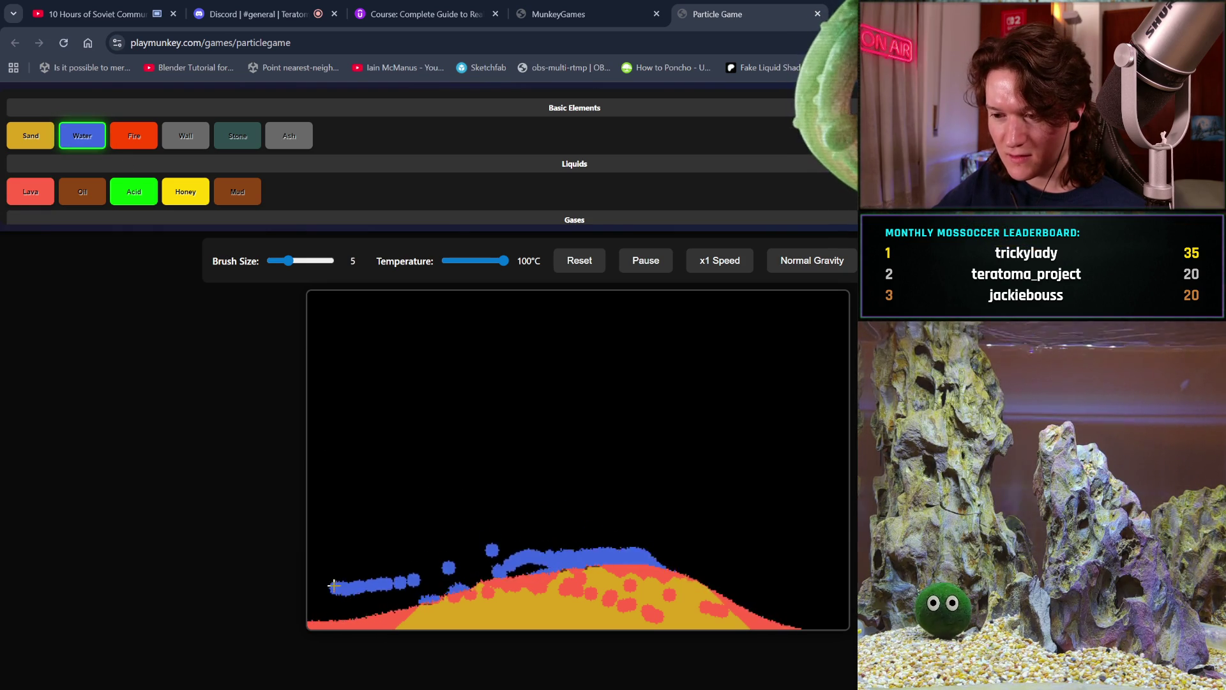
Step: Pour water, drop the temperature to 0°C, clear the canvas, and paint a new water trail
mouse_move(443, 603)
mouse_down()
mouse_move(383, 564)
mouse_move(413, 629)
mouse_up()
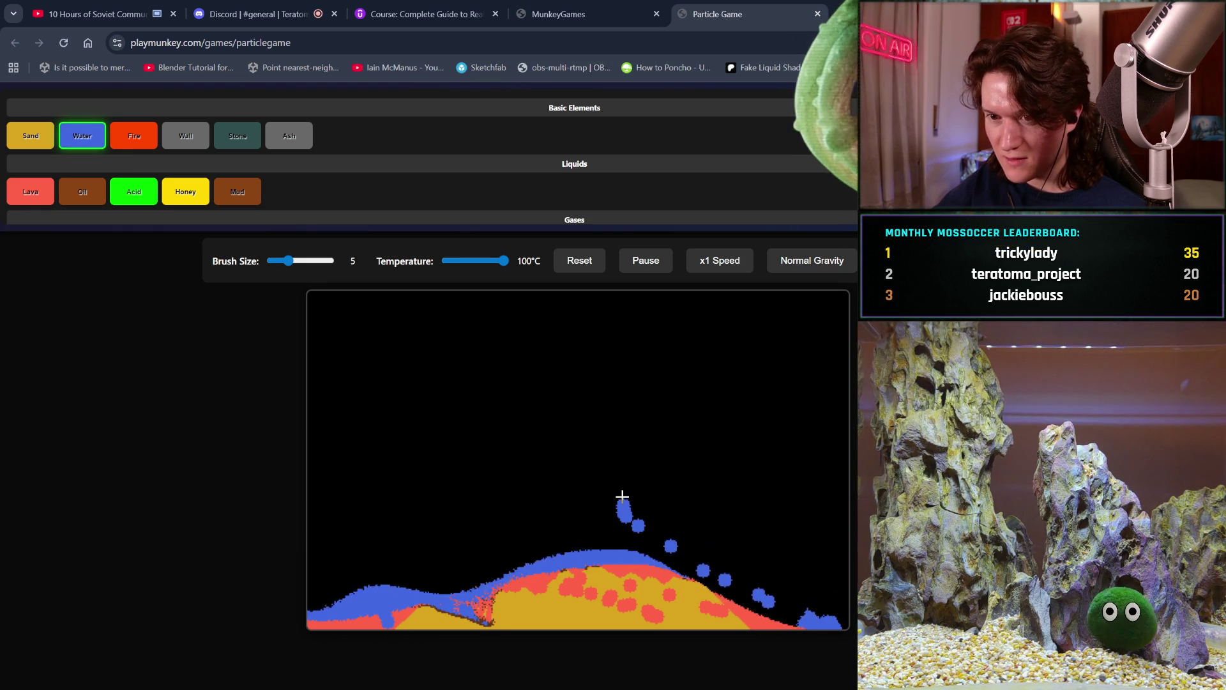
drag(493, 263, 366, 277)
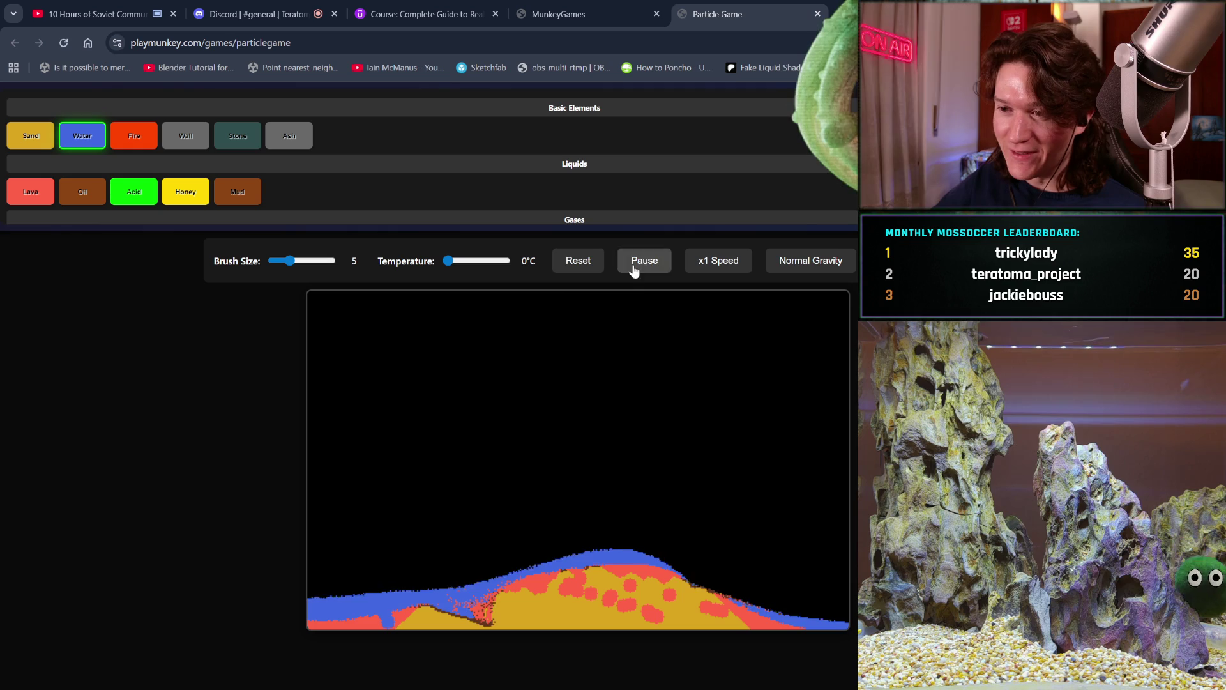
click(578, 272)
mouse_move(473, 375)
mouse_down()
mouse_move(635, 536)
mouse_move(524, 518)
mouse_move(515, 479)
mouse_move(520, 488)
mouse_move(479, 433)
mouse_move(483, 463)
mouse_up()
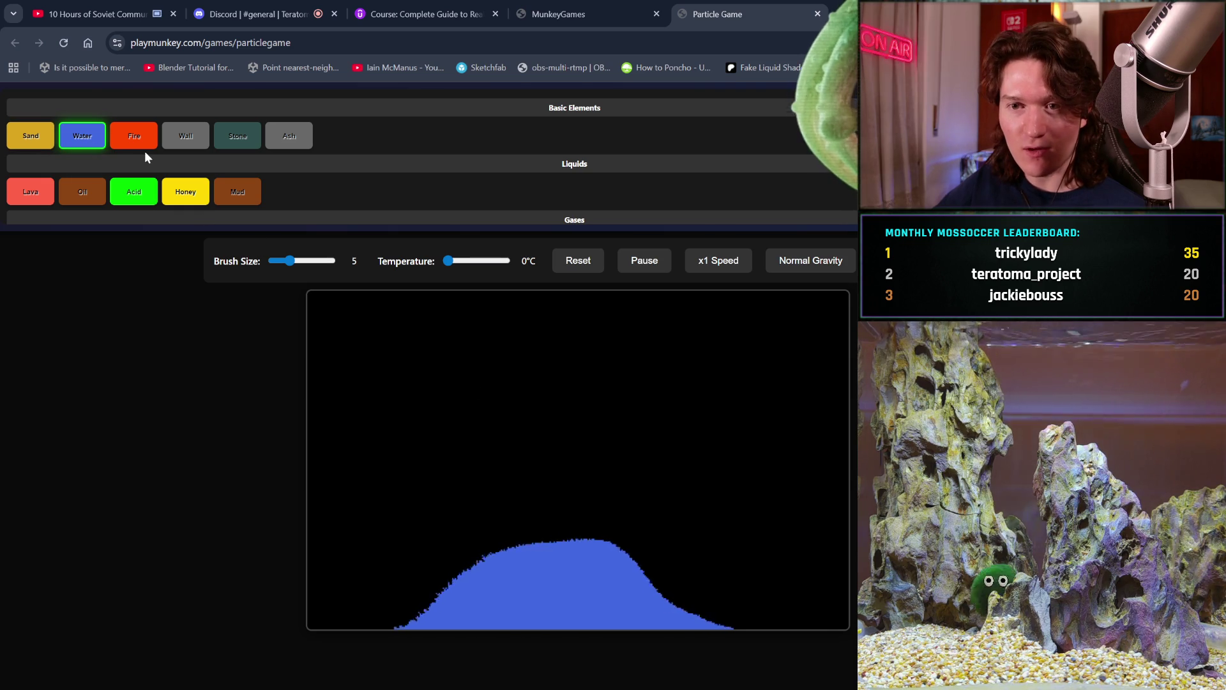
Step: Burn the water mound with fire streaks, then draw a looping grey wall shape
click(135, 134)
mouse_move(528, 523)
mouse_down()
mouse_move(588, 590)
mouse_move(639, 599)
mouse_move(559, 572)
mouse_up()
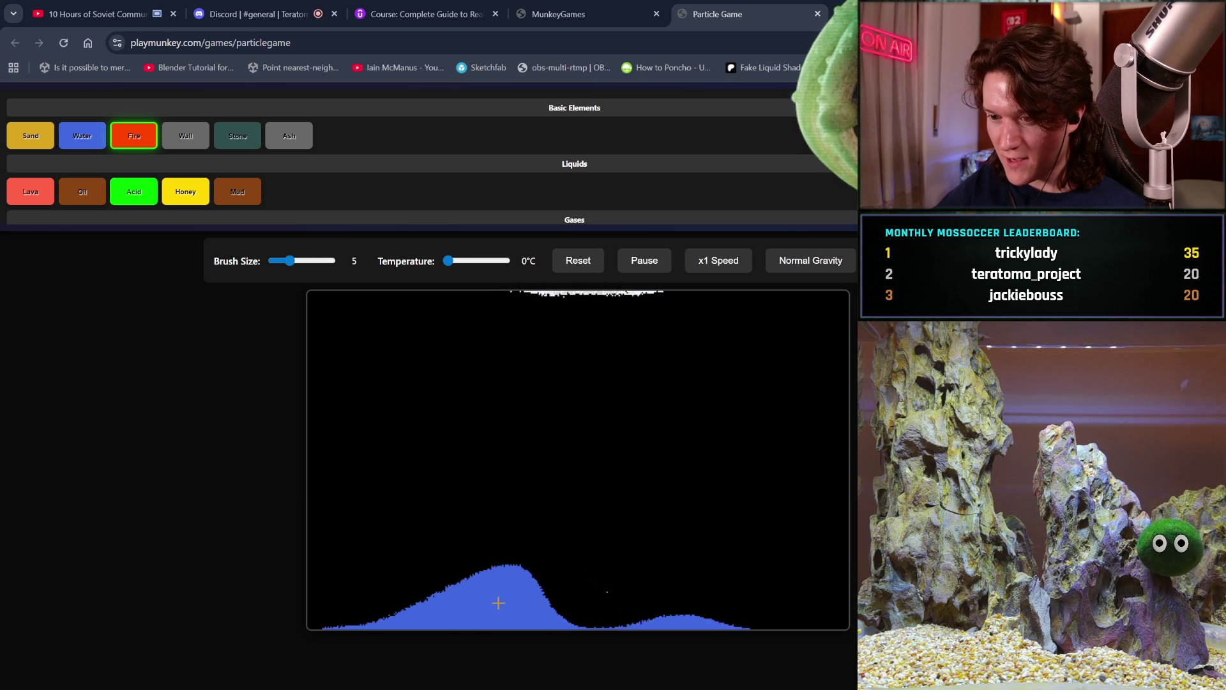
mouse_move(563, 602)
mouse_down()
mouse_move(485, 597)
mouse_move(533, 585)
mouse_up()
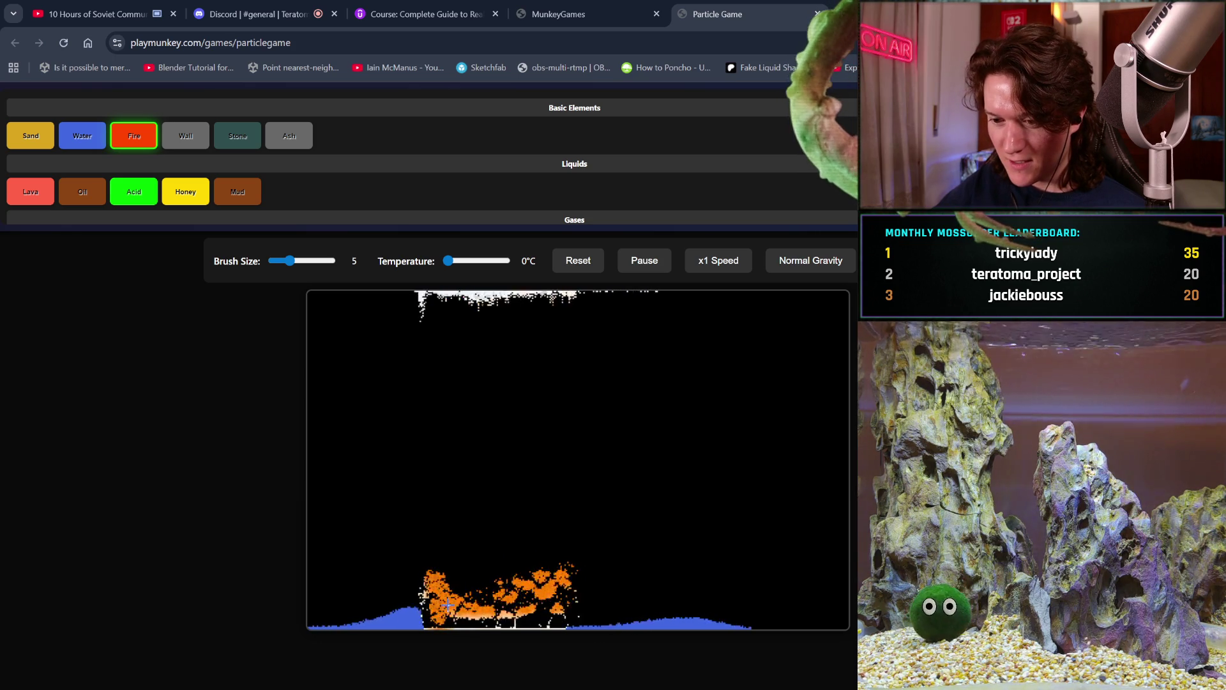
mouse_move(361, 597)
mouse_down()
mouse_move(350, 603)
mouse_move(735, 610)
mouse_up()
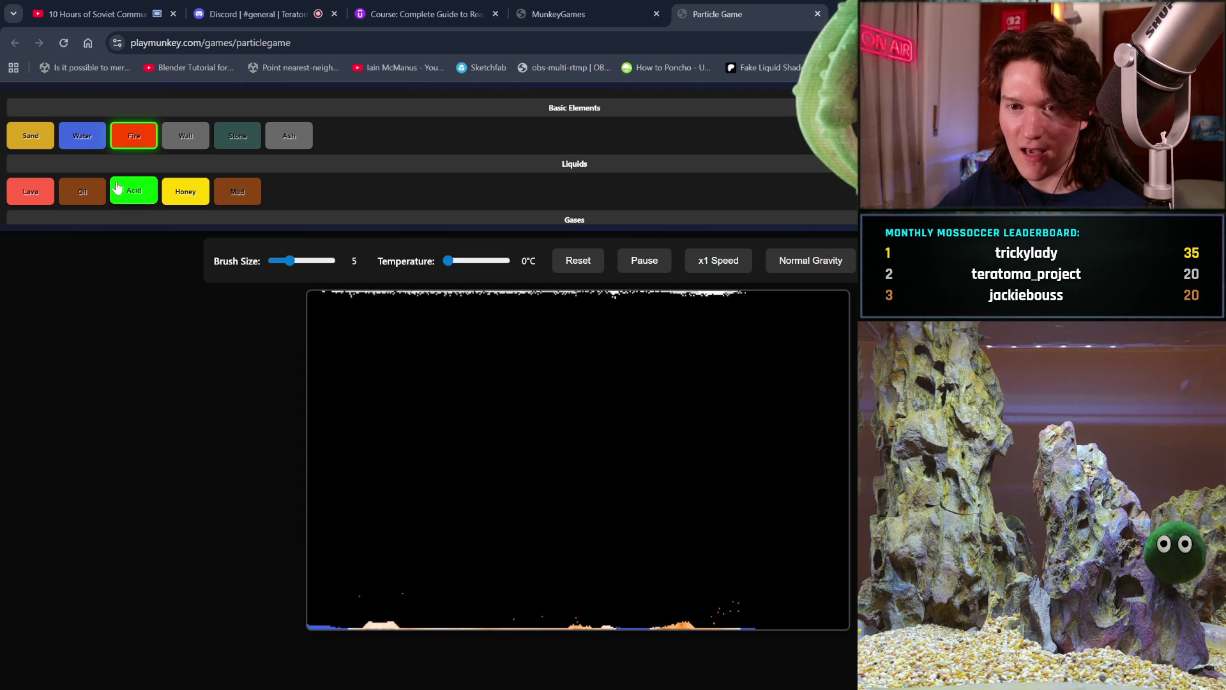
click(175, 132)
mouse_move(392, 408)
mouse_down()
mouse_move(534, 584)
mouse_move(396, 447)
mouse_move(427, 400)
mouse_move(476, 550)
mouse_move(444, 532)
mouse_up()
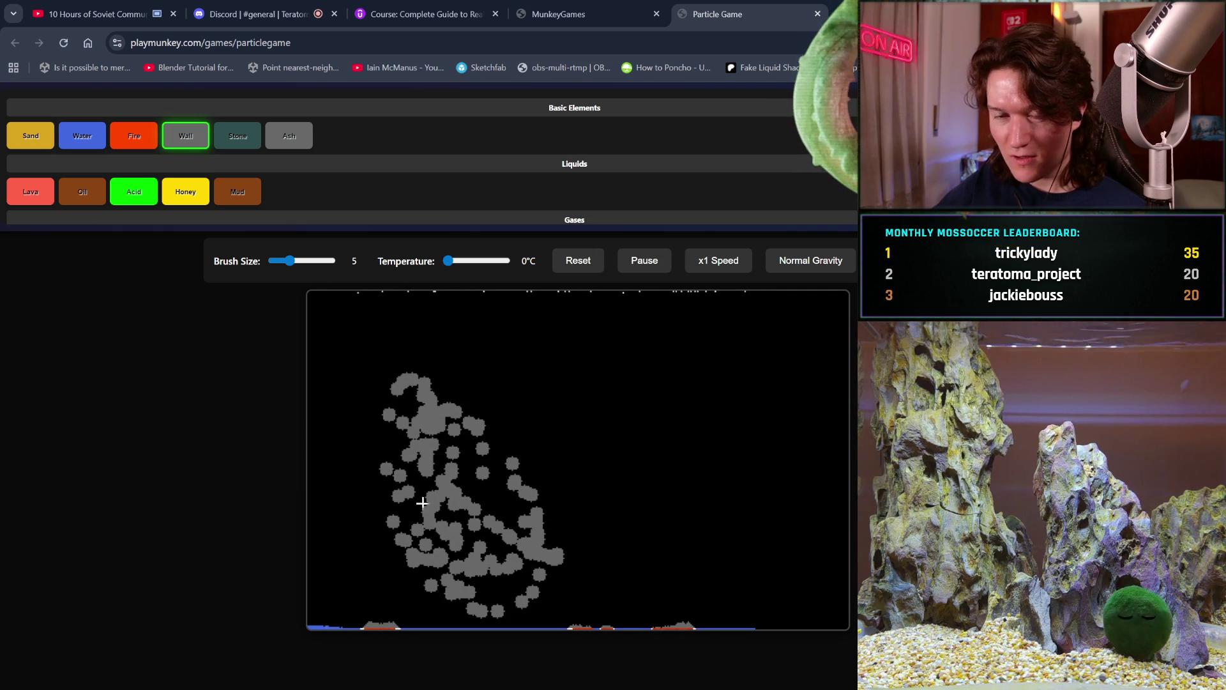
Step: Pour acid along the top of the grey wall shape
click(133, 192)
drag(378, 337, 527, 370)
mouse_move(450, 362)
mouse_down()
mouse_move(425, 367)
mouse_move(468, 364)
mouse_move(419, 365)
mouse_up()
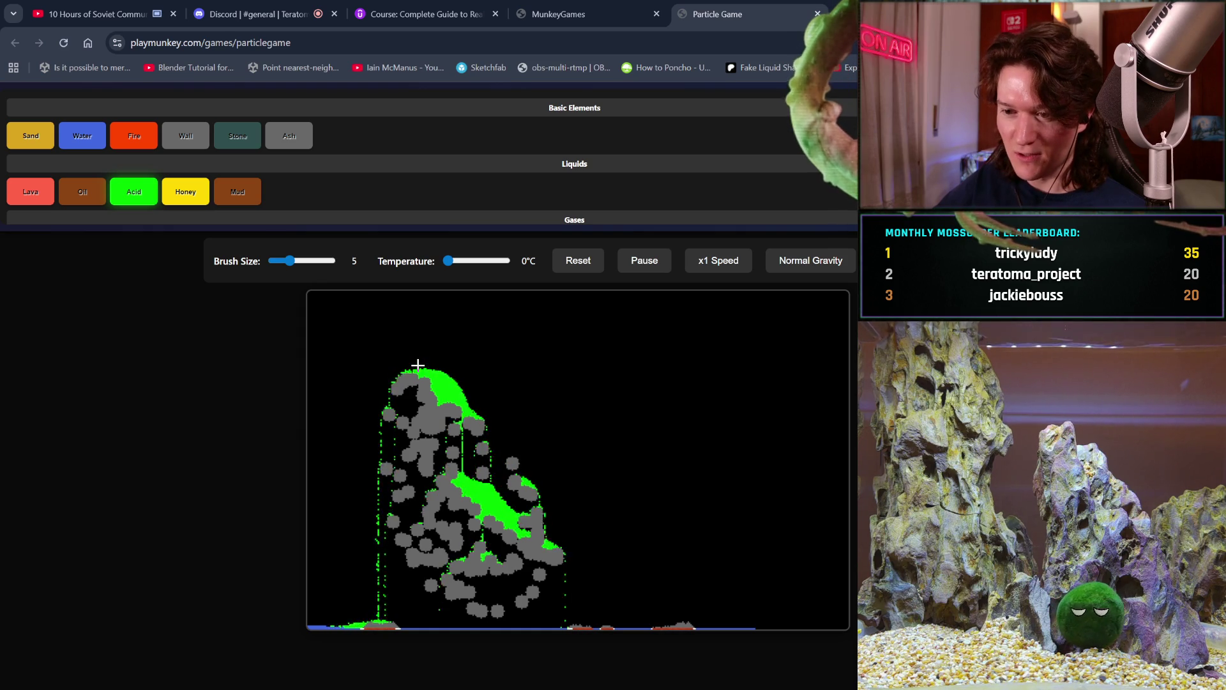
Step: Draw a stone loop right of the wall, cover it with acid, and open a new browser tab
click(241, 141)
mouse_move(594, 427)
mouse_down()
mouse_move(651, 416)
mouse_move(602, 452)
mouse_move(623, 347)
mouse_up()
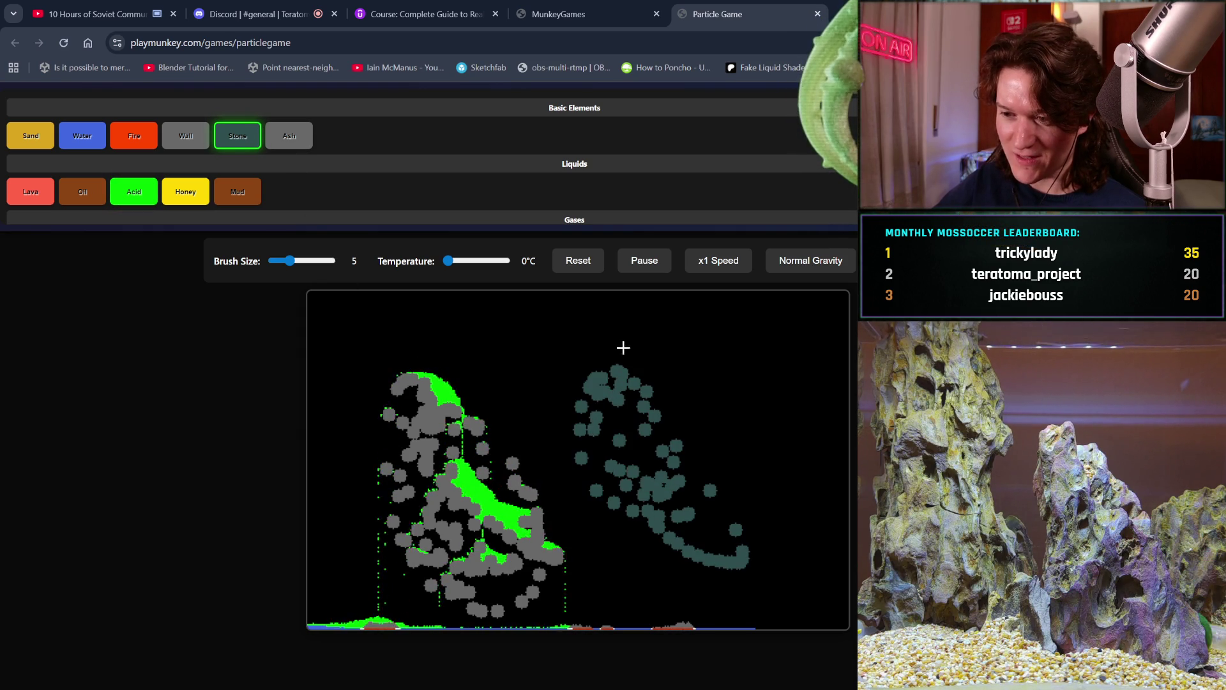
click(133, 192)
mouse_move(677, 348)
mouse_down()
mouse_move(622, 348)
mouse_move(715, 358)
mouse_move(630, 325)
mouse_move(659, 320)
mouse_up()
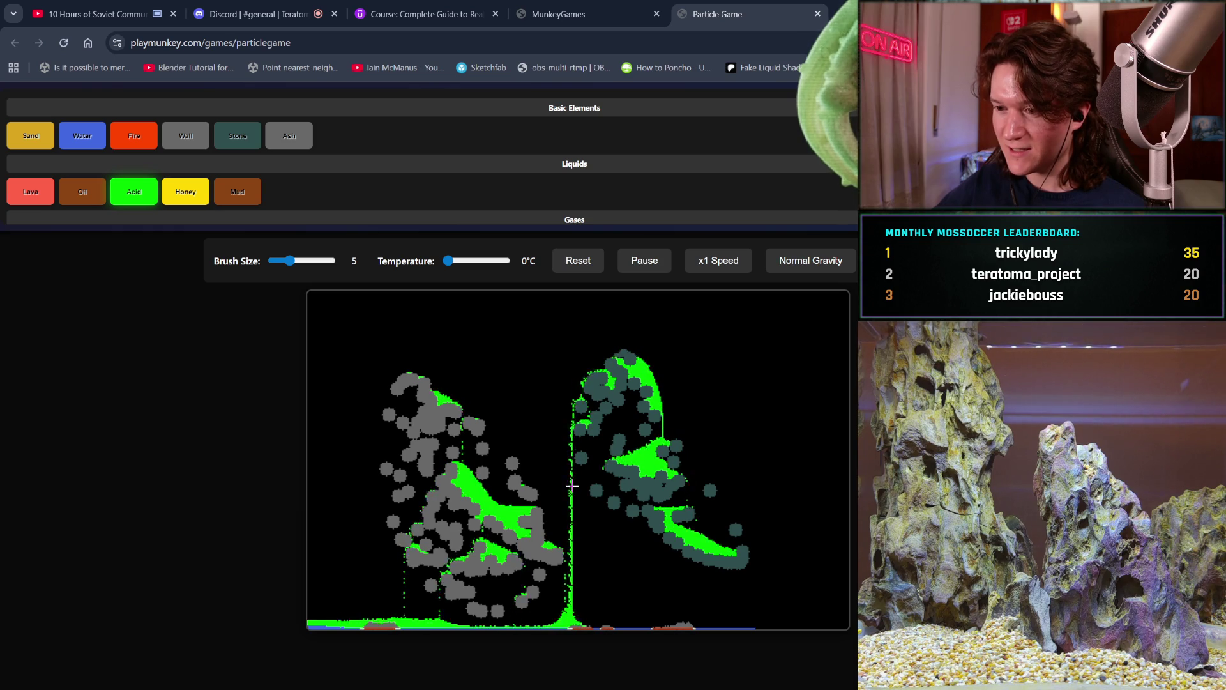
mouse_move(583, 364)
mouse_down()
mouse_move(575, 347)
mouse_move(682, 404)
mouse_up()
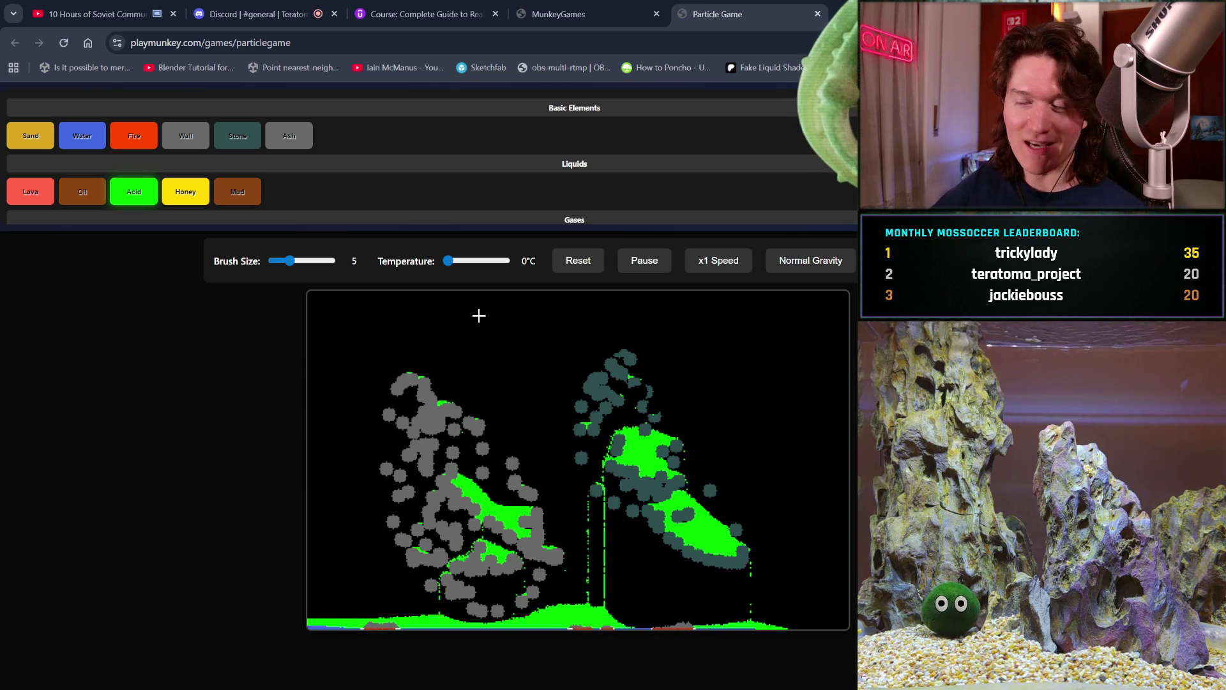
key(ctrl+t)
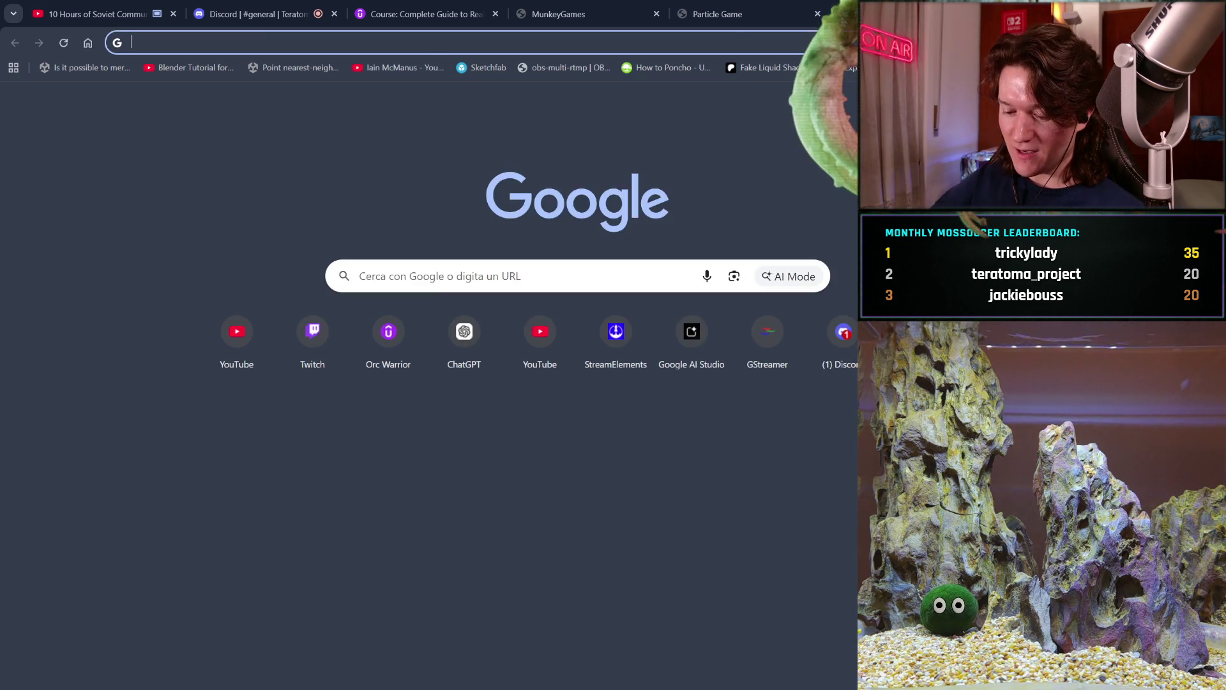
Step: Search Google for 'noita', then return to the MunkeyGames tab
text(noita)
key(Return)
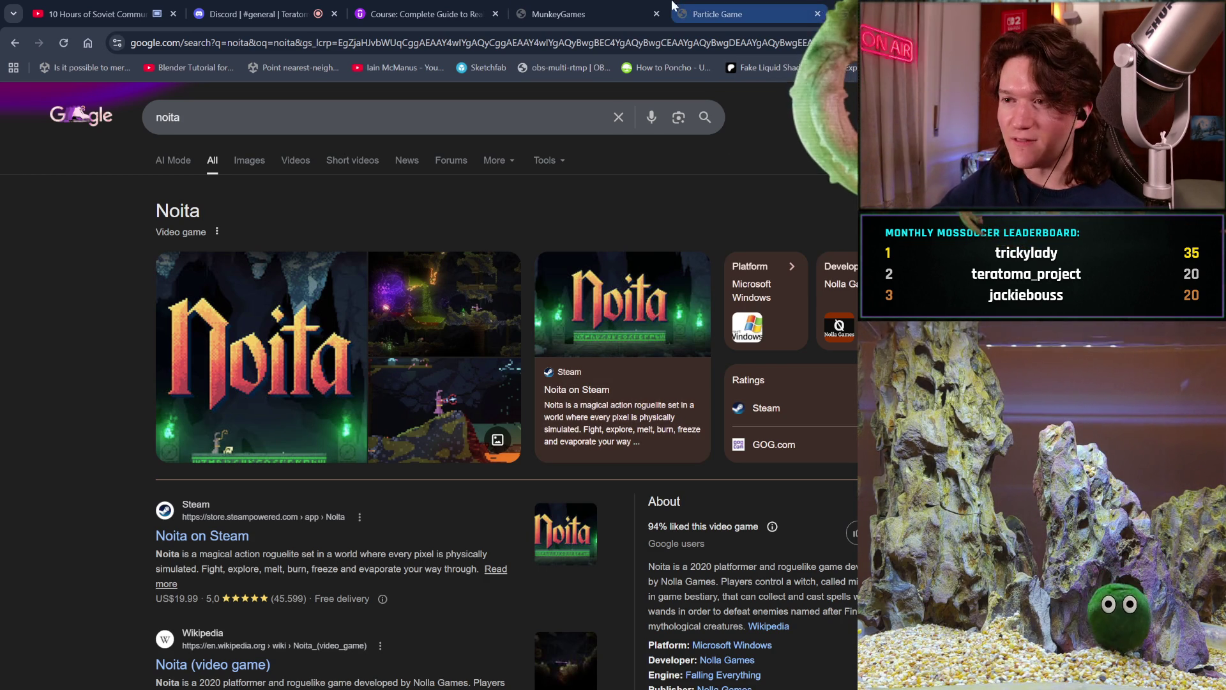
click(559, 6)
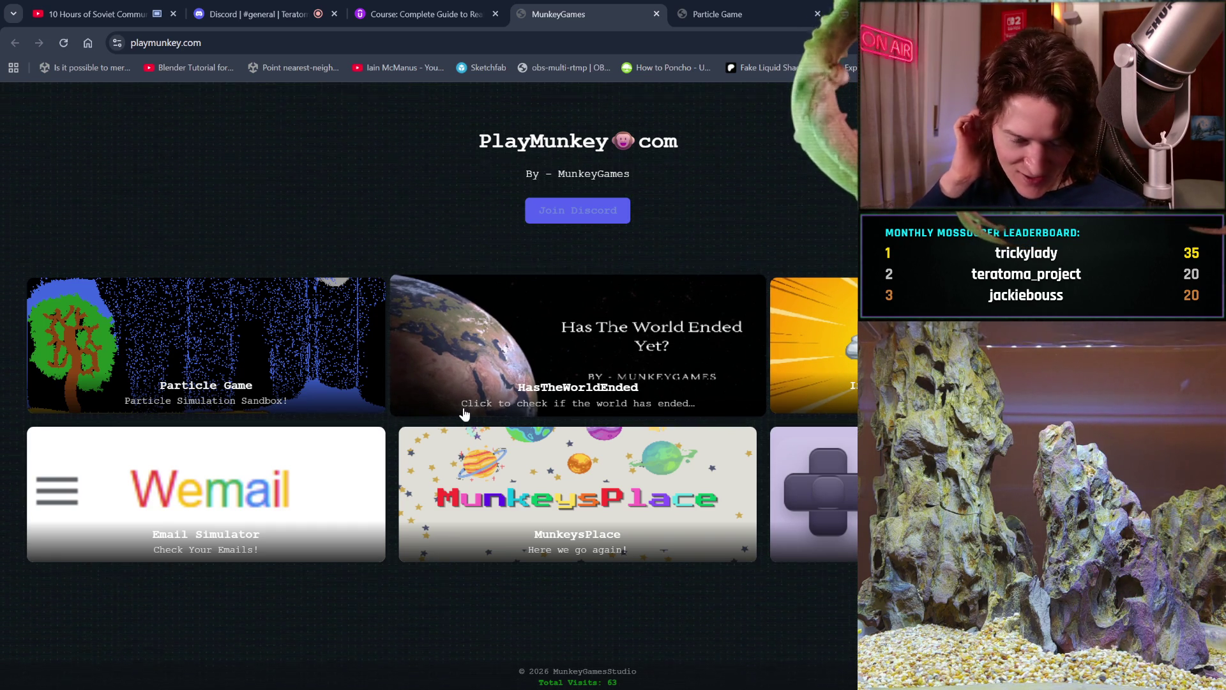
Step: Run HasTheWorldEnded's Check Now, return to the games list, and launch the Wemail simulator
click(643, 378)
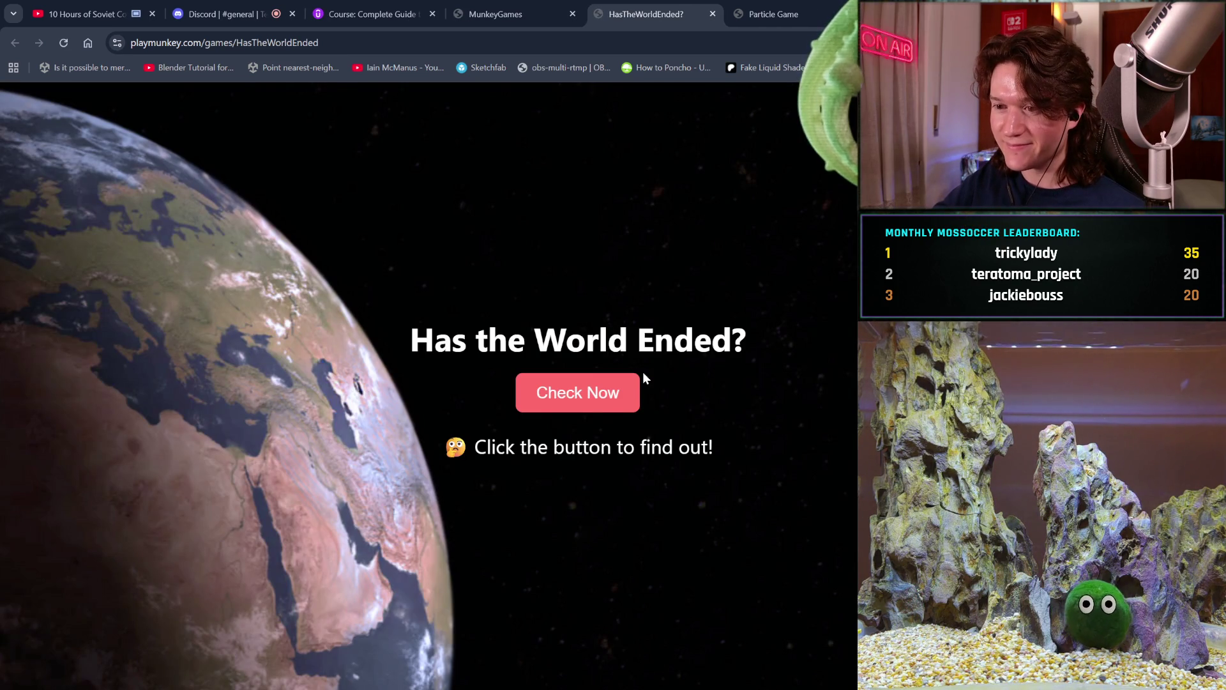
click(598, 404)
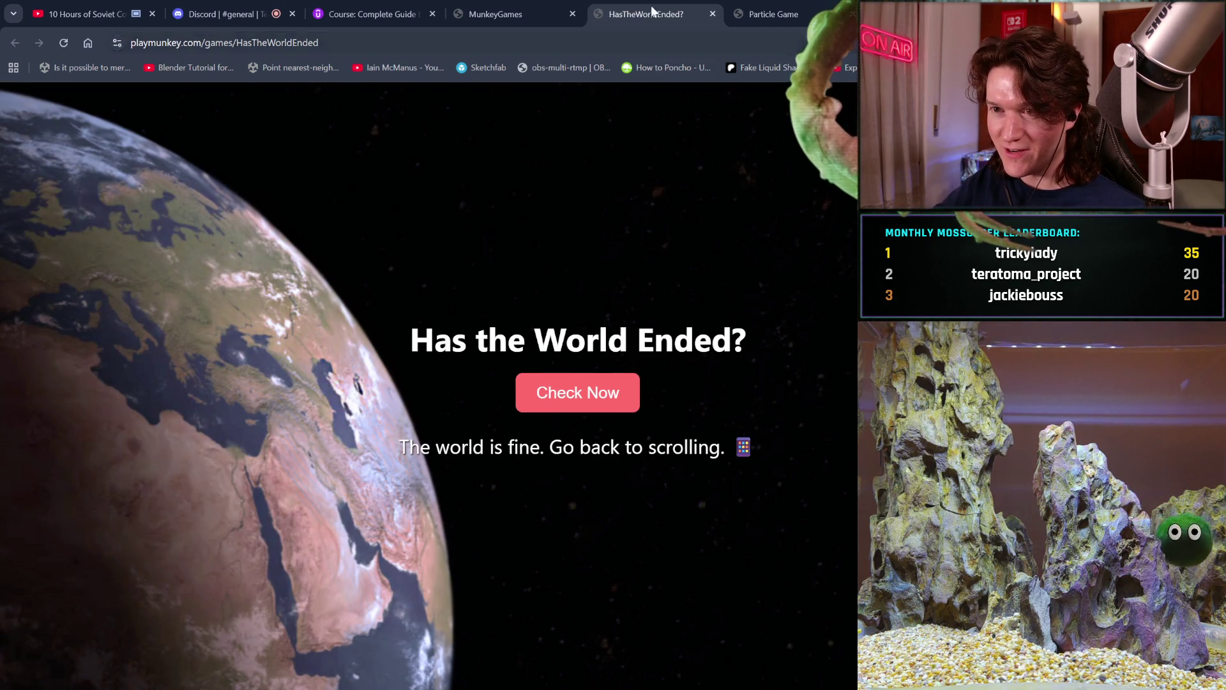
click(539, 7)
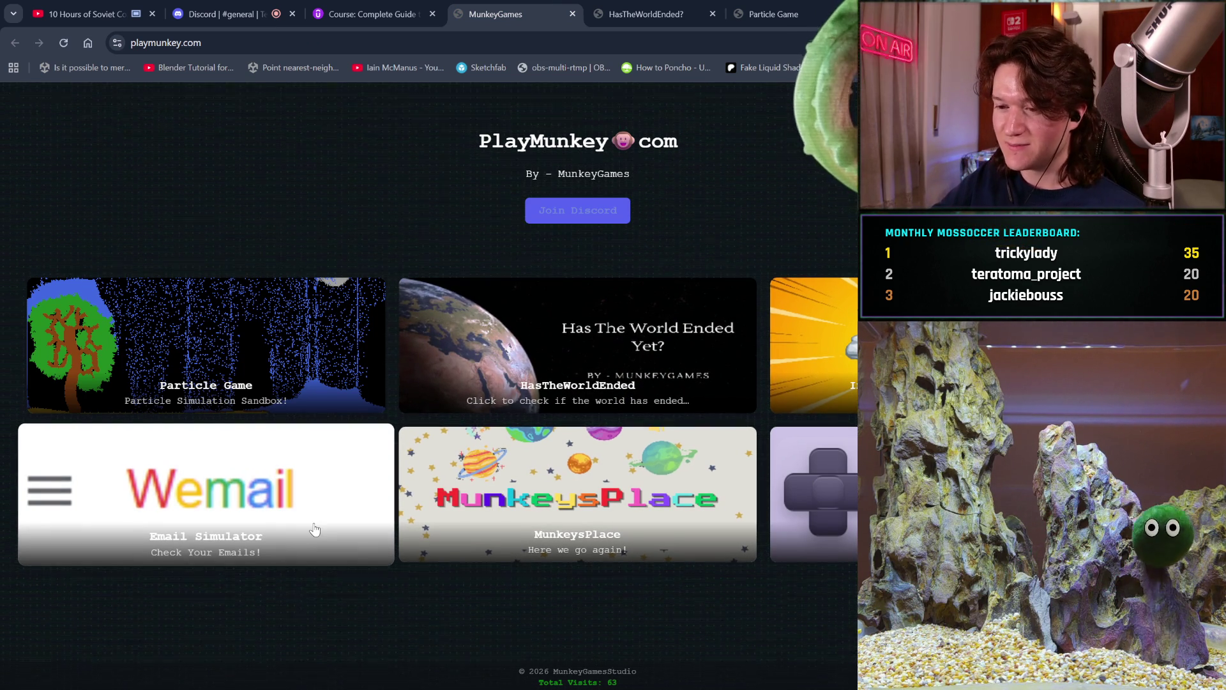
click(256, 522)
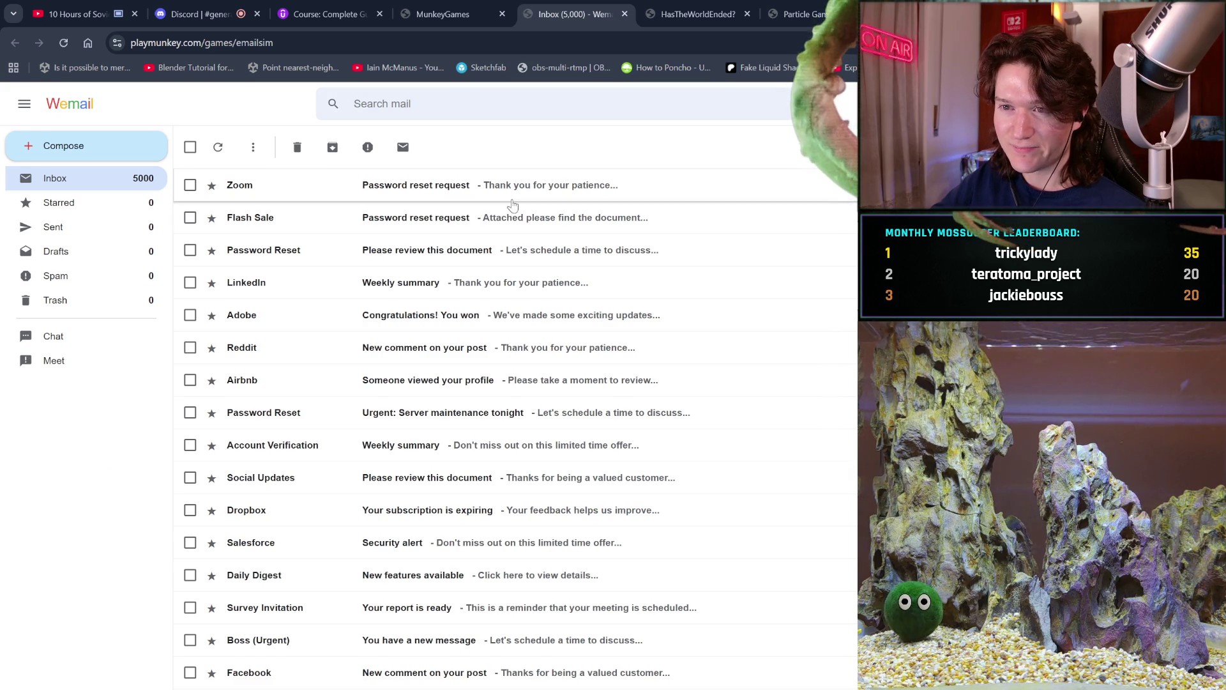
Step: Search the mailbox for a person's name, glance at Sent, and return to the inbox
click(521, 103)
text(j)
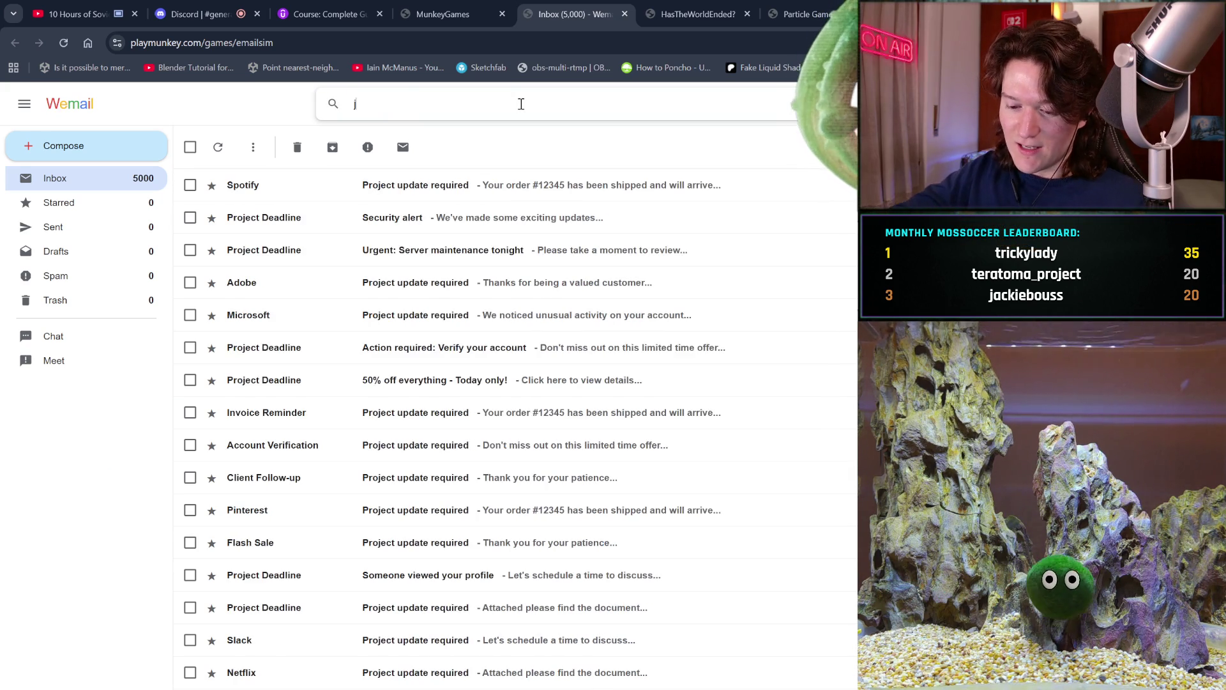
text(eff)
key(BackSpace)
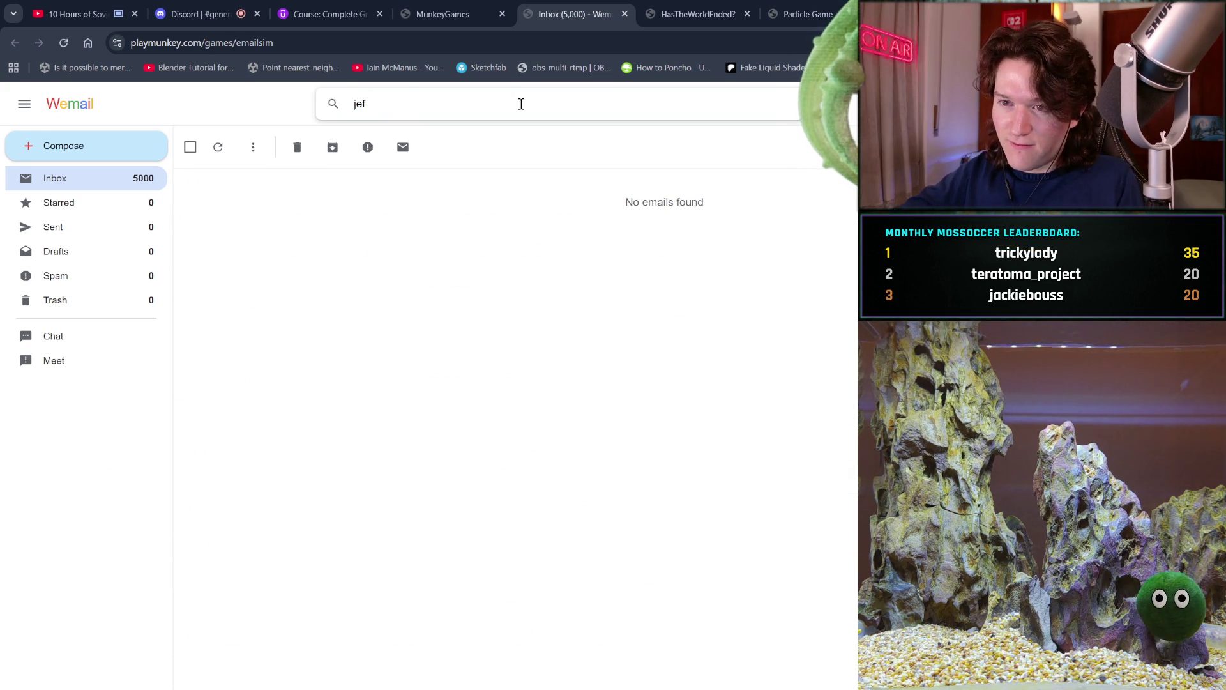
text(fre)
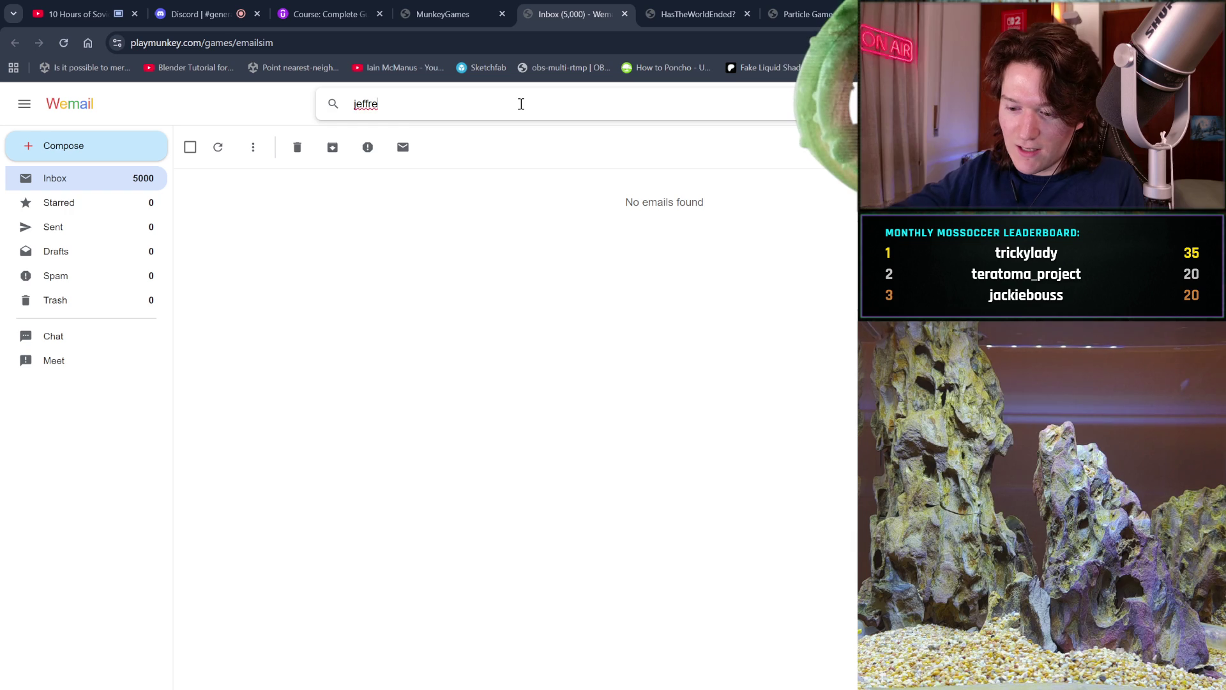
text(y epstein)
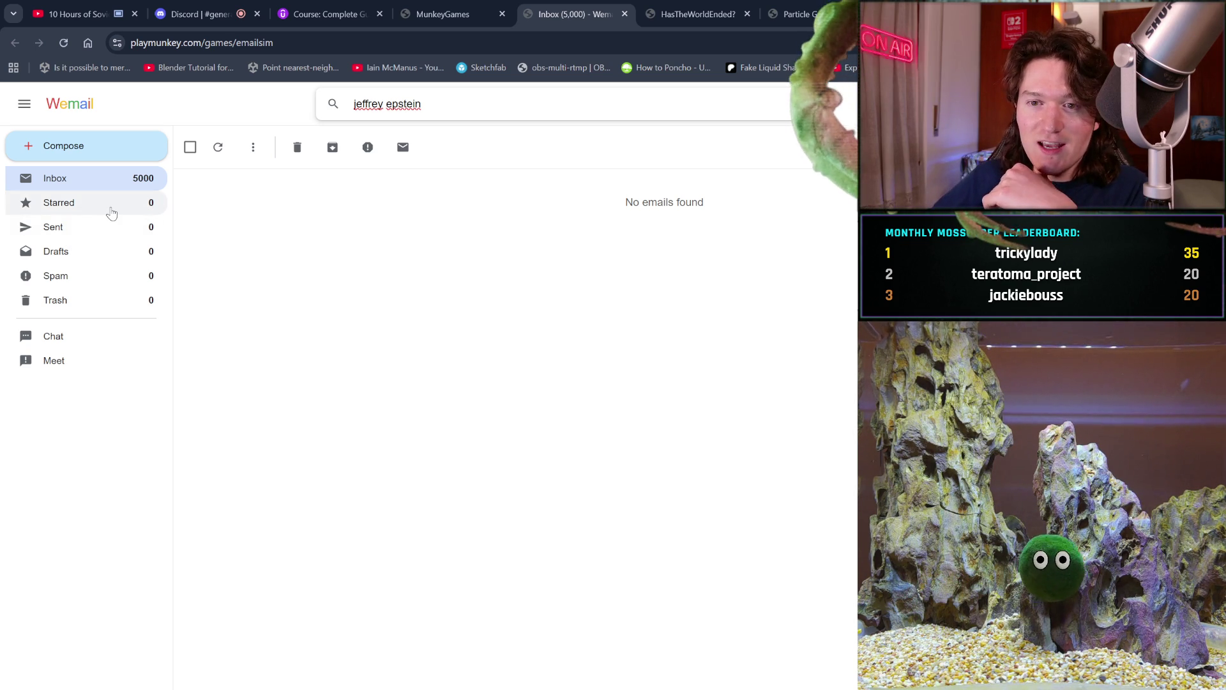
click(111, 229)
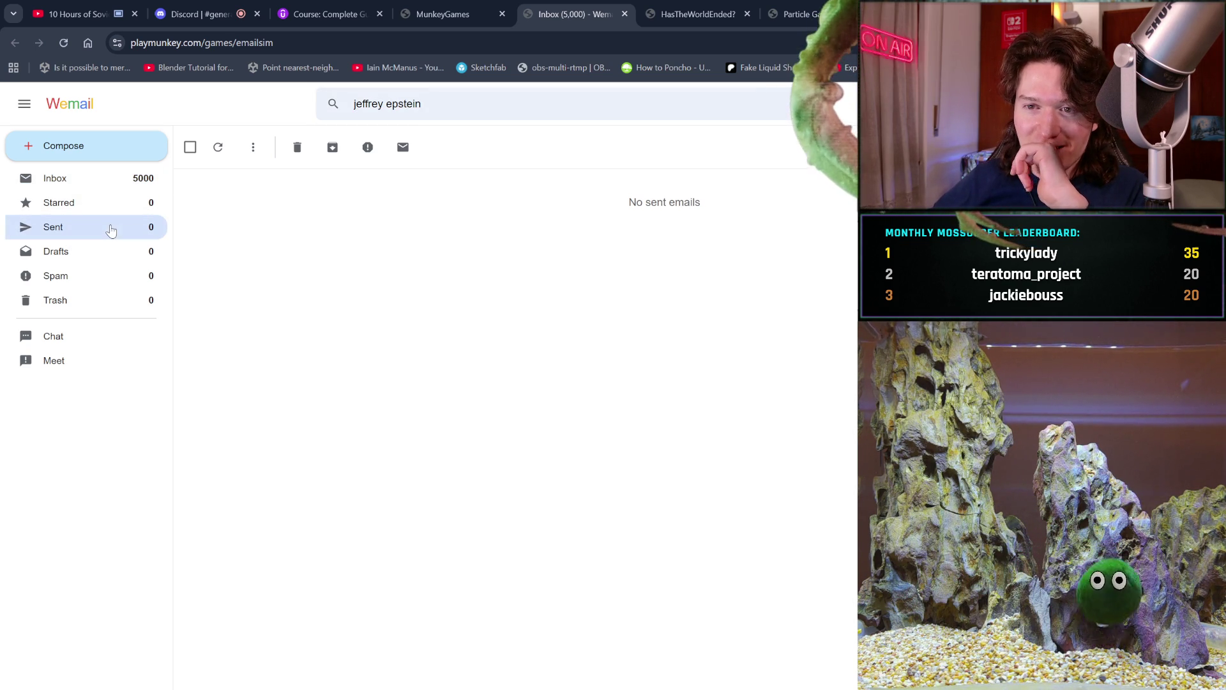
click(96, 179)
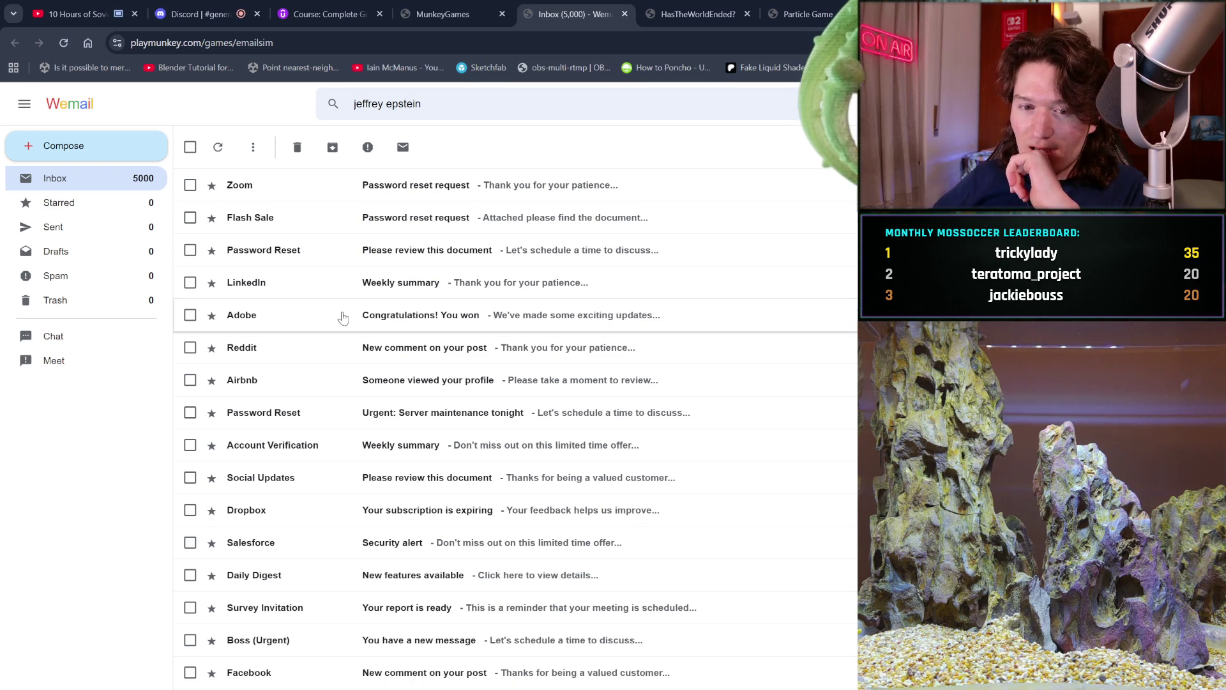
Step: Read the LinkedIn and Dropbox emails, then show the empty Sent folder and compose a new message
click(303, 297)
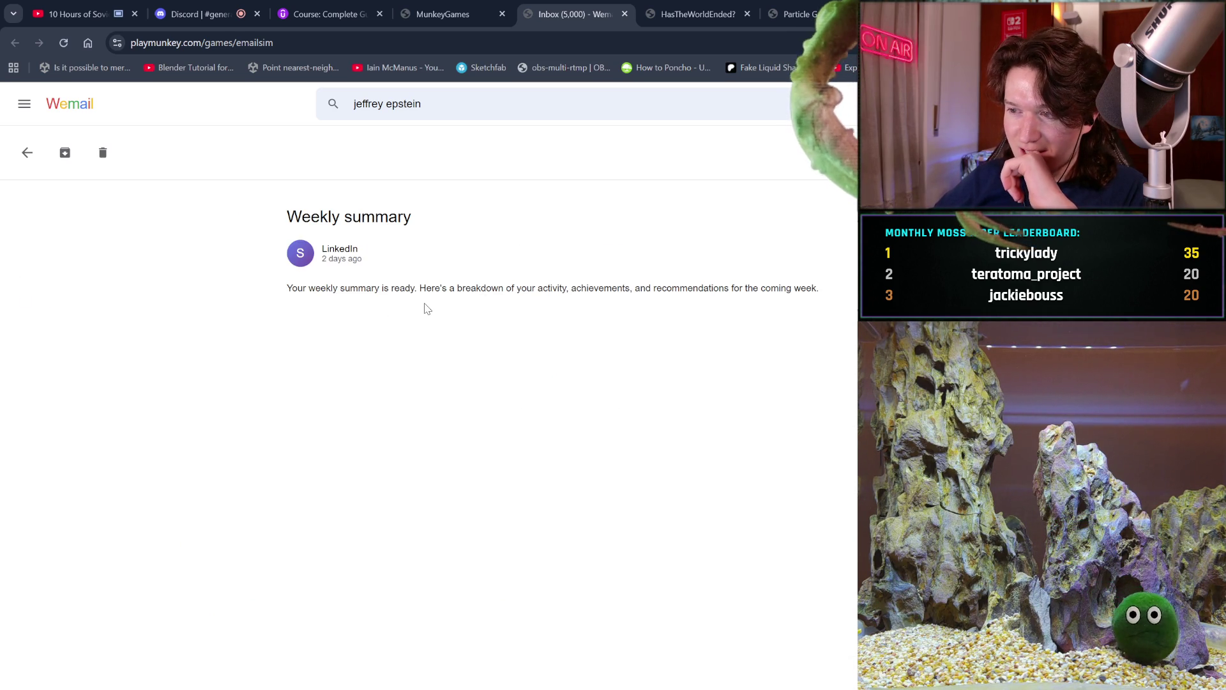
click(27, 152)
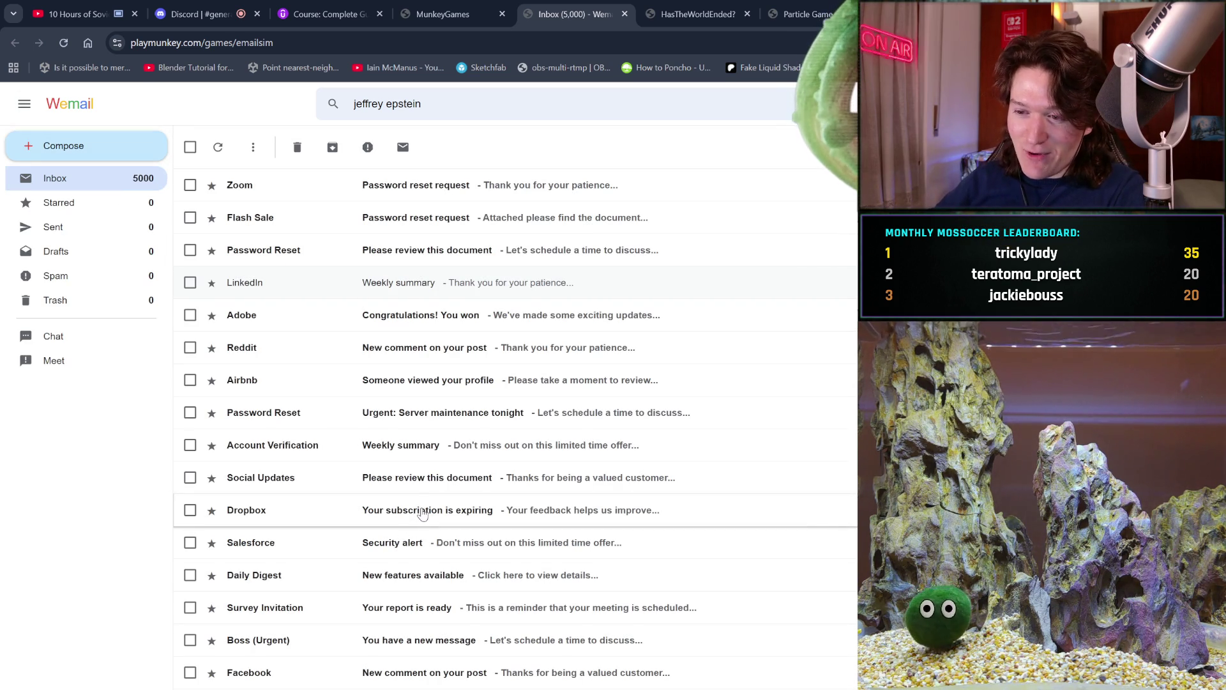
click(419, 510)
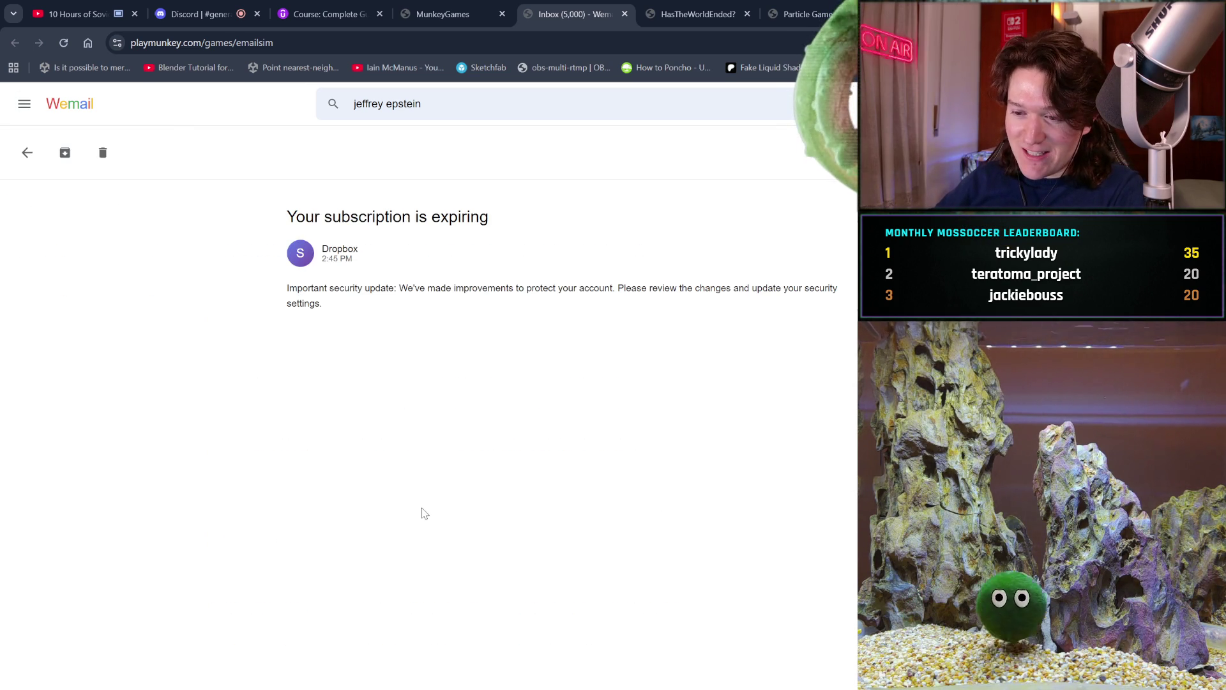
click(13, 44)
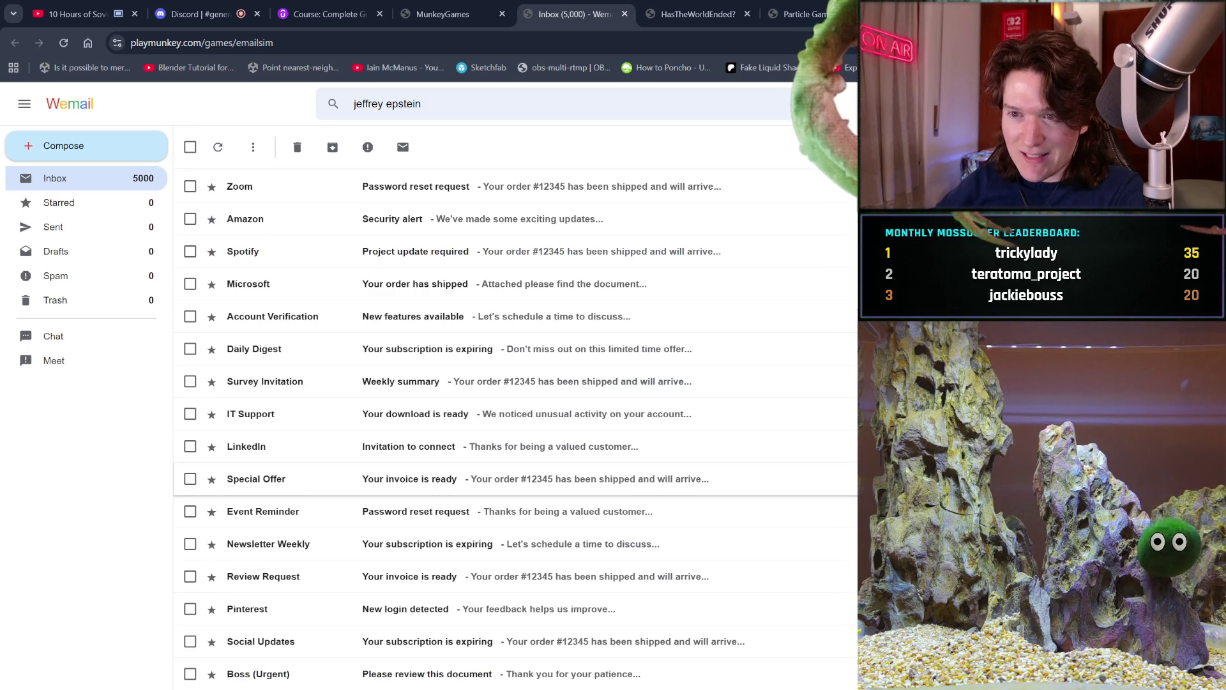
drag(639, 686, 738, 368)
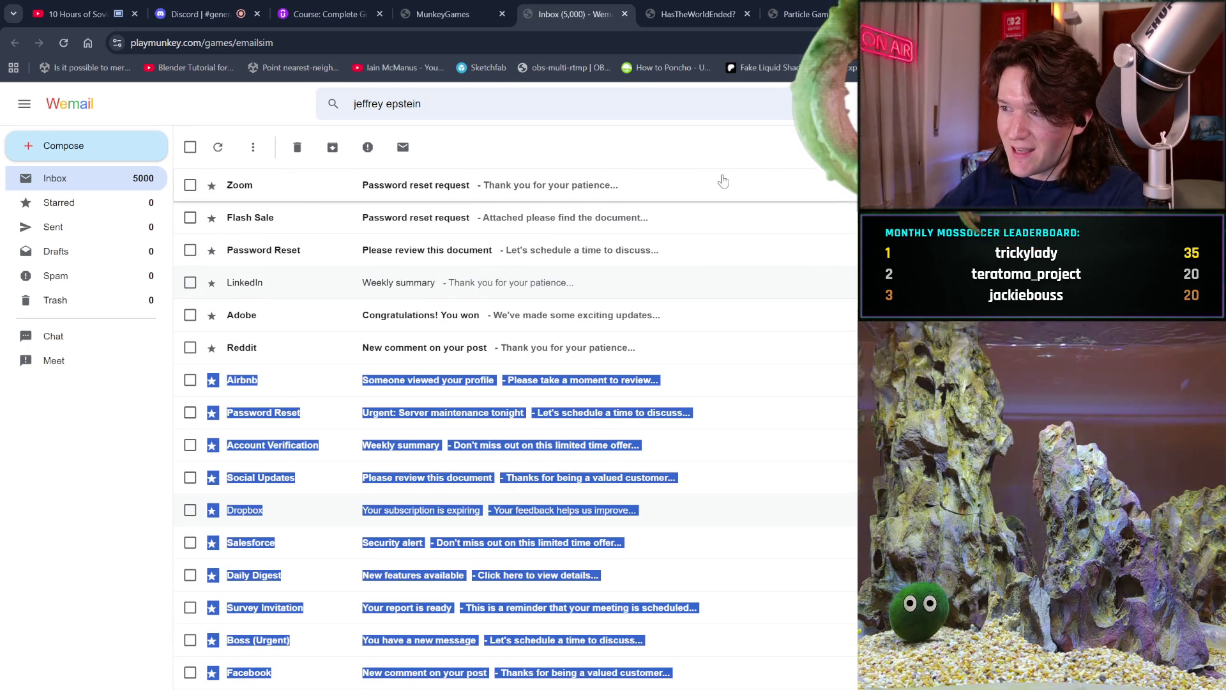
click(755, 154)
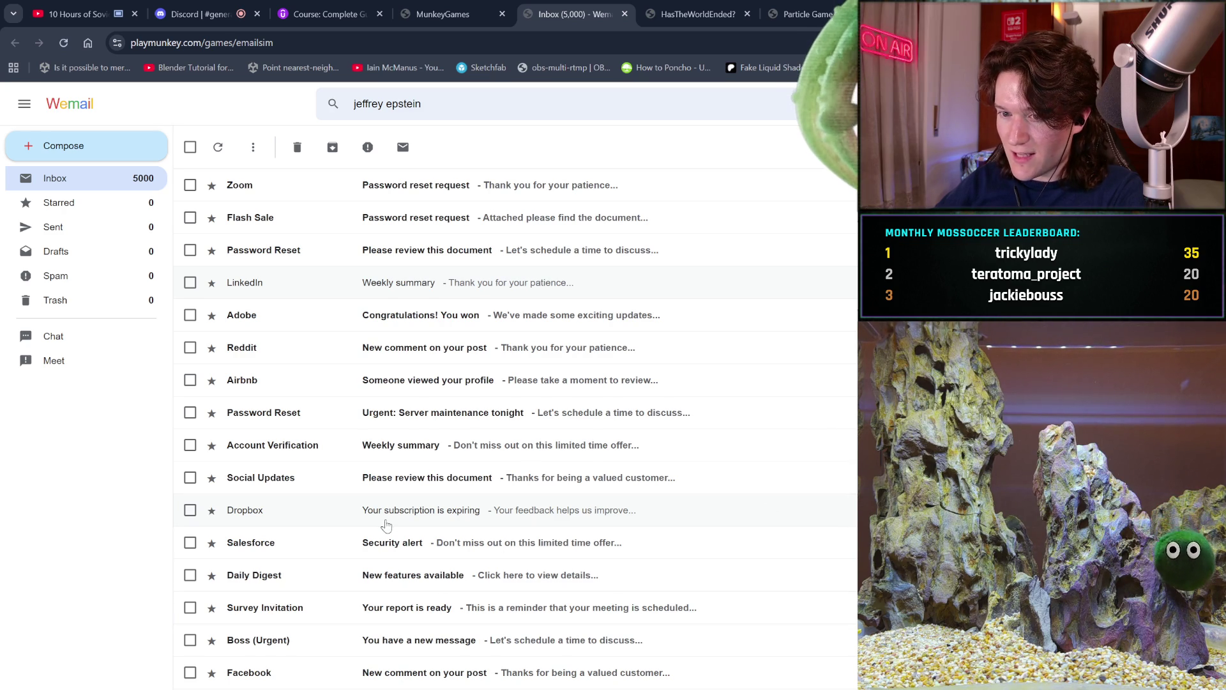
click(74, 231)
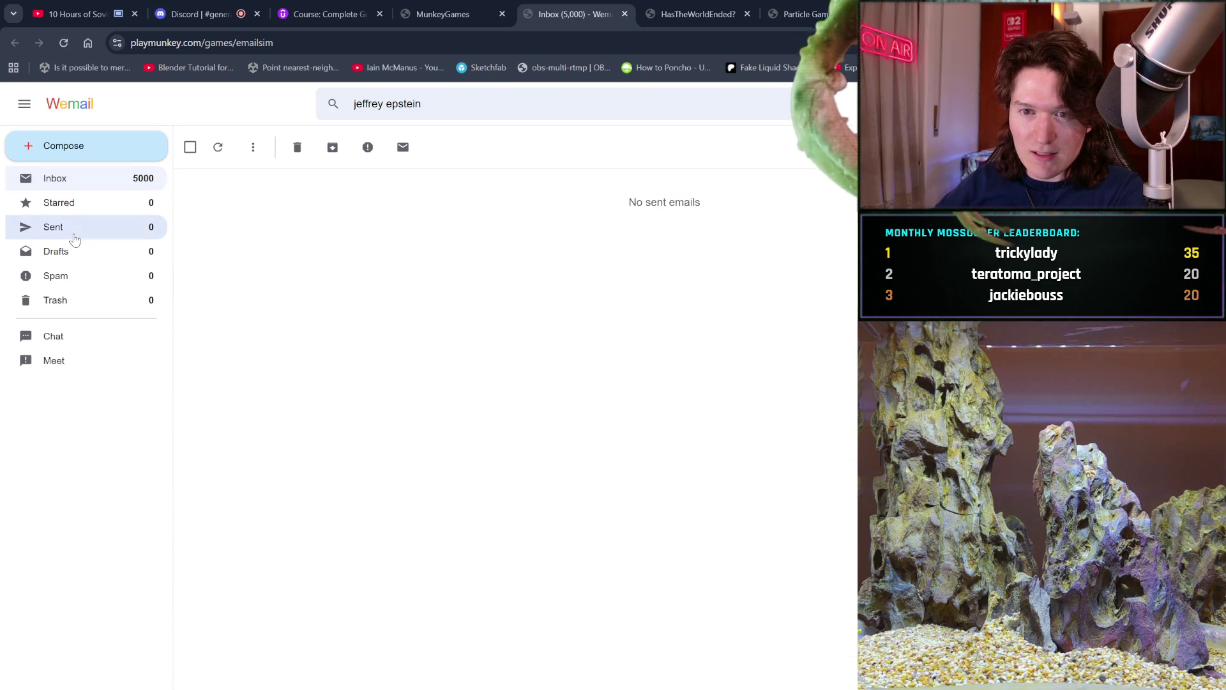
click(125, 142)
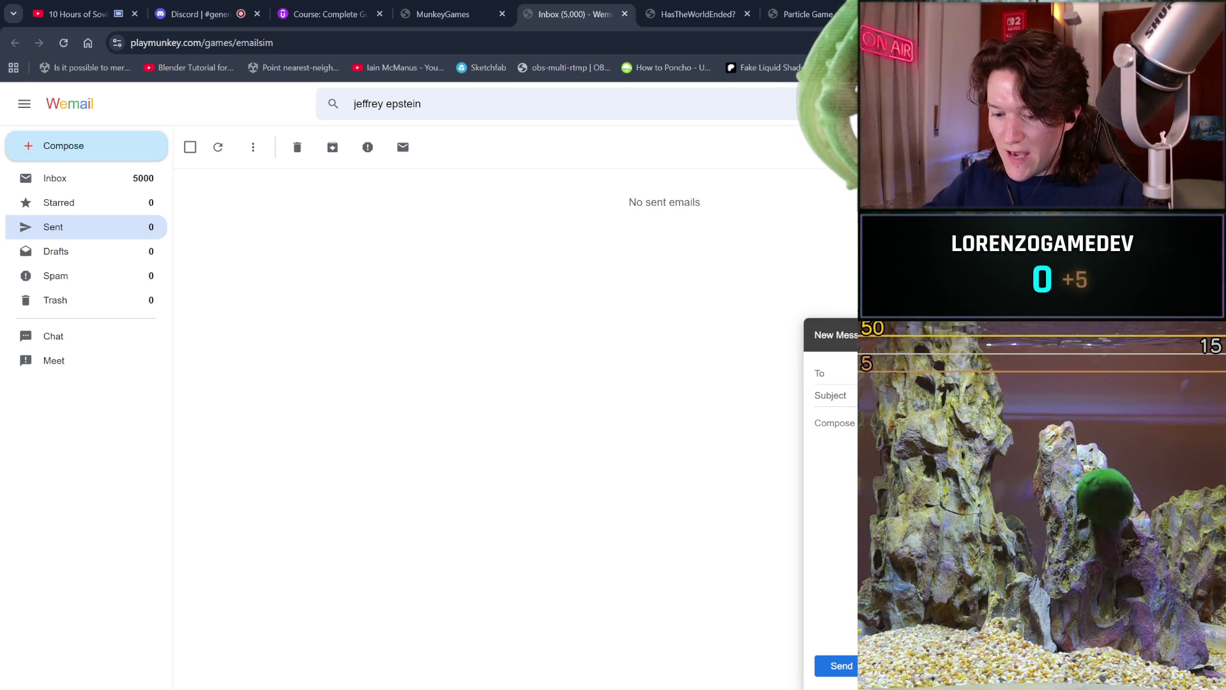
Step: Send the 'I have your nose' email reading 'do you want it back?' and open it from Sent
text(do you wa)
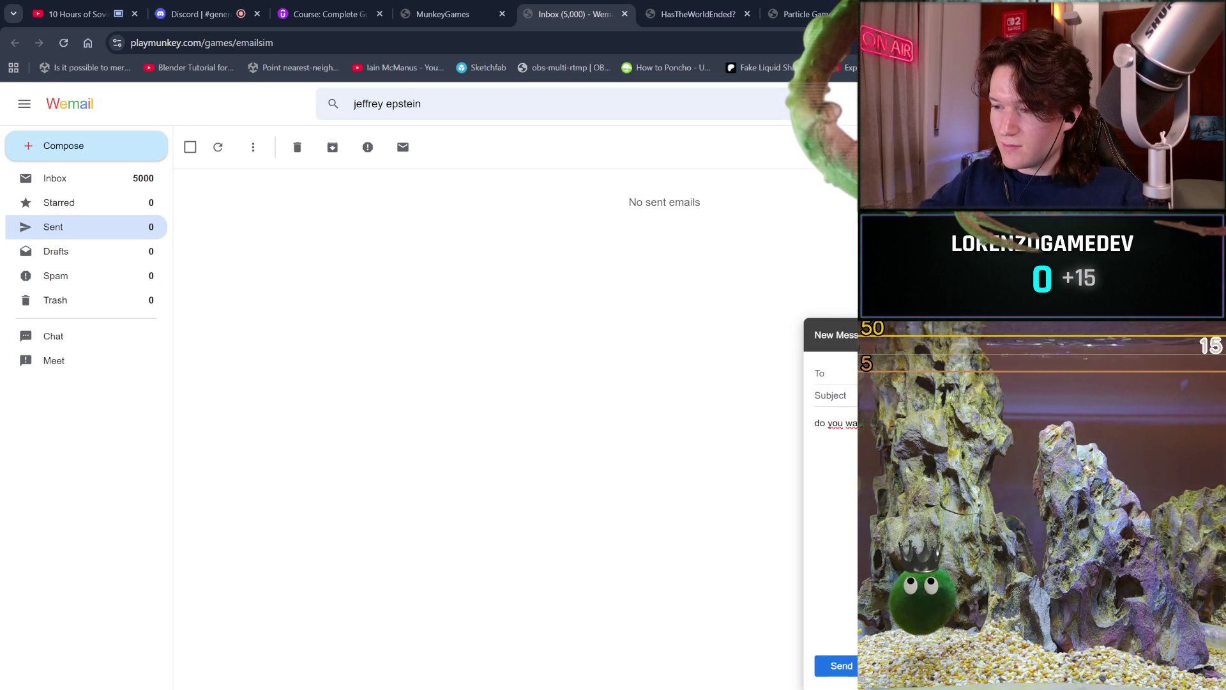
click(853, 675)
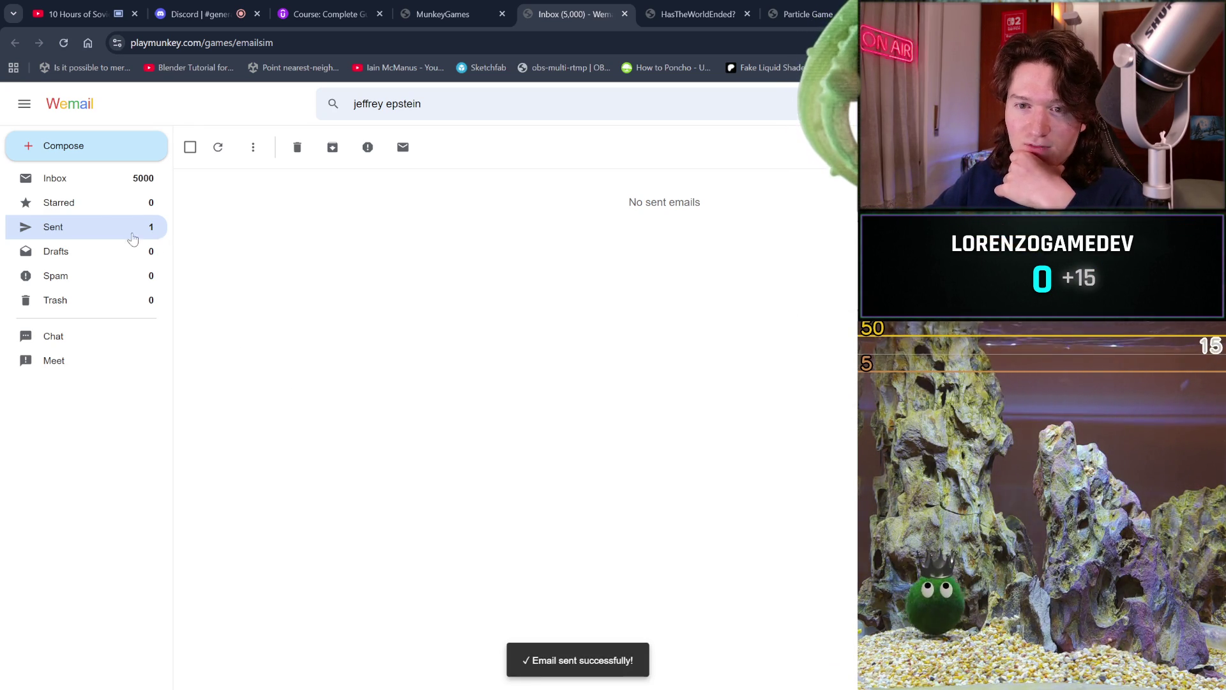
click(82, 202)
click(130, 225)
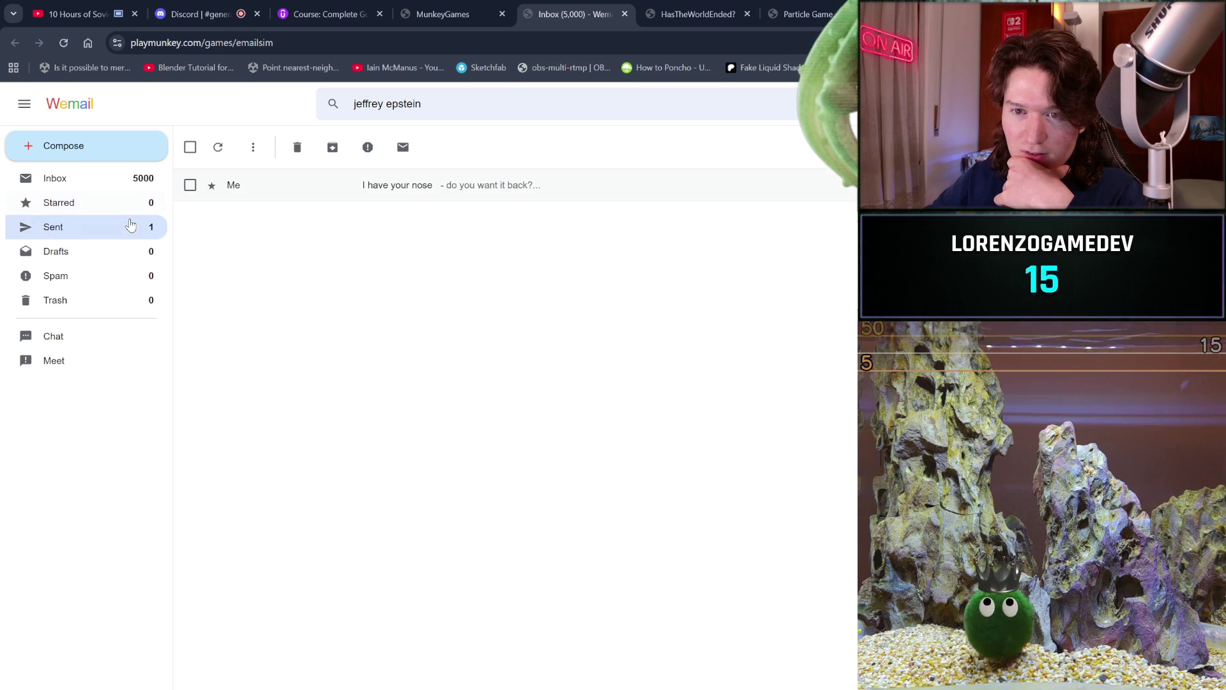
click(316, 198)
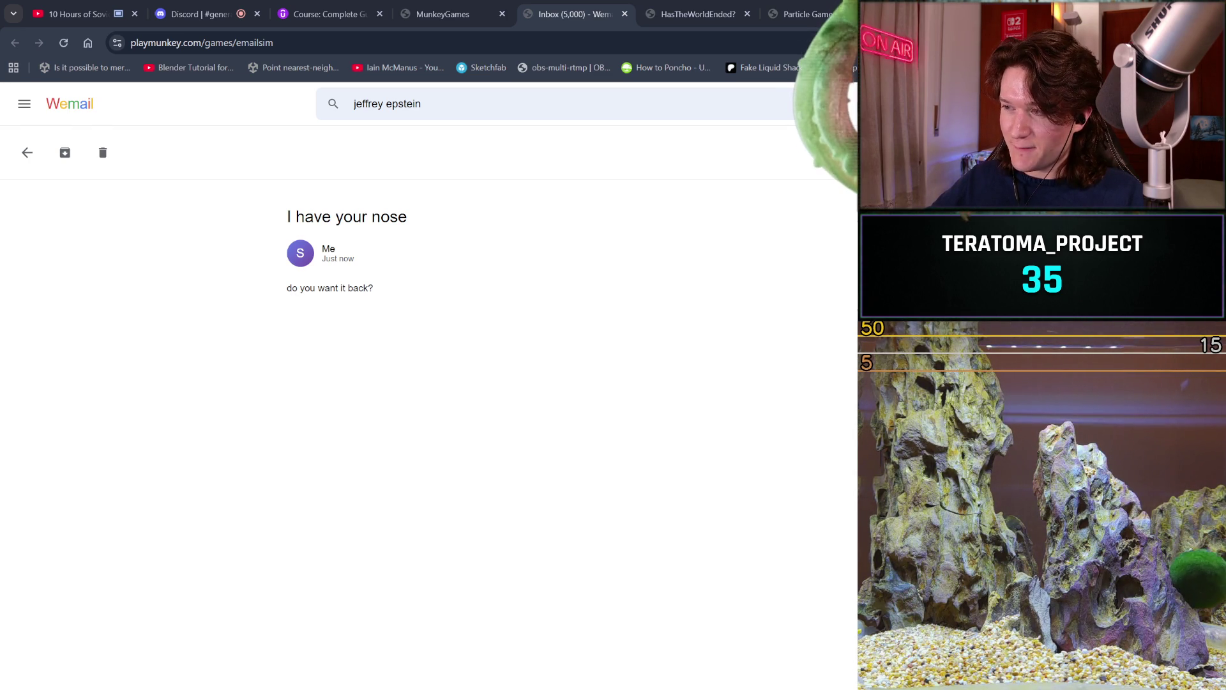
Step: Close the Wemail tab, reopen Particle Game, and pick Oil
click(624, 14)
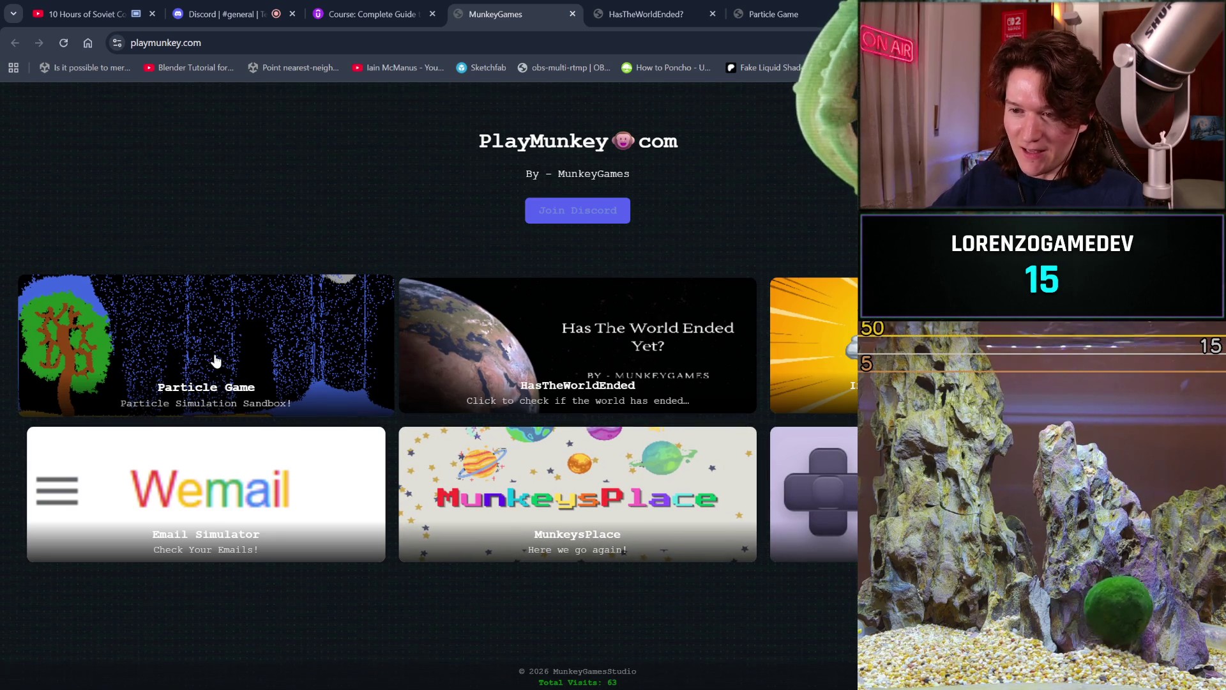
click(308, 338)
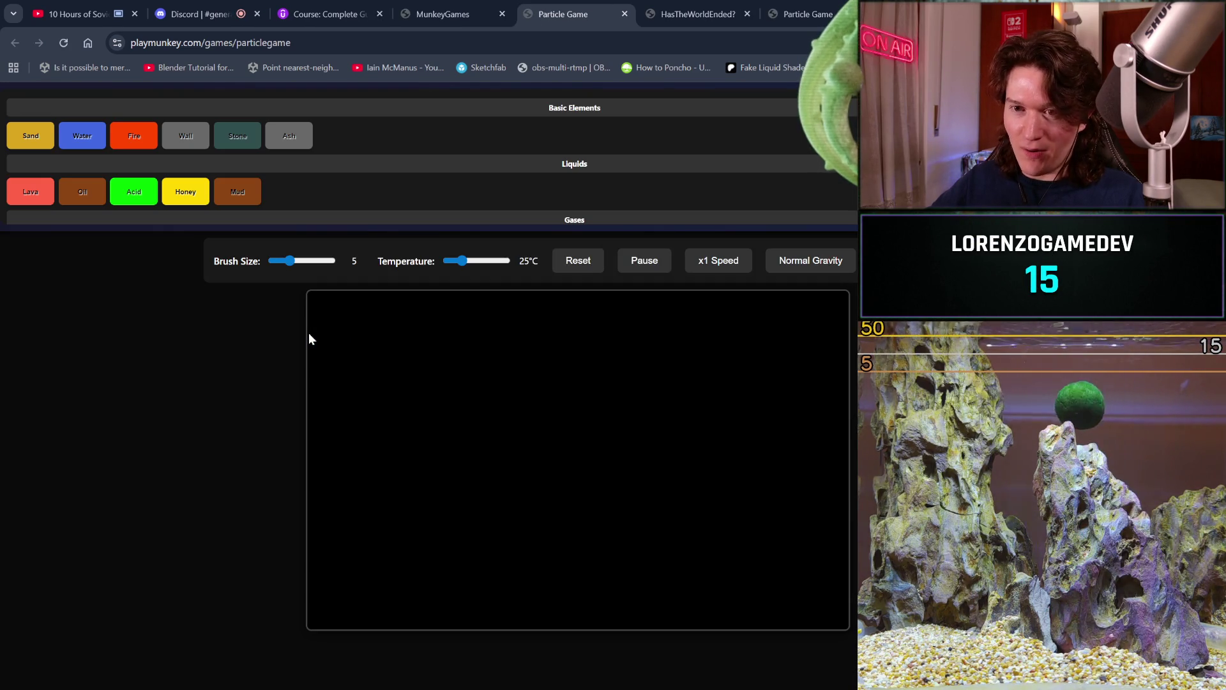
click(70, 198)
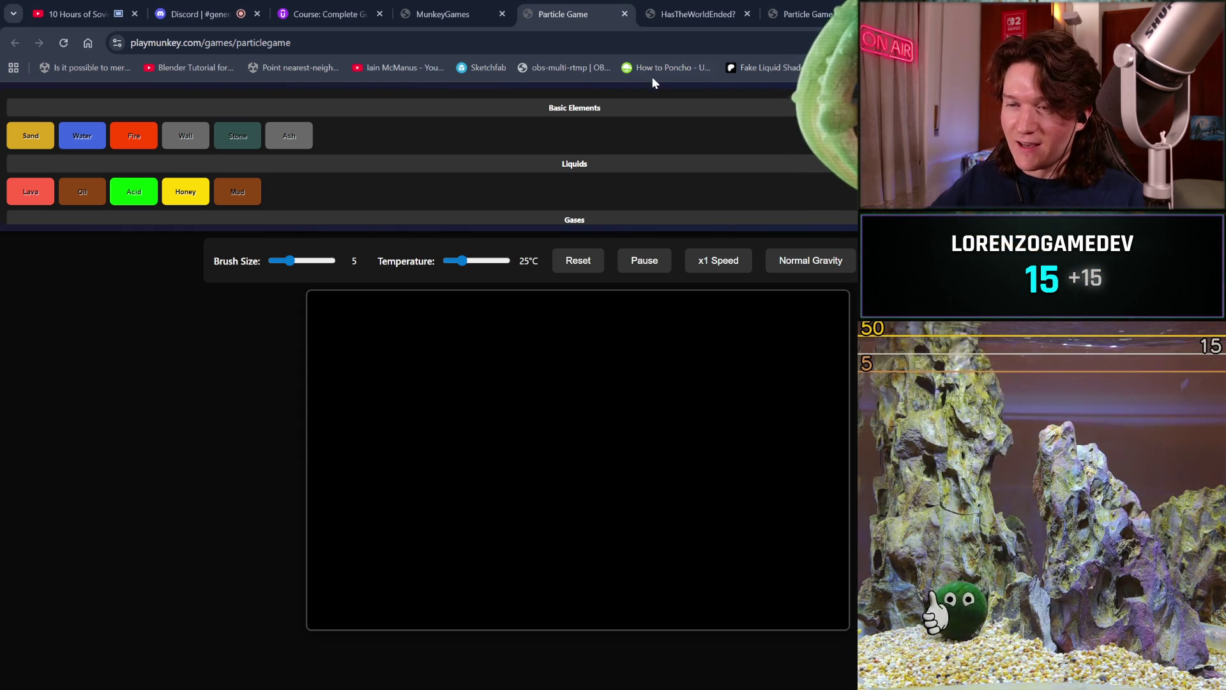
Step: Close the Particle Game, HasTheWorldEnded, noita and MunkeyGames tabs
click(624, 13)
click(625, 13)
click(625, 14)
click(624, 14)
click(620, 12)
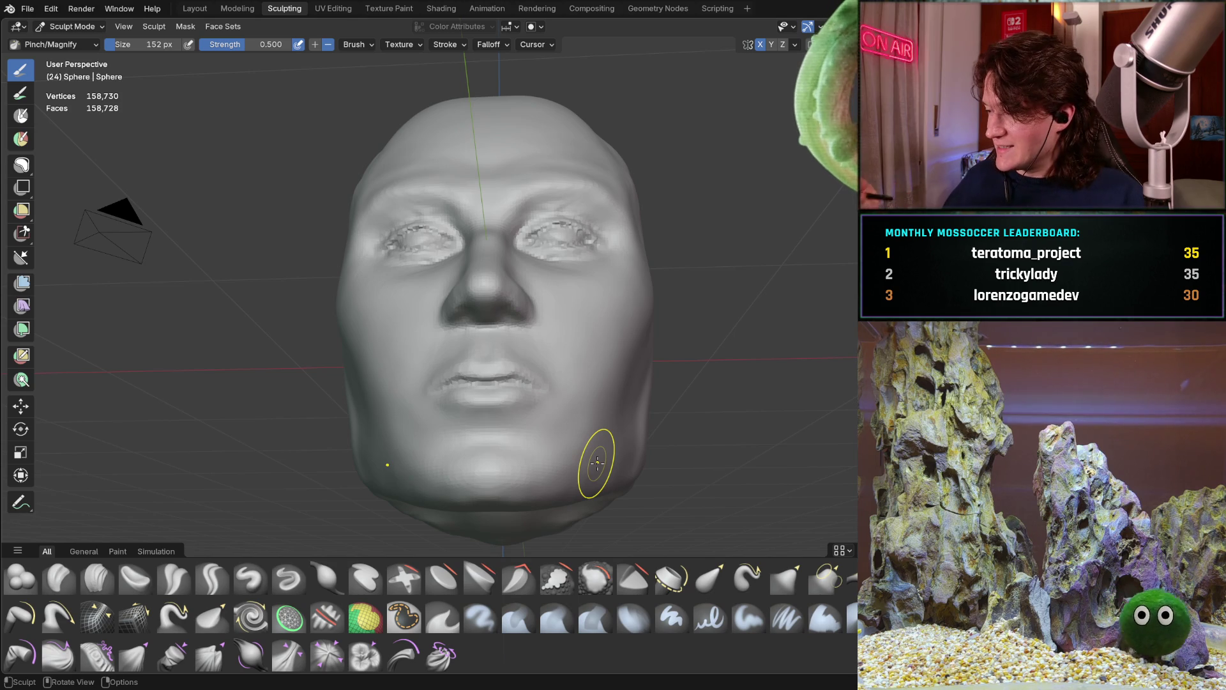
Step: Orbit and zoom around the head's right side and pick the Clay Strips brush
mouse_move(526, 337)
middle_down()
mouse_move(488, 405)
mouse_move(534, 287)
mouse_move(569, 347)
mouse_move(601, 329)
middle_up()
mouse_move(377, 424)
middle_down()
mouse_move(414, 411)
mouse_move(411, 428)
mouse_move(328, 383)
middle_up()
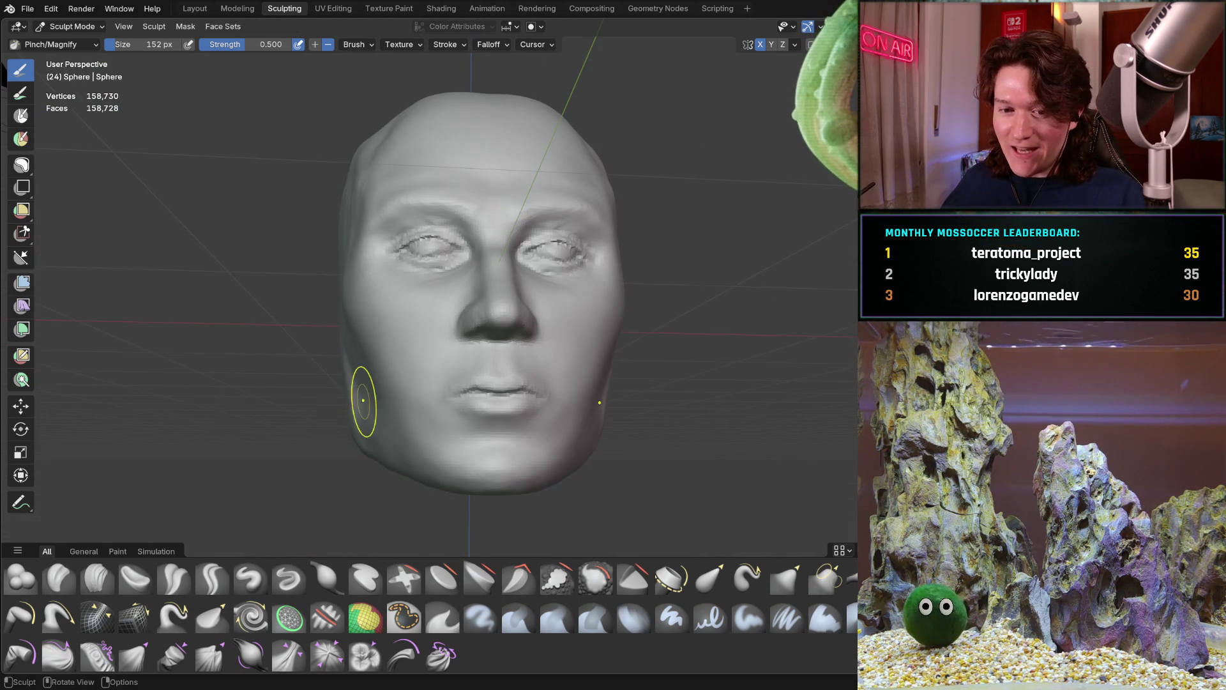
scroll(383, 394, up, 2)
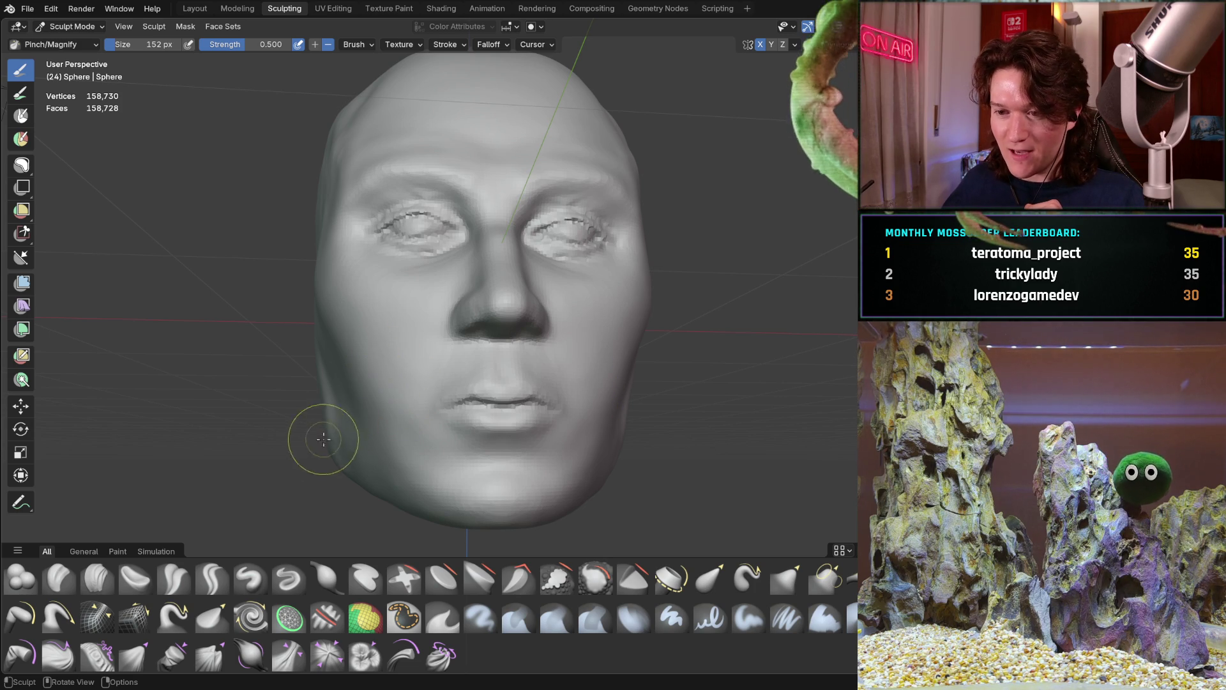
middle_drag(328, 438, 394, 419)
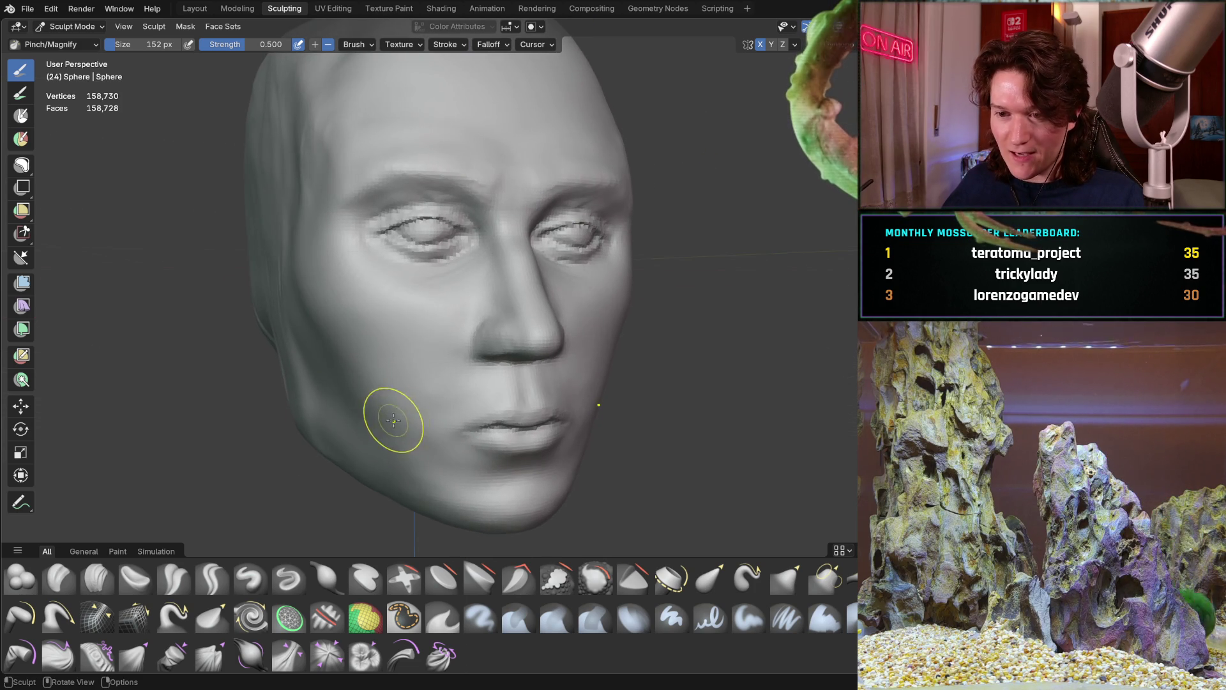
click(97, 578)
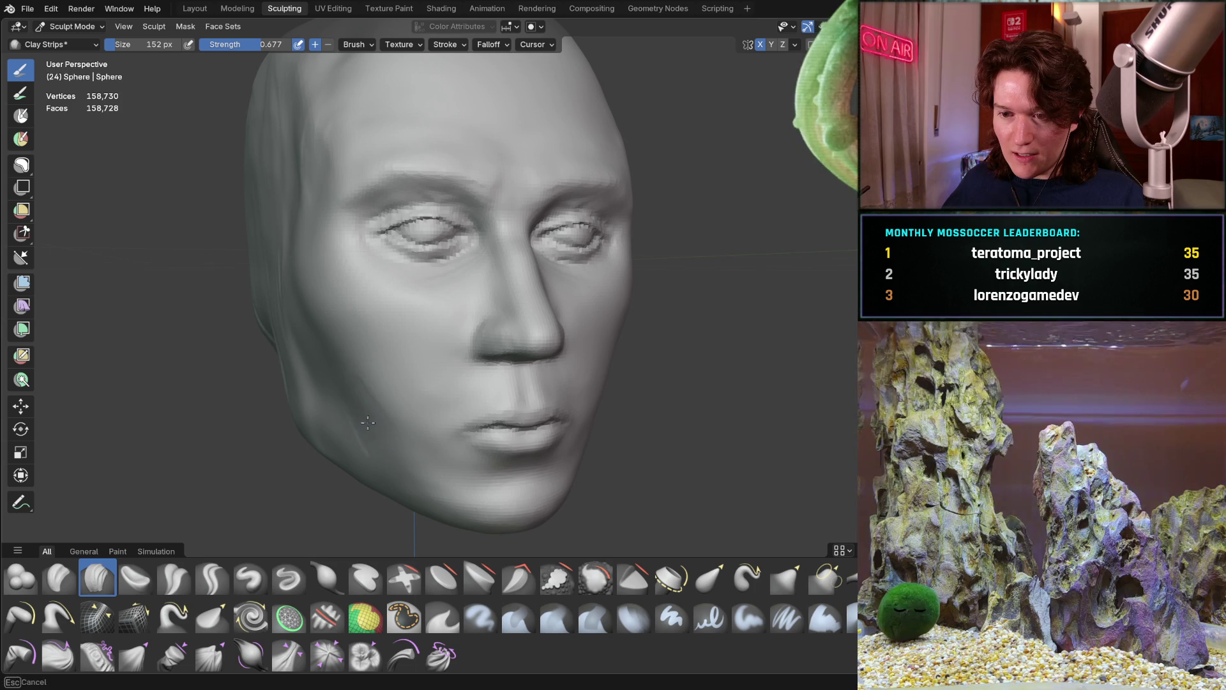
mouse_move(350, 384)
middle_down()
mouse_move(383, 382)
mouse_move(356, 396)
mouse_move(375, 436)
mouse_move(346, 411)
mouse_move(387, 422)
mouse_move(322, 329)
mouse_move(369, 348)
middle_up()
scroll(386, 418, up, 2)
Step: Switch to the Grab brush at 272 px and pull the mouth corners and chin
key(g)
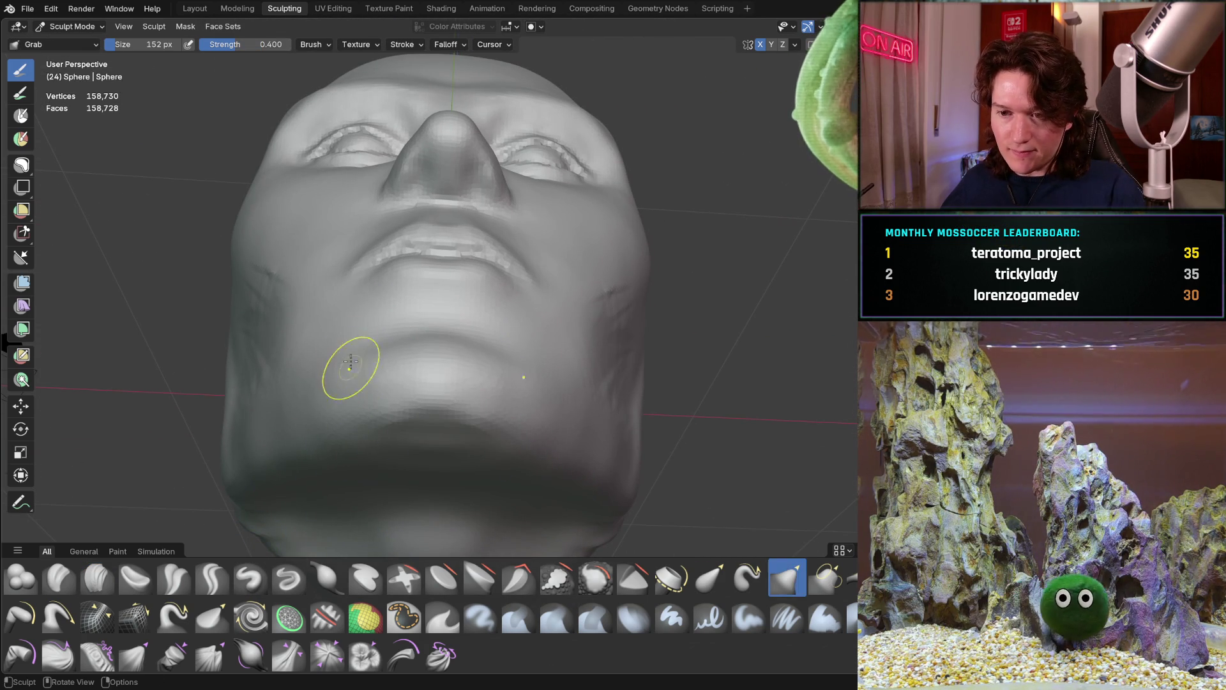
key(f)
click(361, 329)
mouse_move(361, 328)
middle_down()
mouse_move(355, 301)
mouse_move(372, 349)
mouse_move(360, 308)
middle_up()
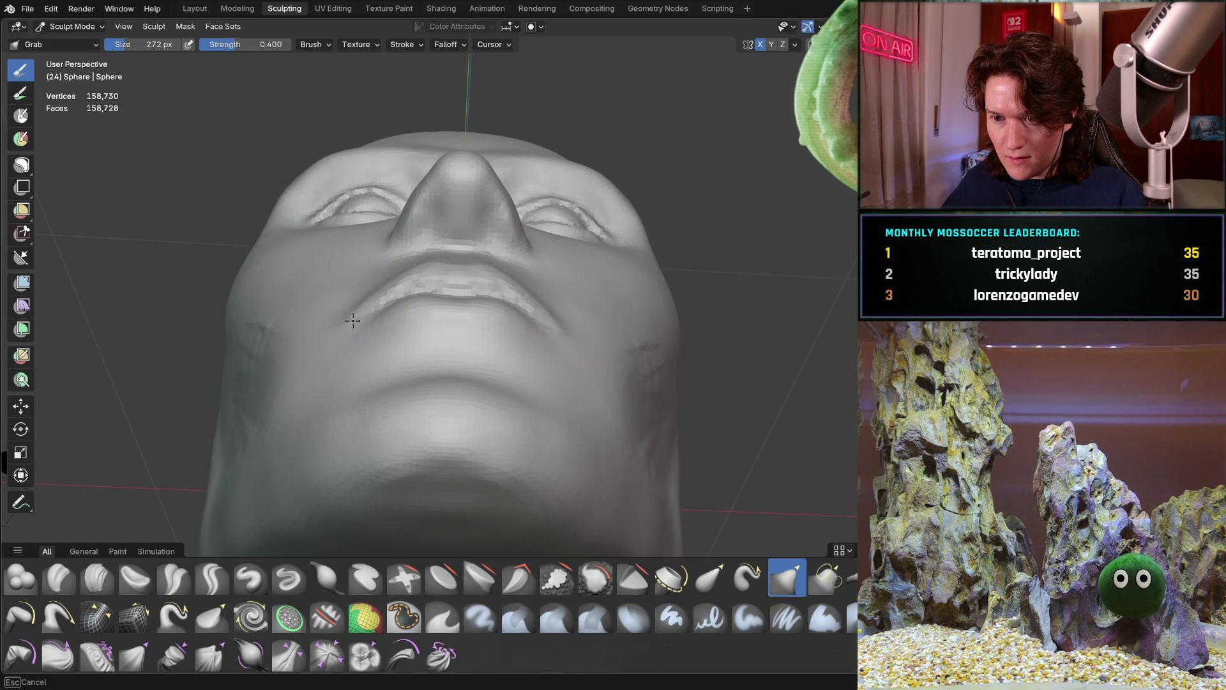
mouse_move(356, 342)
middle_down()
mouse_move(356, 315)
mouse_move(372, 382)
mouse_move(364, 316)
mouse_move(356, 353)
middle_up()
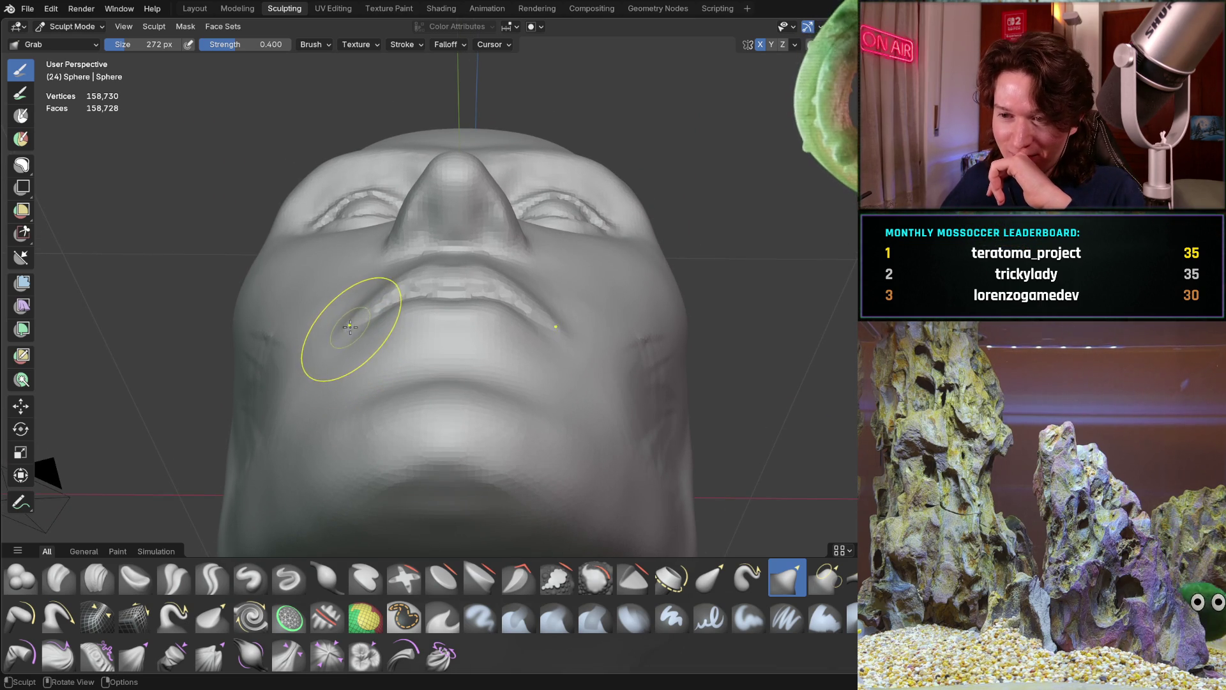
mouse_move(348, 333)
middle_down()
mouse_move(355, 308)
mouse_move(388, 293)
mouse_move(355, 288)
mouse_move(347, 320)
mouse_move(356, 375)
mouse_move(391, 380)
mouse_move(373, 353)
mouse_move(348, 364)
mouse_move(296, 356)
mouse_move(363, 314)
mouse_move(403, 312)
mouse_move(389, 301)
mouse_move(361, 320)
mouse_move(378, 320)
mouse_move(315, 348)
mouse_move(334, 372)
mouse_move(397, 273)
mouse_move(367, 358)
mouse_move(270, 505)
middle_up()
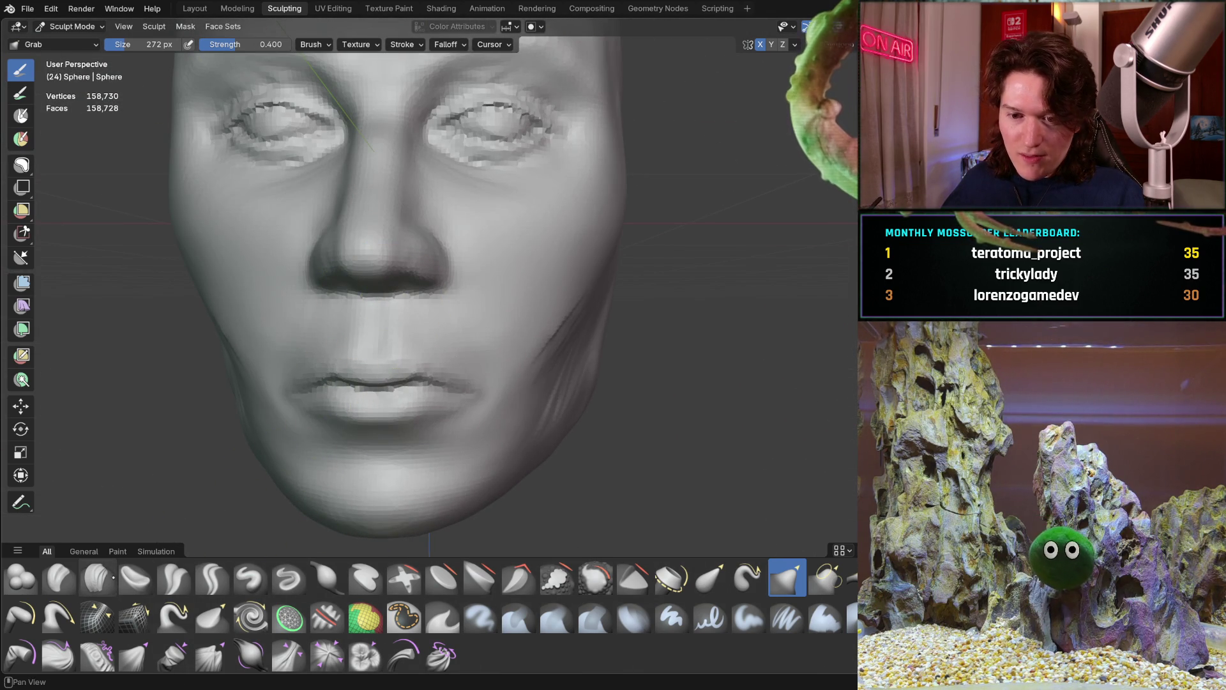
Step: Set Clay Strips to 228 px and build strokes along the right cheek and jaw beside the mouth
click(96, 577)
middle_drag(269, 396, 292, 356)
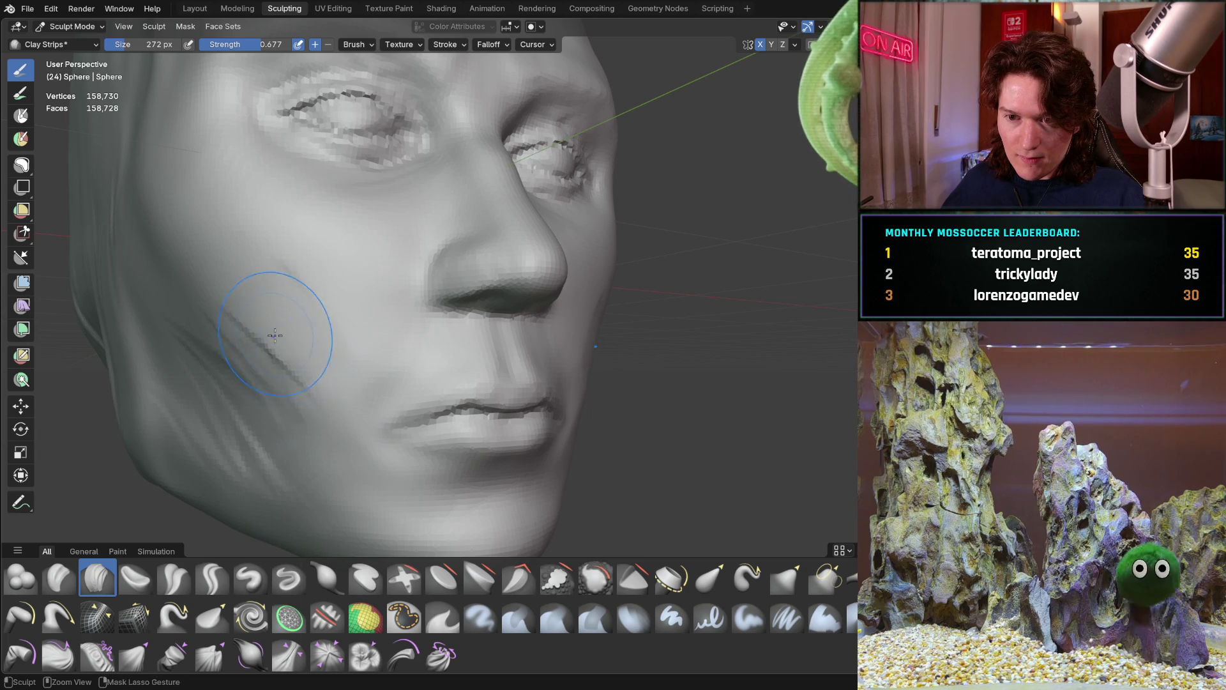
middle_drag(275, 357, 260, 370)
key(f)
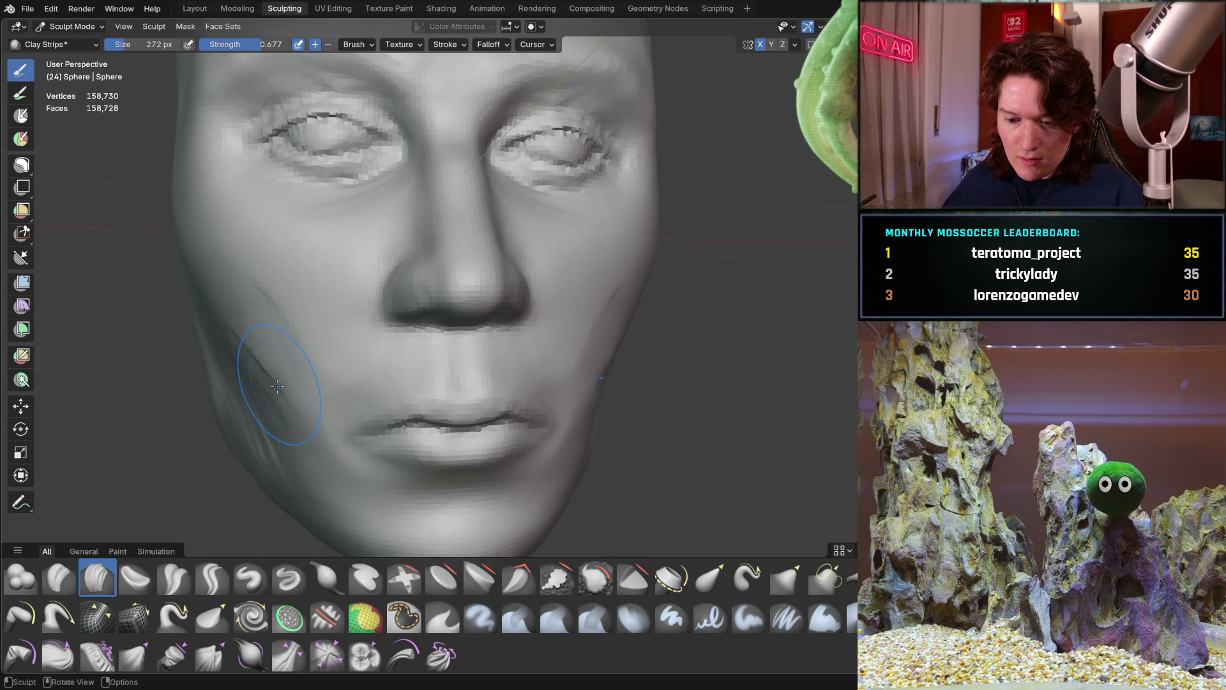
click(250, 354)
middle_drag(250, 354, 365, 422)
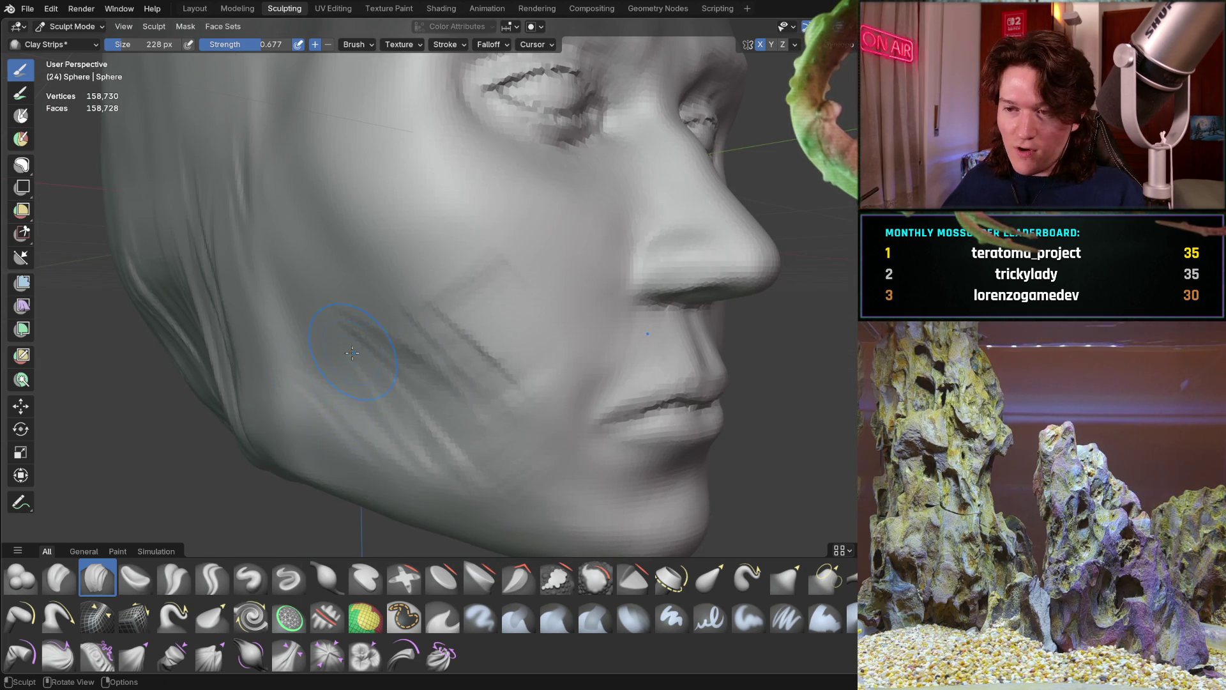
mouse_move(328, 501)
middle_down()
mouse_move(362, 421)
mouse_move(331, 274)
middle_up()
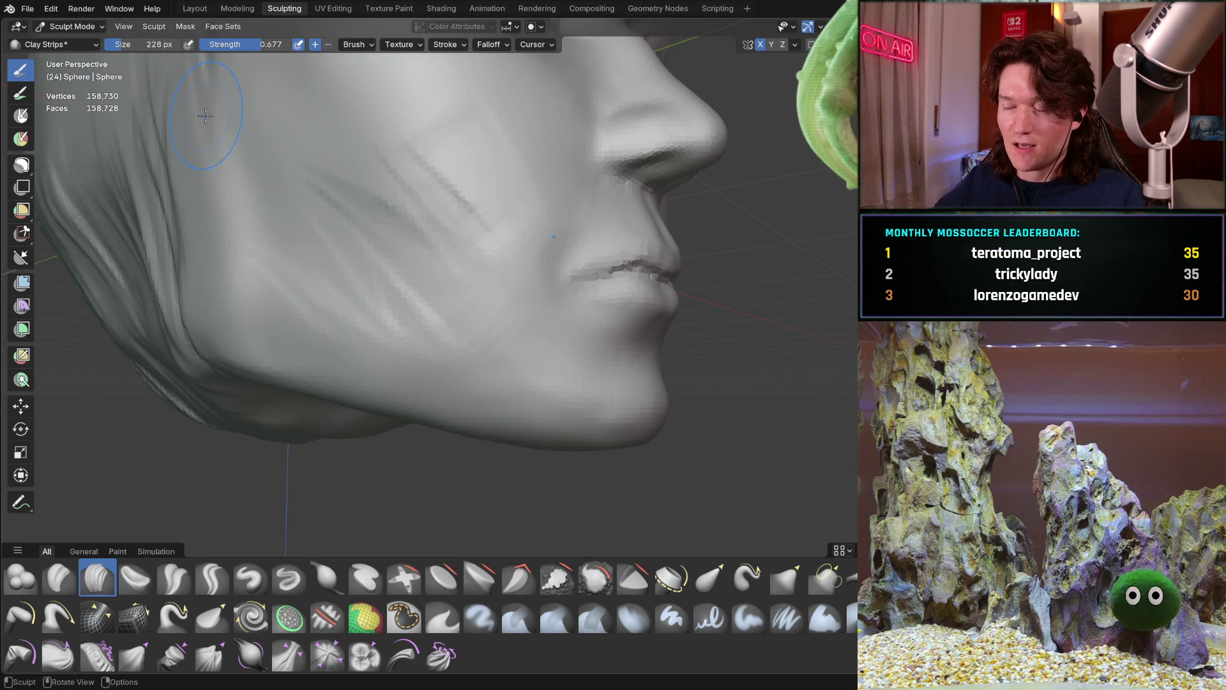
click(26, 9)
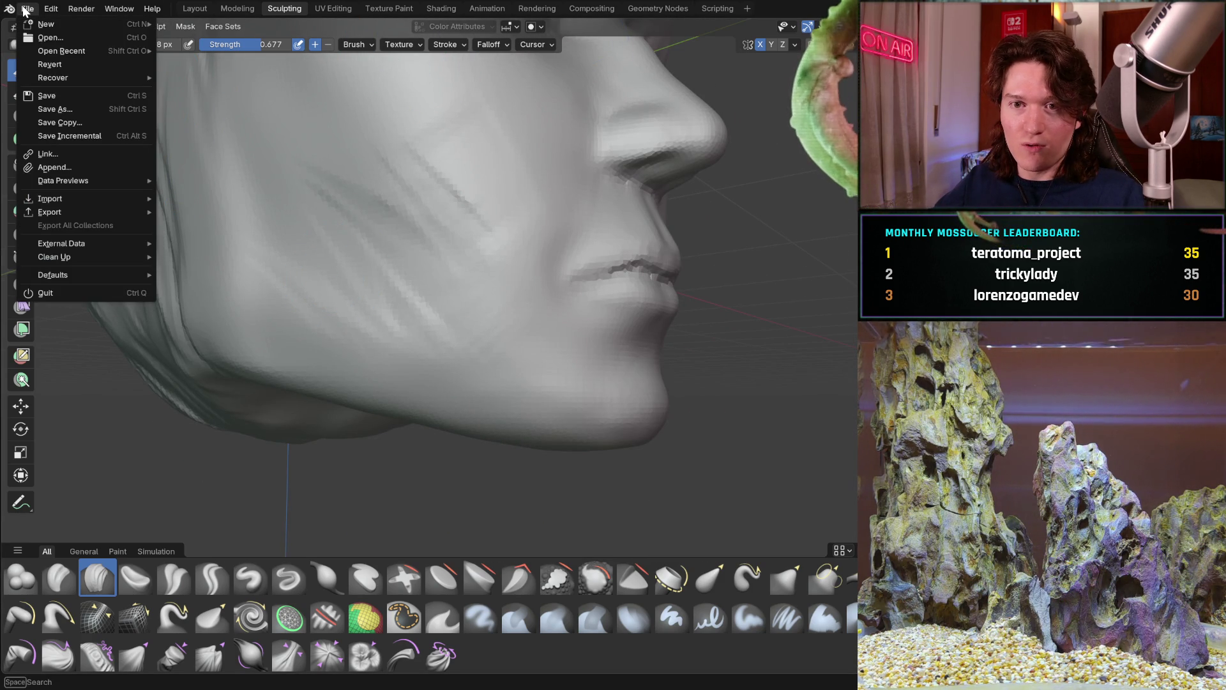
Step: Save the head sculpt as Main_character.blend
click(48, 36)
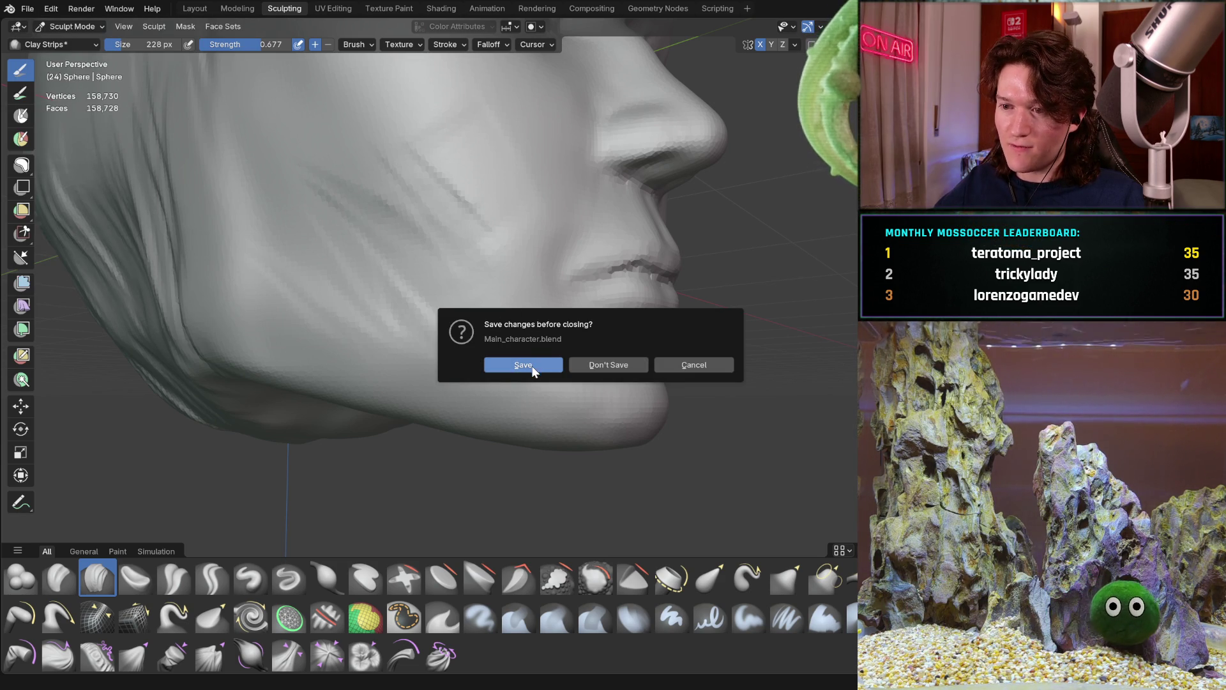
click(703, 364)
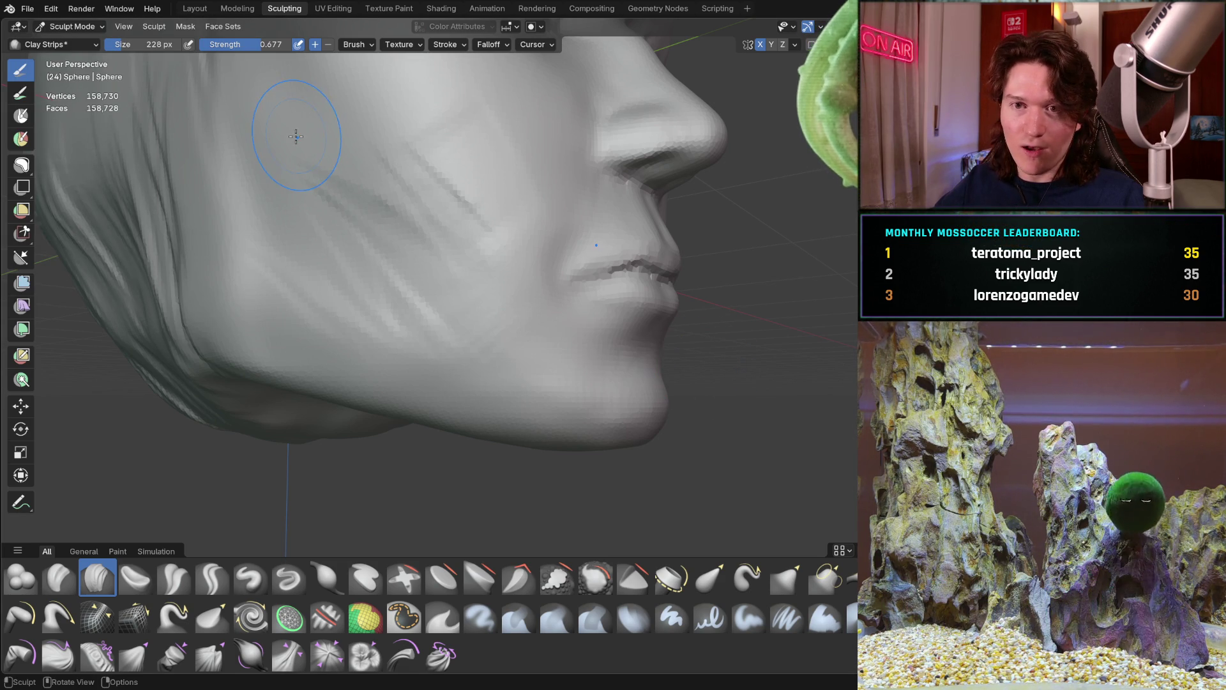
key(ctrl+s)
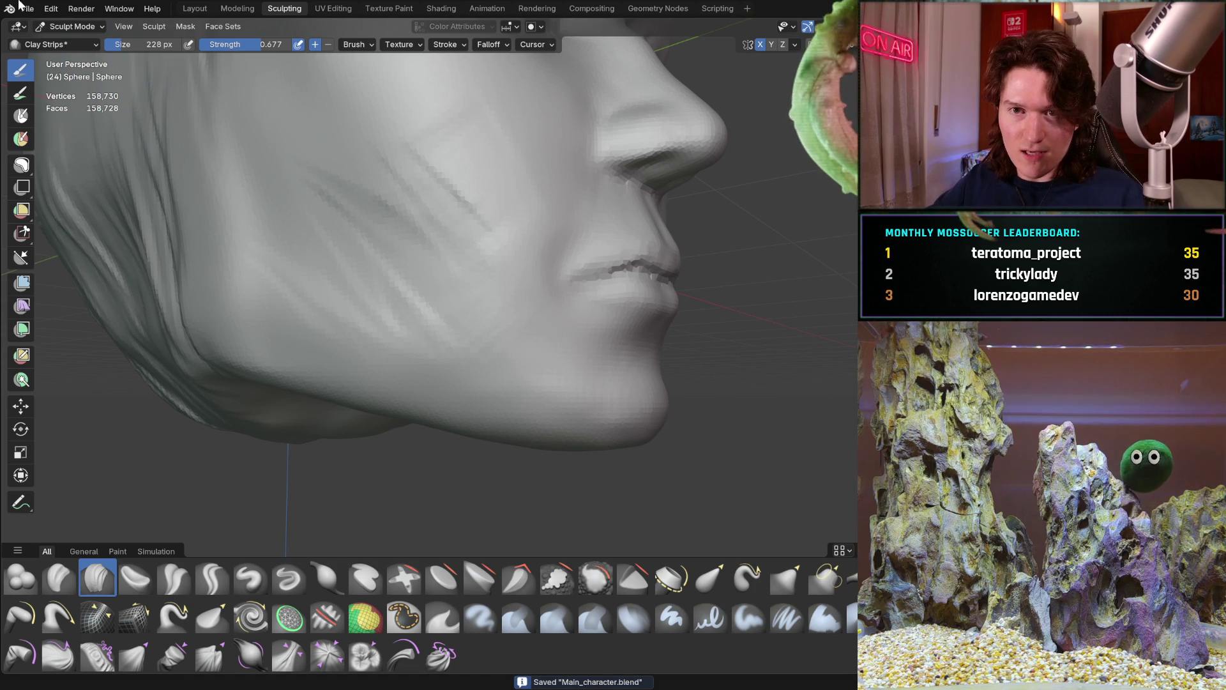
Step: Open the recent file Teratoma_Hand_Low_Poly.blend
click(26, 10)
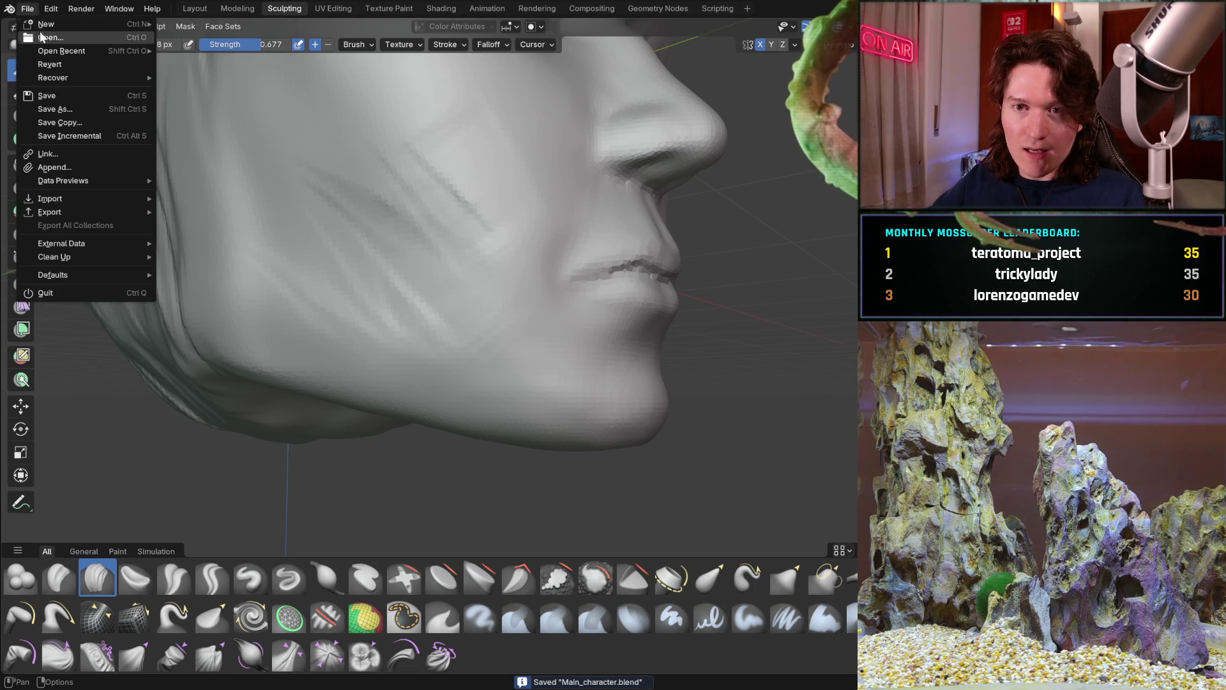
mouse_move(52, 27)
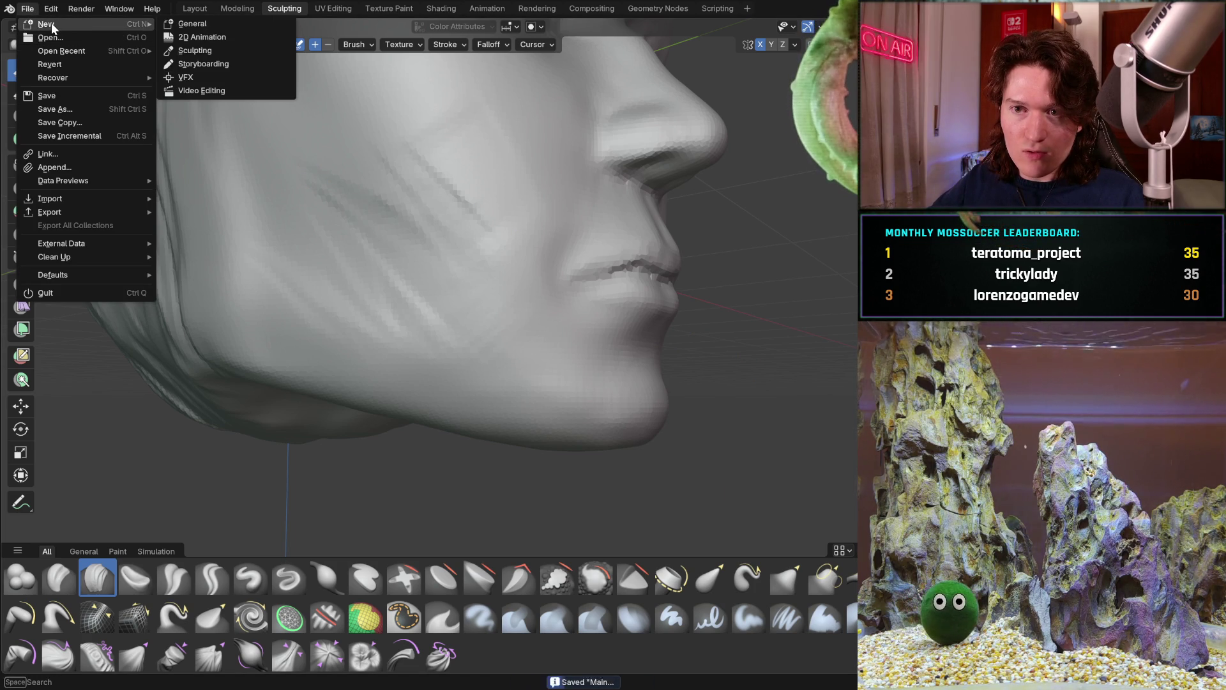
mouse_move(78, 53)
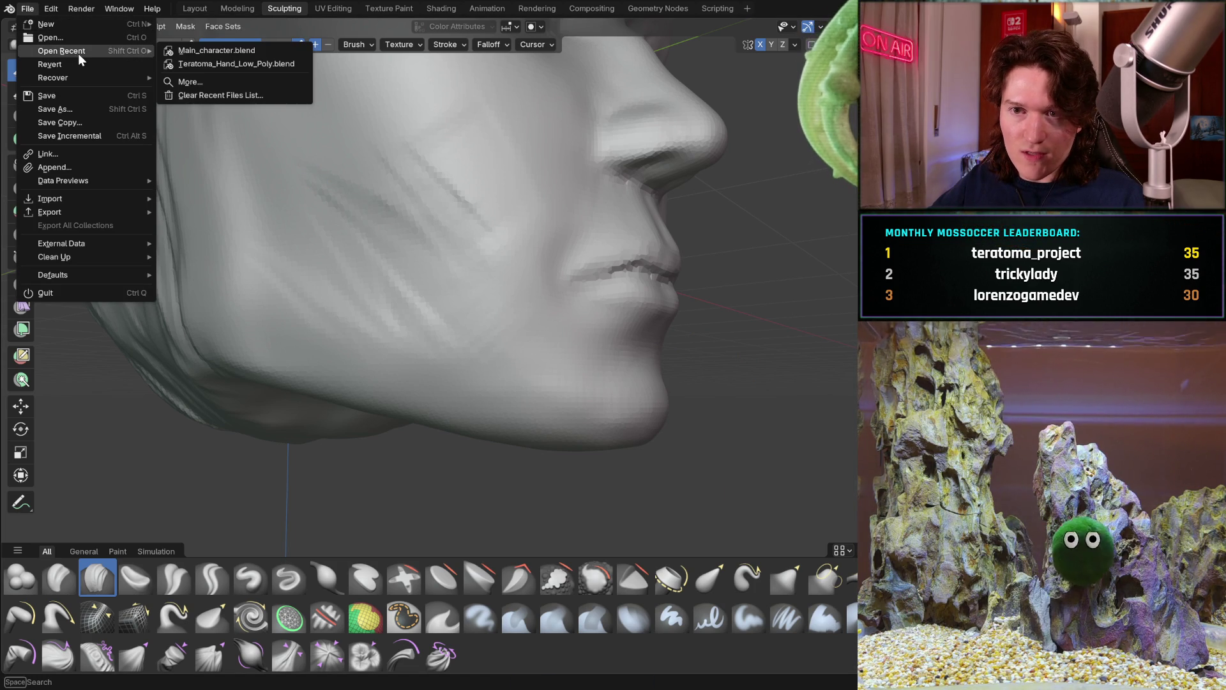
click(208, 62)
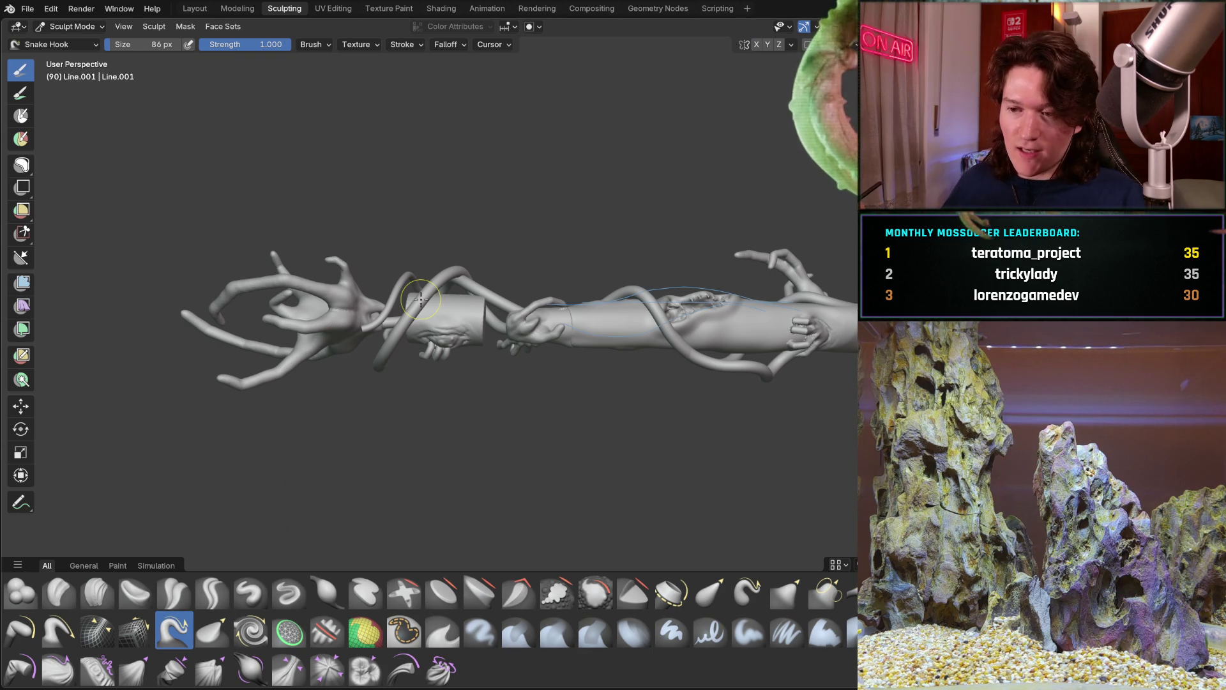
mouse_move(332, 361)
middle_down()
mouse_move(358, 311)
mouse_move(407, 292)
mouse_move(509, 313)
middle_up()
mouse_move(397, 336)
middle_down()
mouse_move(305, 344)
mouse_move(389, 302)
mouse_move(260, 364)
mouse_move(438, 320)
mouse_move(309, 290)
mouse_move(449, 336)
mouse_move(438, 273)
mouse_move(460, 269)
middle_up()
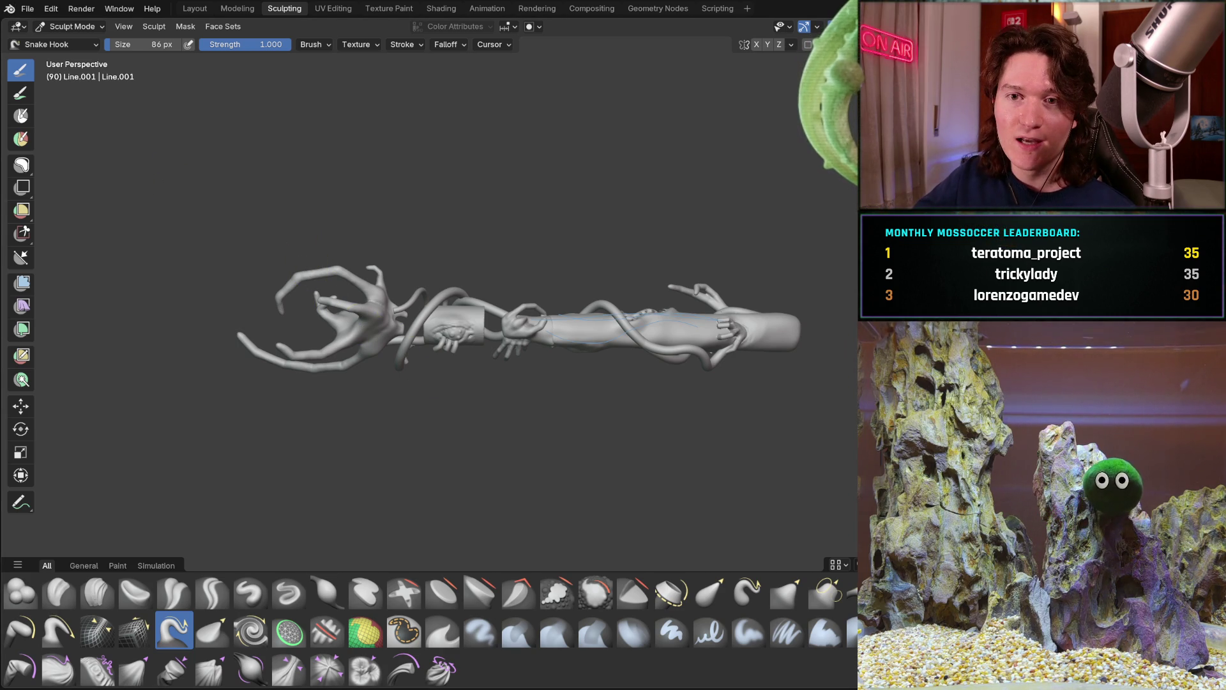
click(23, 12)
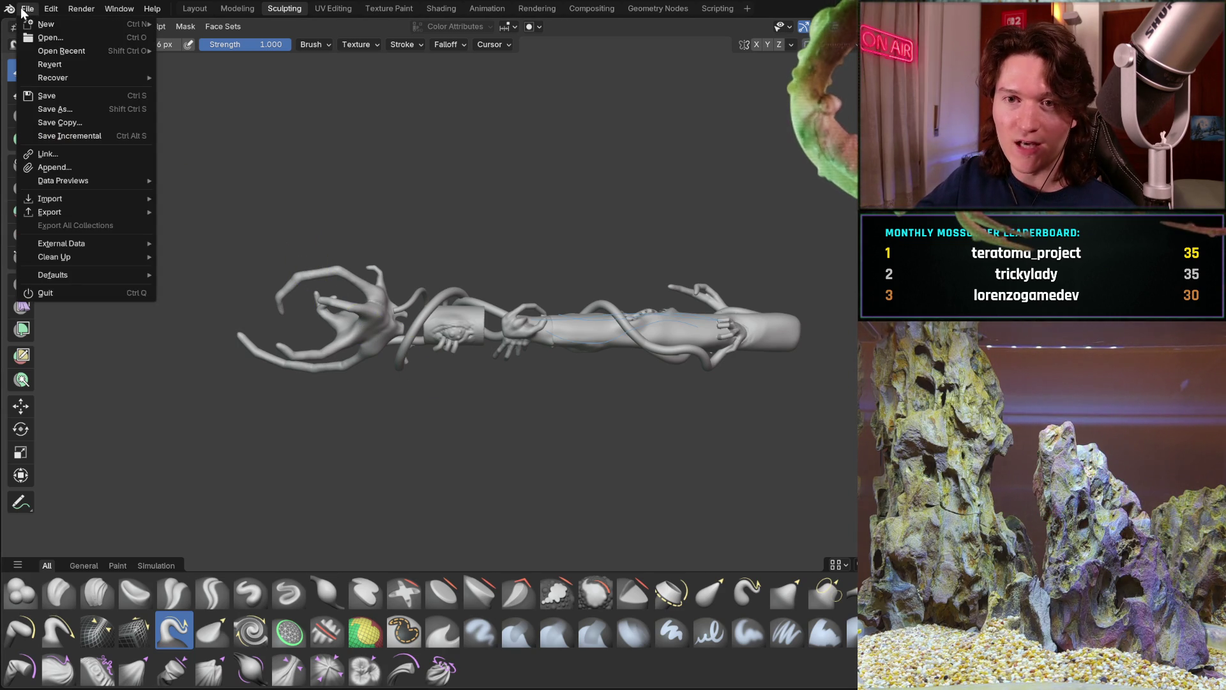
mouse_move(34, 54)
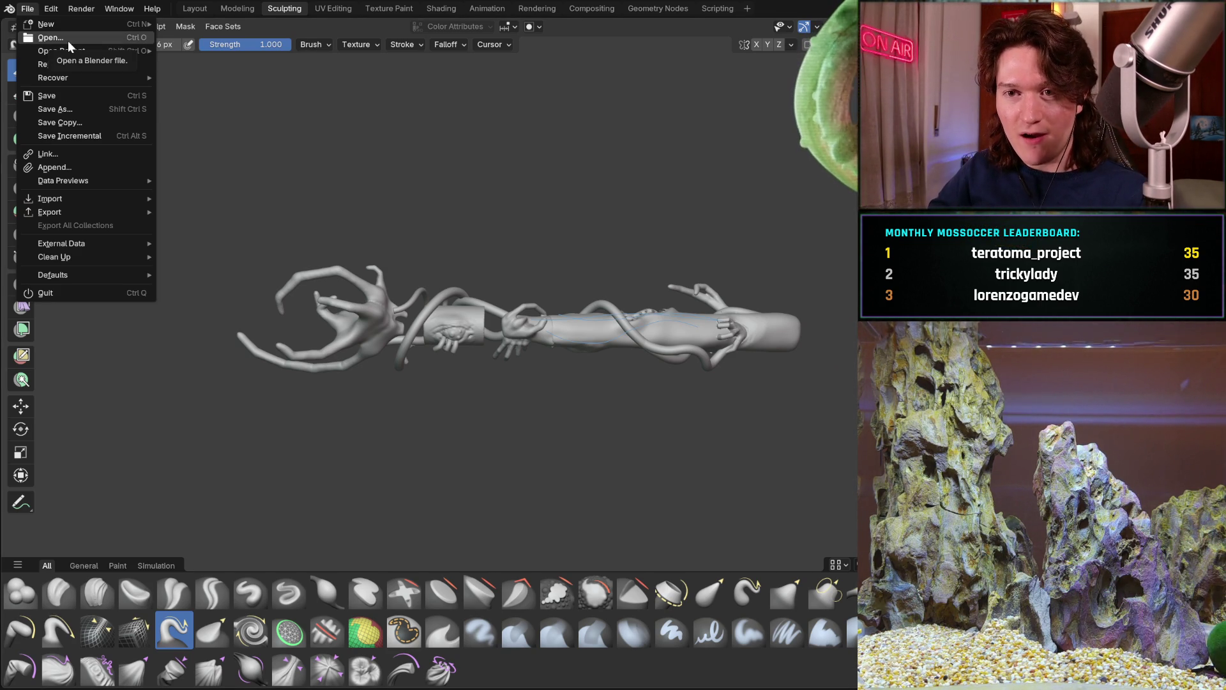
mouse_move(81, 8)
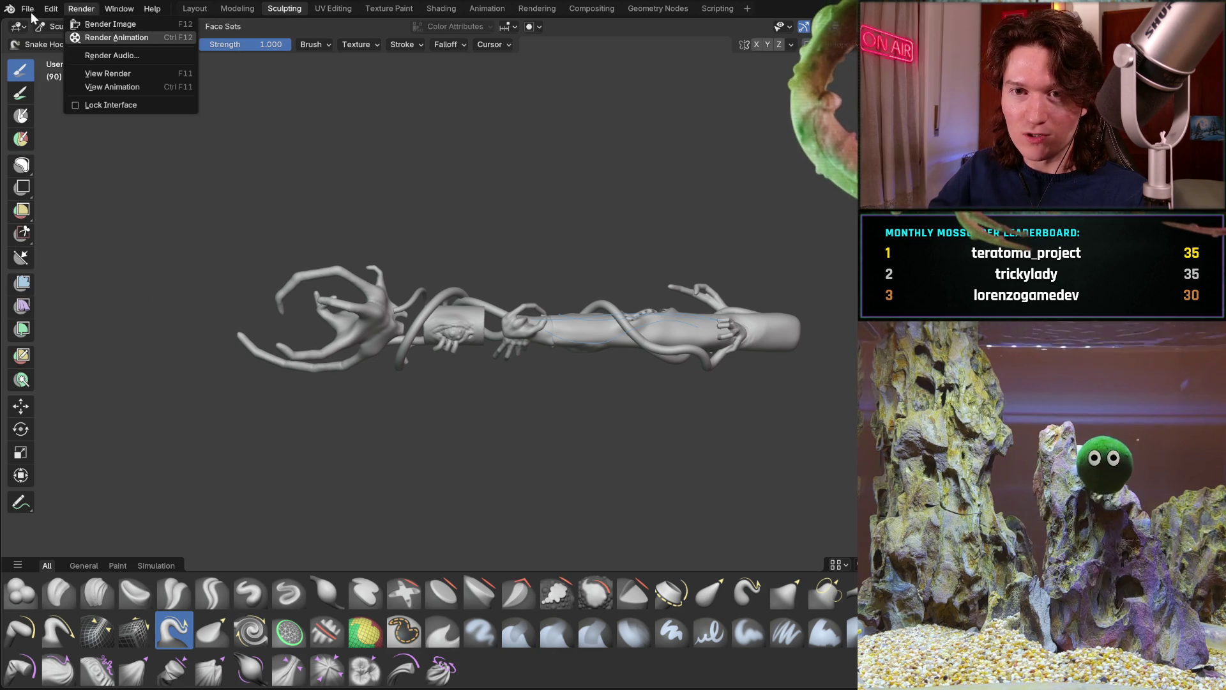
click(30, 12)
click(29, 12)
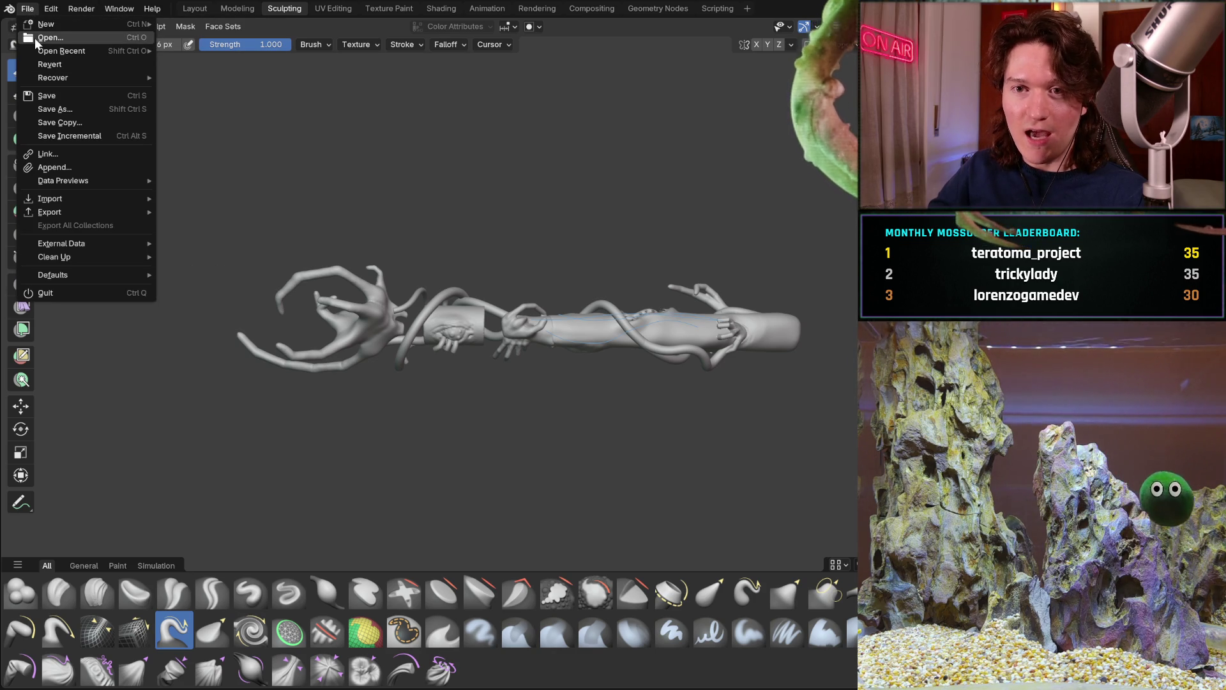
key(Escape)
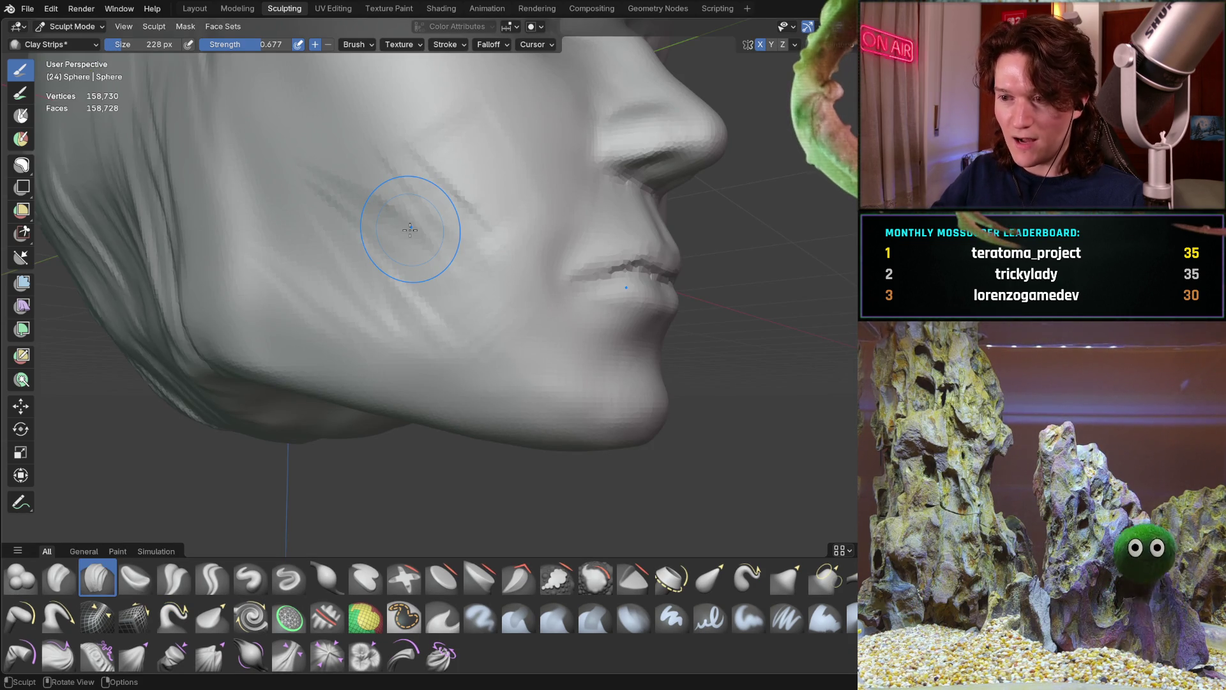
Step: Lay 228 px Clay Strips strokes down the left jawline, checking from front and three-quarter views
mouse_move(437, 301)
middle_down()
mouse_move(392, 247)
mouse_move(342, 274)
mouse_move(359, 296)
mouse_move(320, 348)
mouse_move(359, 359)
mouse_move(339, 377)
middle_up()
scroll(332, 384, up, 2)
mouse_move(326, 386)
mouse_down()
mouse_move(314, 448)
mouse_move(323, 438)
mouse_up()
mouse_move(356, 377)
middle_down()
mouse_move(396, 364)
mouse_move(358, 371)
middle_up()
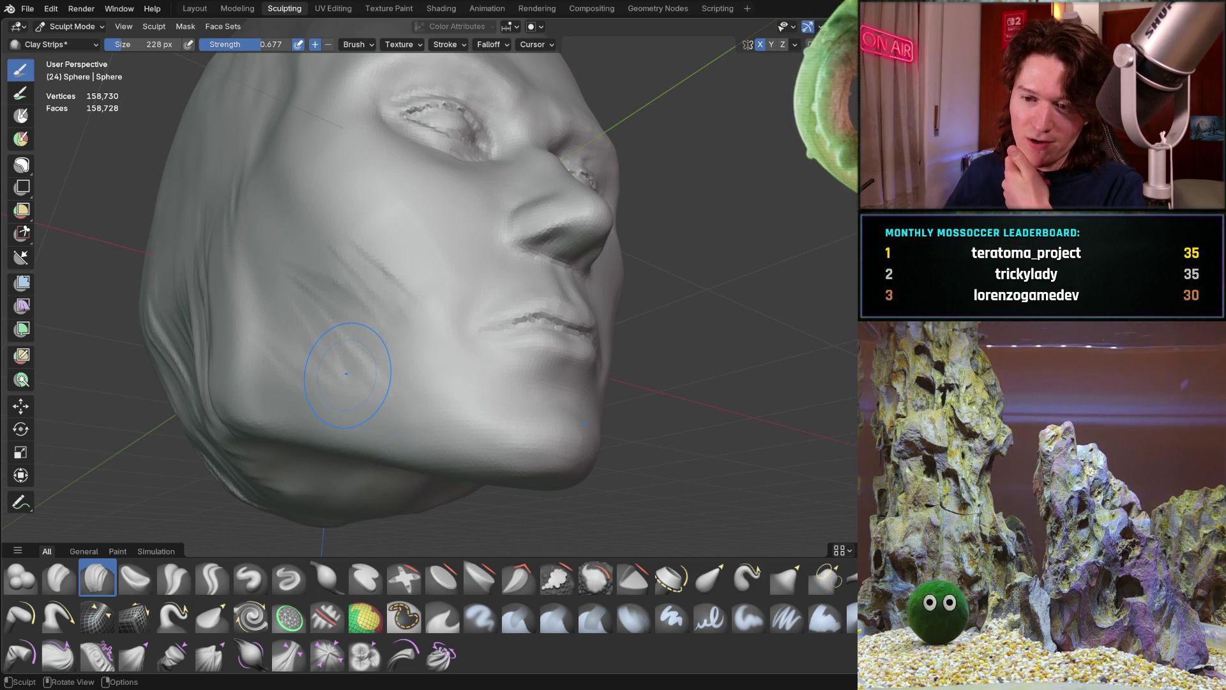
middle_drag(340, 332, 314, 424)
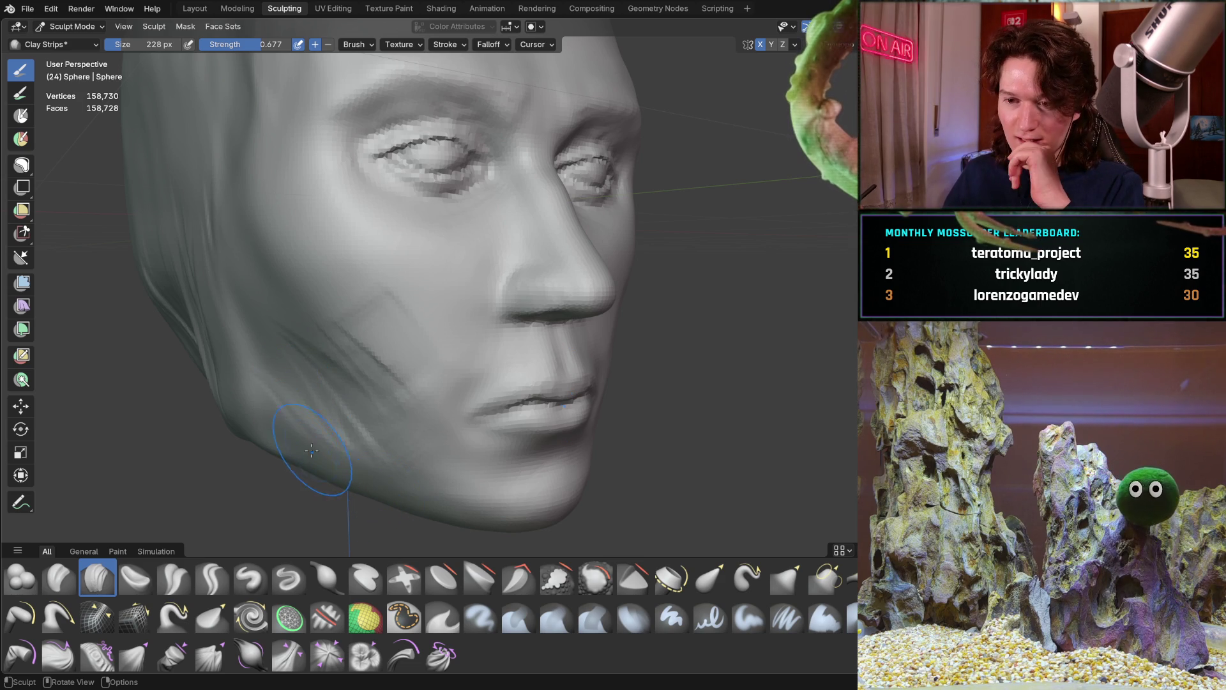
mouse_move(350, 443)
middle_down()
mouse_move(424, 440)
mouse_move(361, 421)
mouse_move(375, 383)
mouse_move(351, 329)
mouse_move(371, 386)
mouse_move(373, 327)
middle_up()
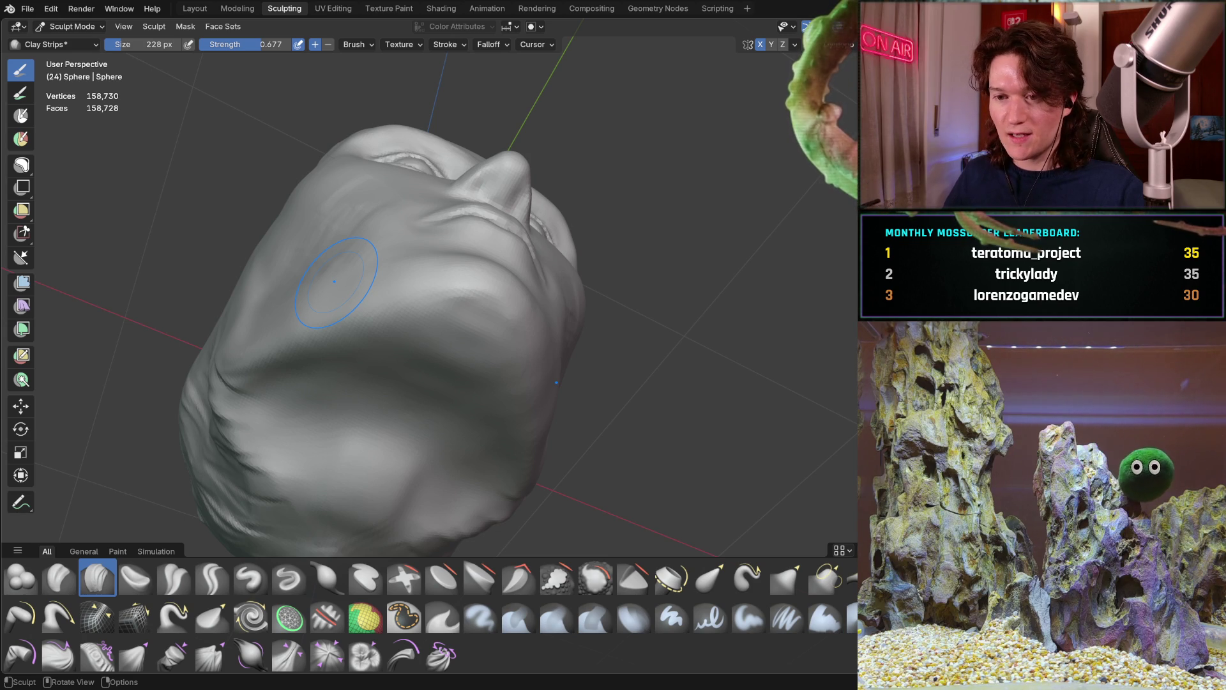
mouse_move(416, 382)
middle_down()
mouse_move(416, 371)
mouse_move(425, 384)
middle_up()
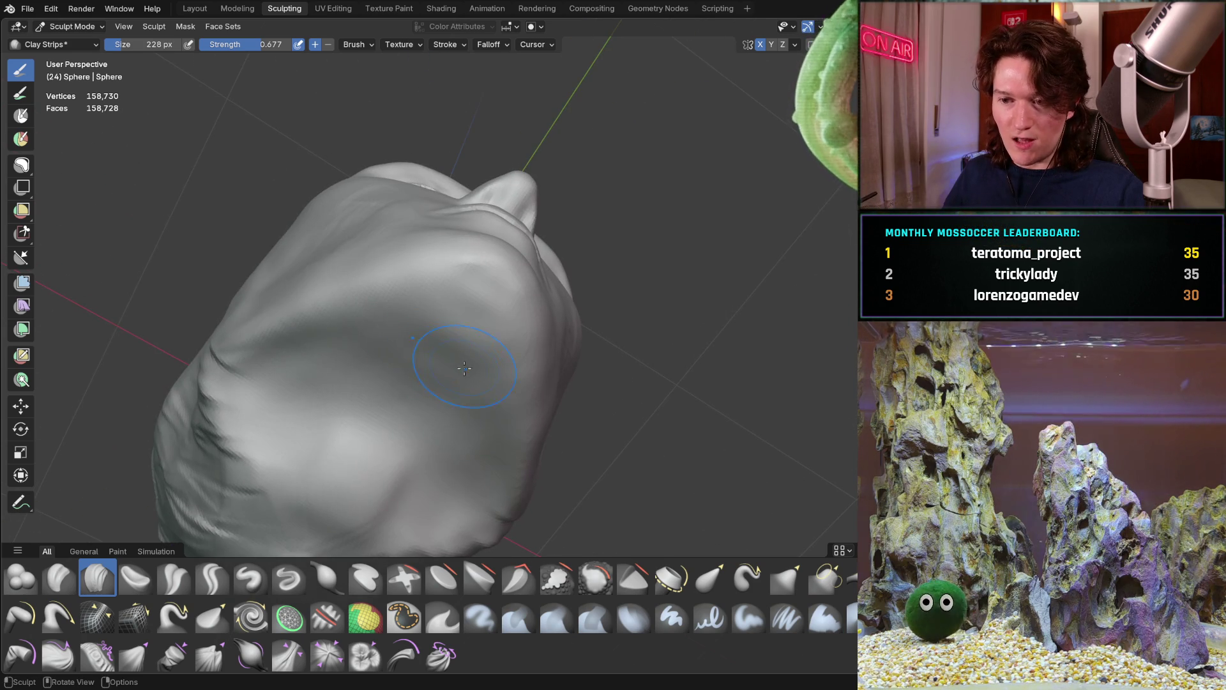
Step: Shrink the Clay Strips brush to 126 px and lay a stroke under the chin
key(f)
click(455, 335)
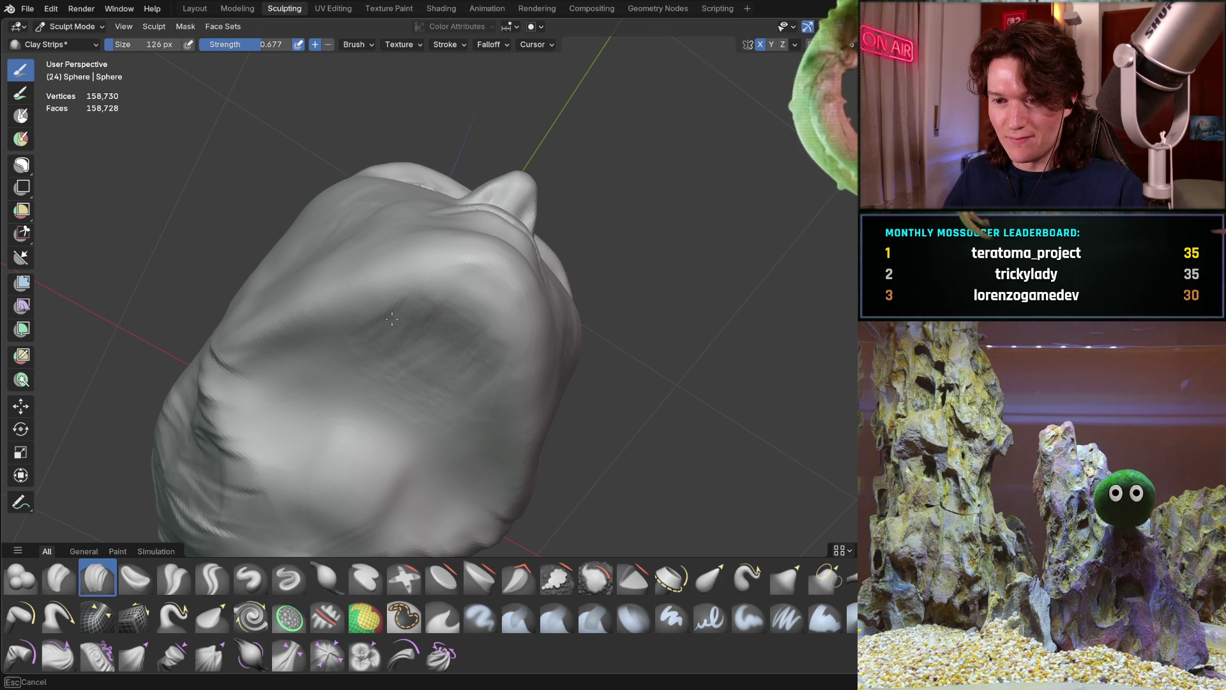
mouse_move(315, 390)
mouse_down()
mouse_move(408, 287)
mouse_move(447, 352)
mouse_move(412, 462)
mouse_up()
drag(359, 496, 343, 479)
middle_drag(370, 411, 460, 451)
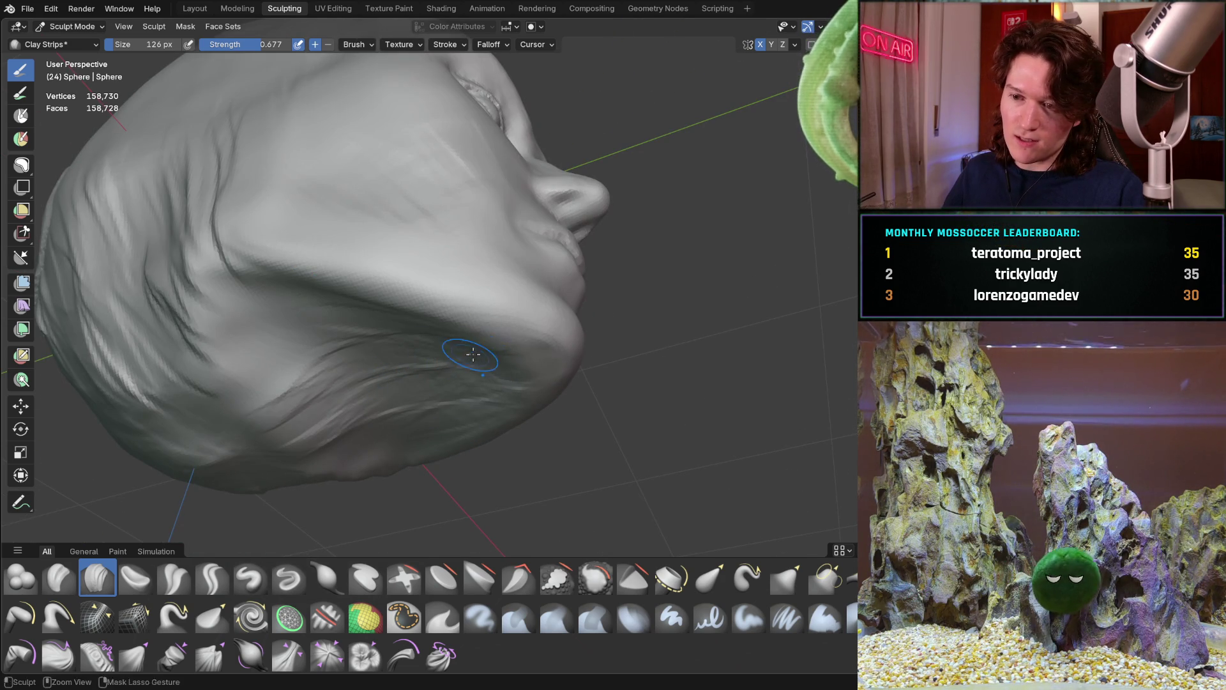
Step: Add clay strips behind the jaw and orbit round to the back of the head
mouse_move(471, 348)
middle_down()
mouse_move(385, 309)
mouse_move(438, 323)
mouse_move(445, 304)
mouse_move(419, 320)
mouse_move(422, 422)
mouse_move(389, 339)
mouse_move(397, 369)
middle_up()
scroll(422, 422, down, 3)
scroll(397, 370, up, 3)
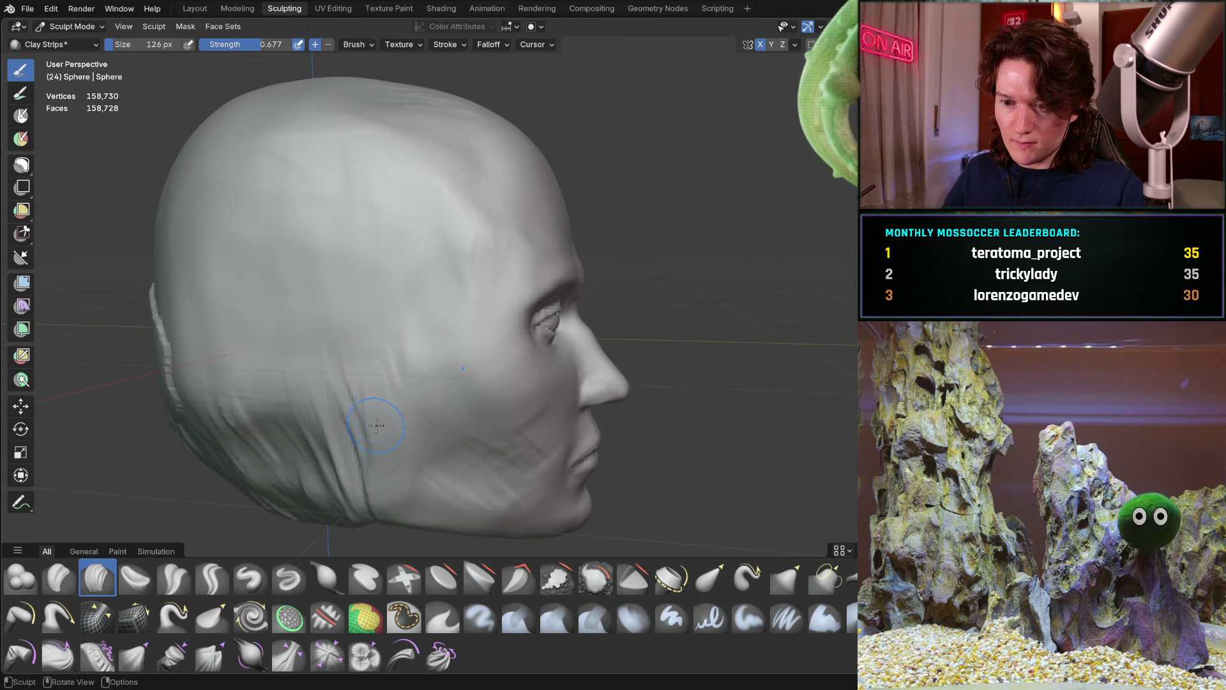
mouse_move(303, 431)
mouse_down()
mouse_move(329, 447)
mouse_move(339, 422)
mouse_move(300, 437)
mouse_up()
middle_drag(300, 438, 343, 397)
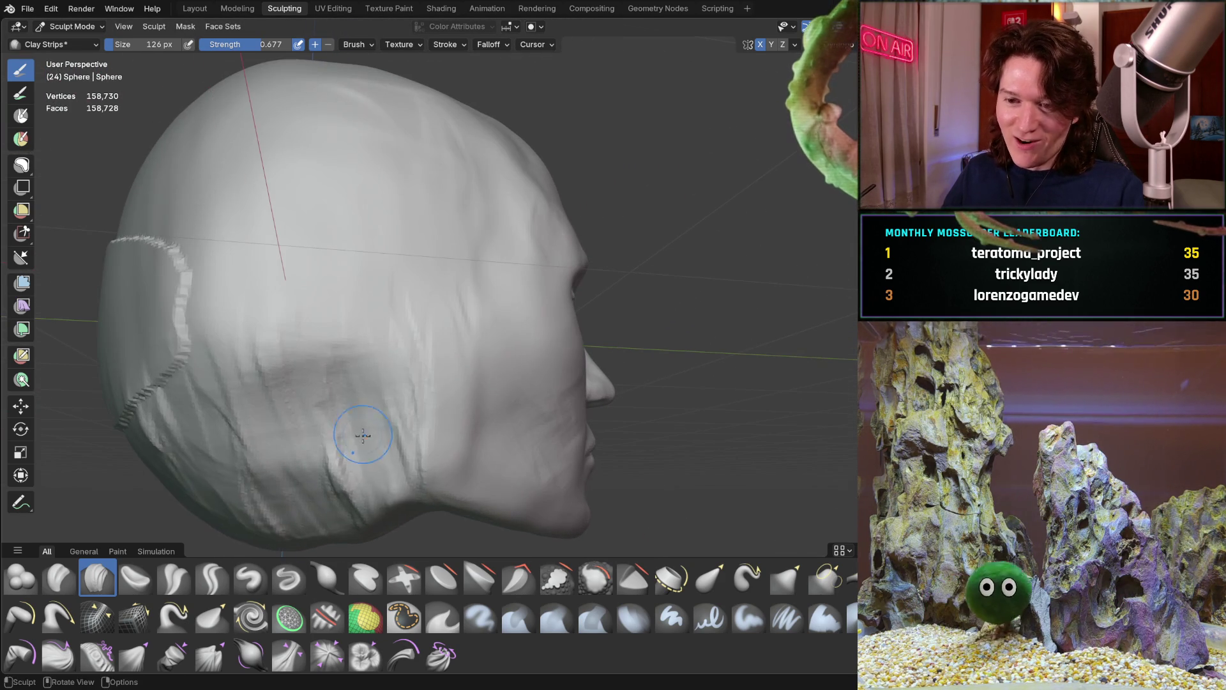
mouse_move(320, 356)
middle_down()
mouse_move(341, 383)
mouse_move(424, 320)
mouse_move(820, 246)
mouse_move(451, 307)
mouse_move(426, 354)
mouse_move(471, 323)
mouse_move(300, 344)
mouse_move(290, 319)
mouse_move(282, 337)
mouse_move(414, 327)
middle_up()
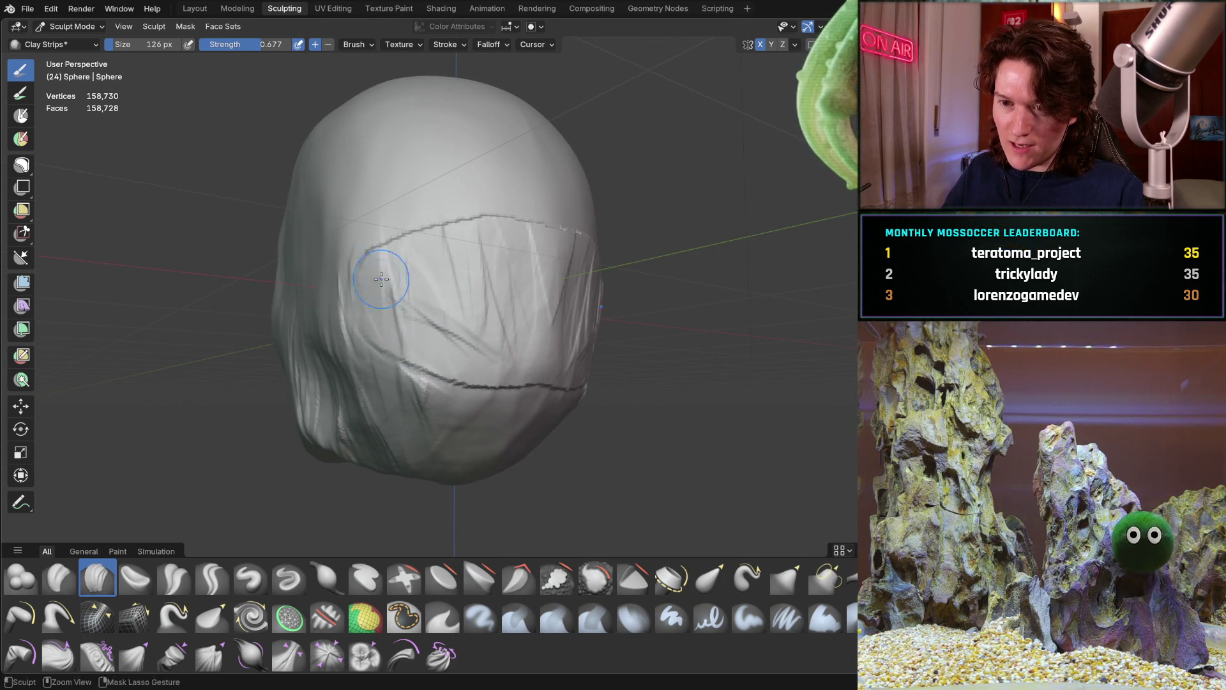
Step: Lay clay strips on the left jaw underside, upper jaw ridge and across the lower face
mouse_move(504, 236)
middle_down()
mouse_move(411, 233)
mouse_move(351, 277)
mouse_move(437, 284)
mouse_move(344, 285)
mouse_move(318, 257)
mouse_move(326, 385)
middle_up()
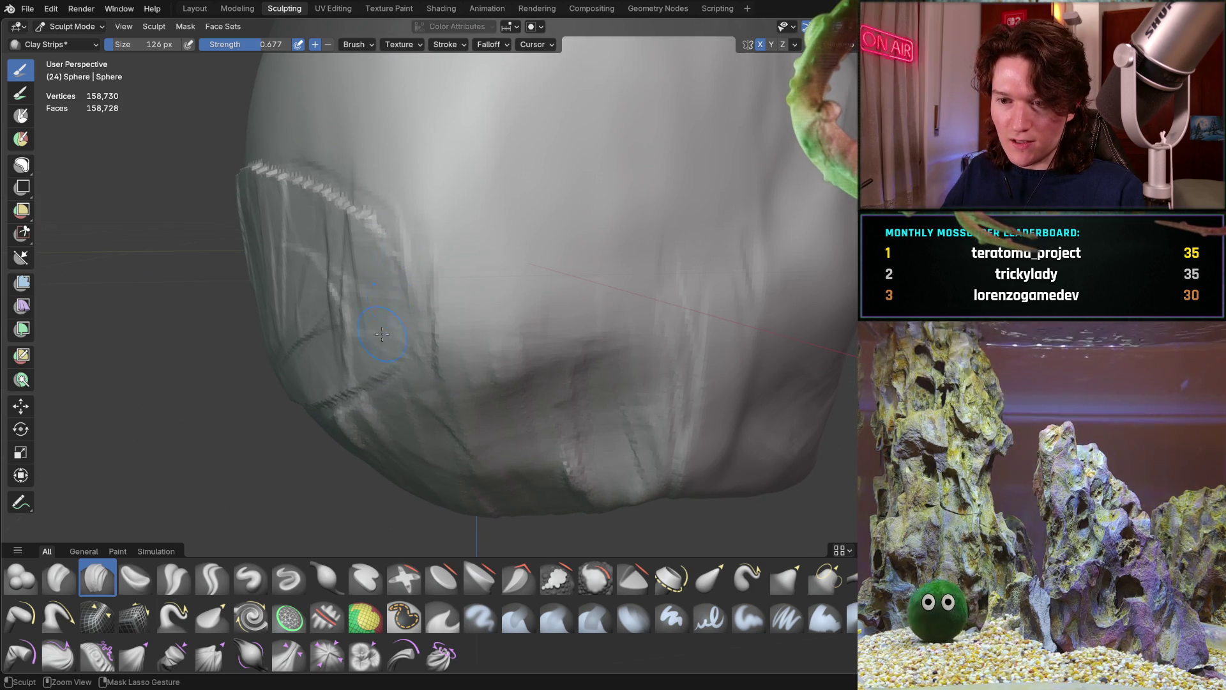
drag(326, 386, 350, 254)
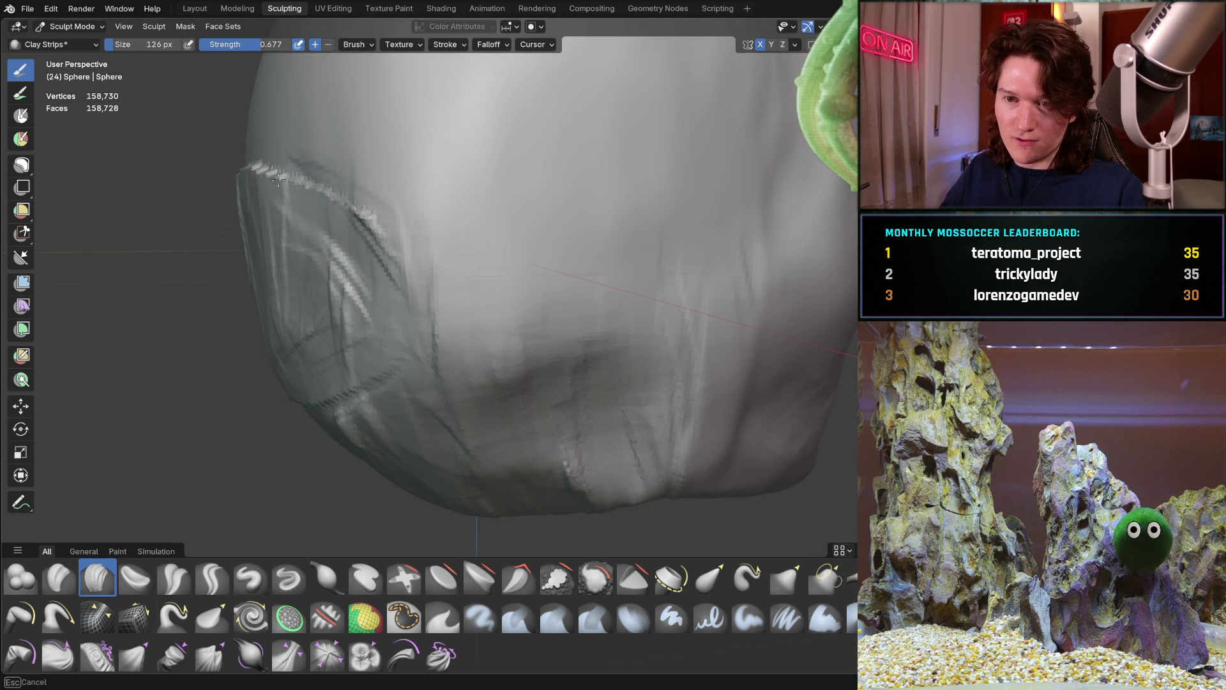
middle_drag(245, 181, 54, 109)
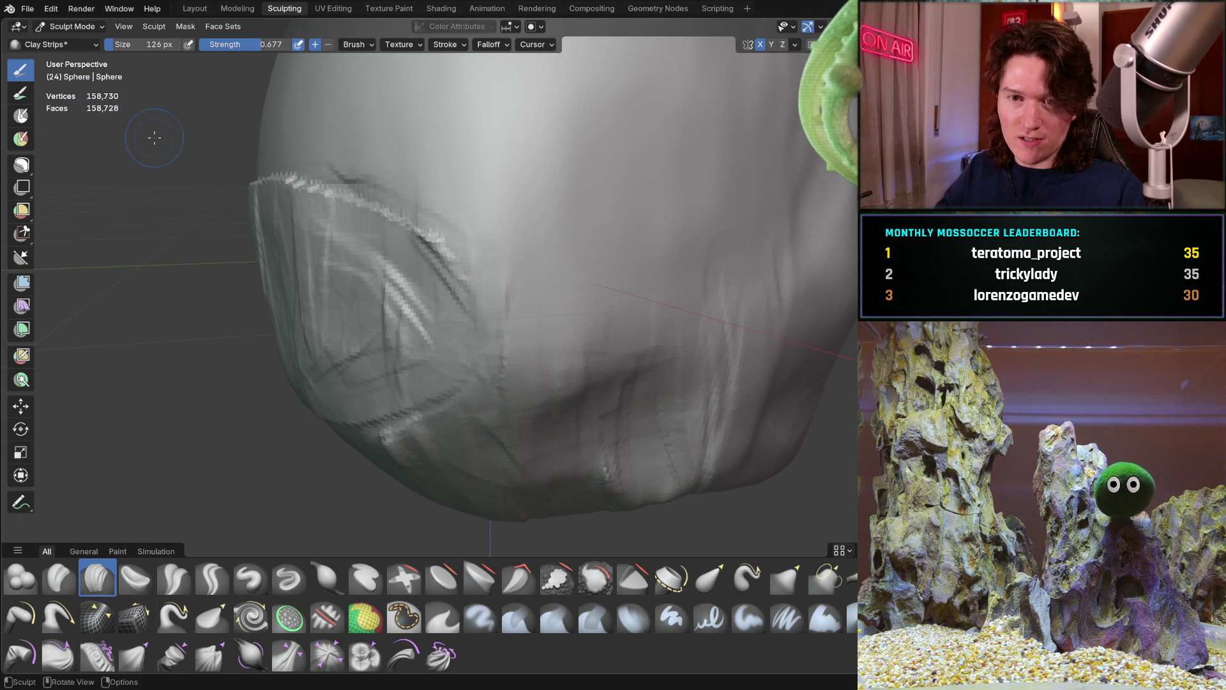
middle_drag(287, 236, 422, 247)
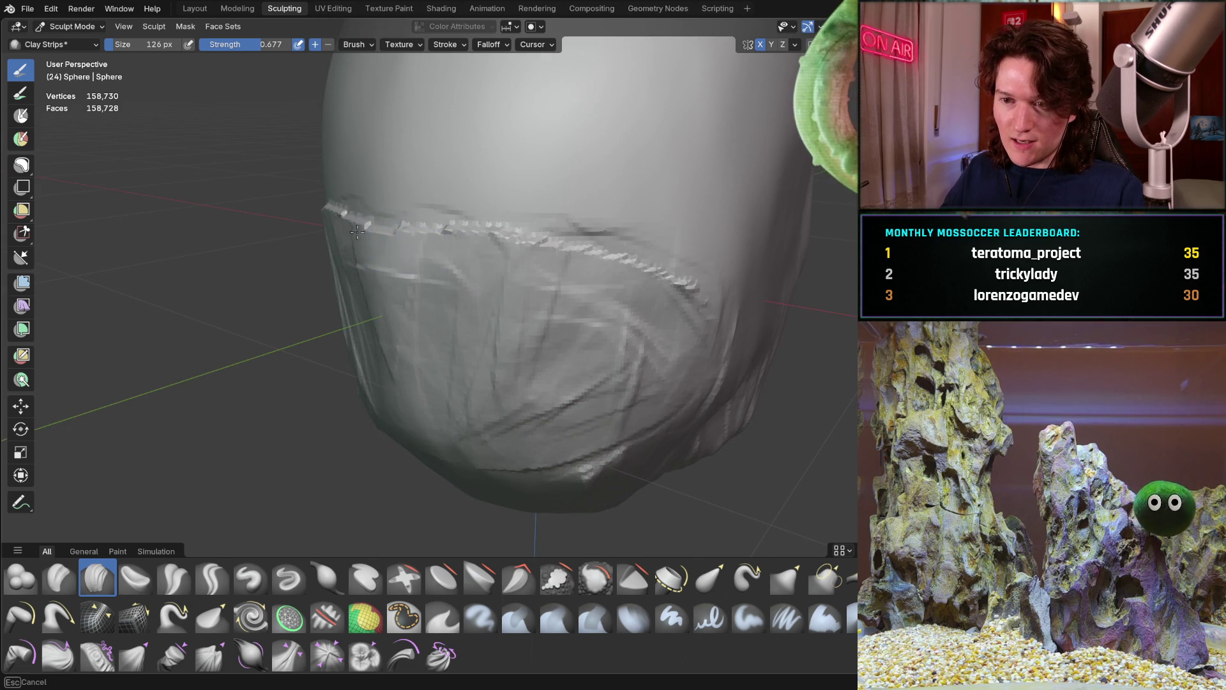
drag(467, 235, 621, 269)
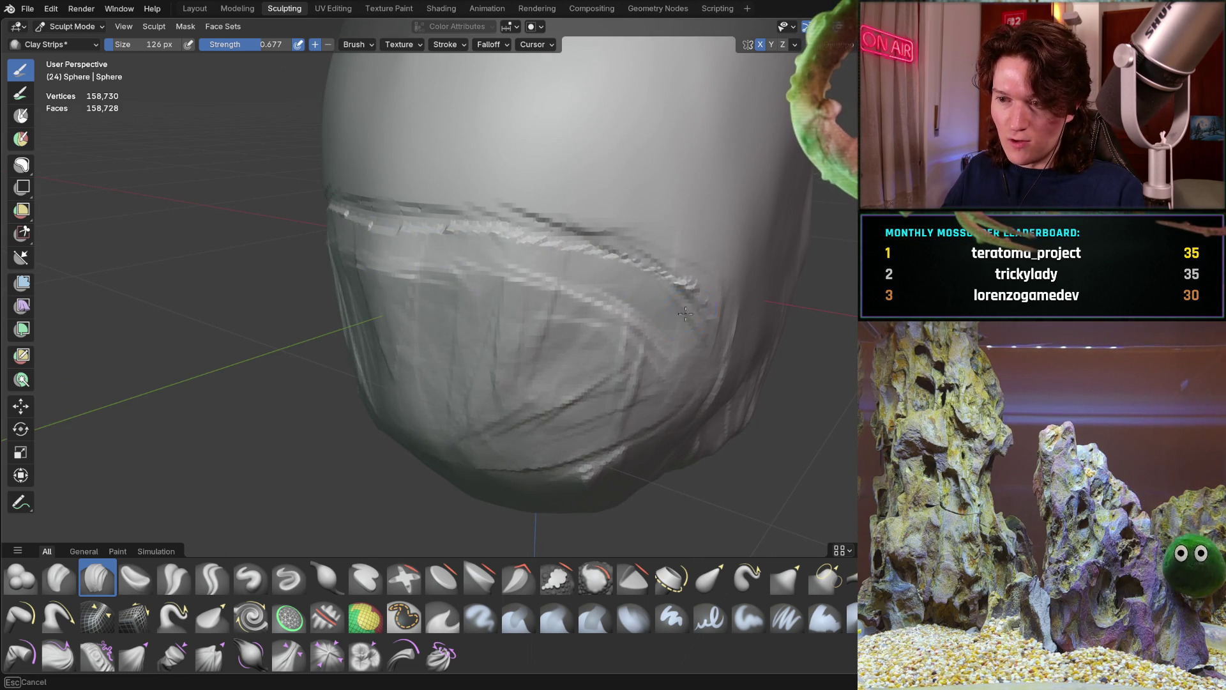
drag(610, 327, 520, 405)
drag(432, 309, 399, 440)
mouse_move(399, 440)
middle_down()
mouse_move(373, 407)
mouse_move(407, 302)
middle_up()
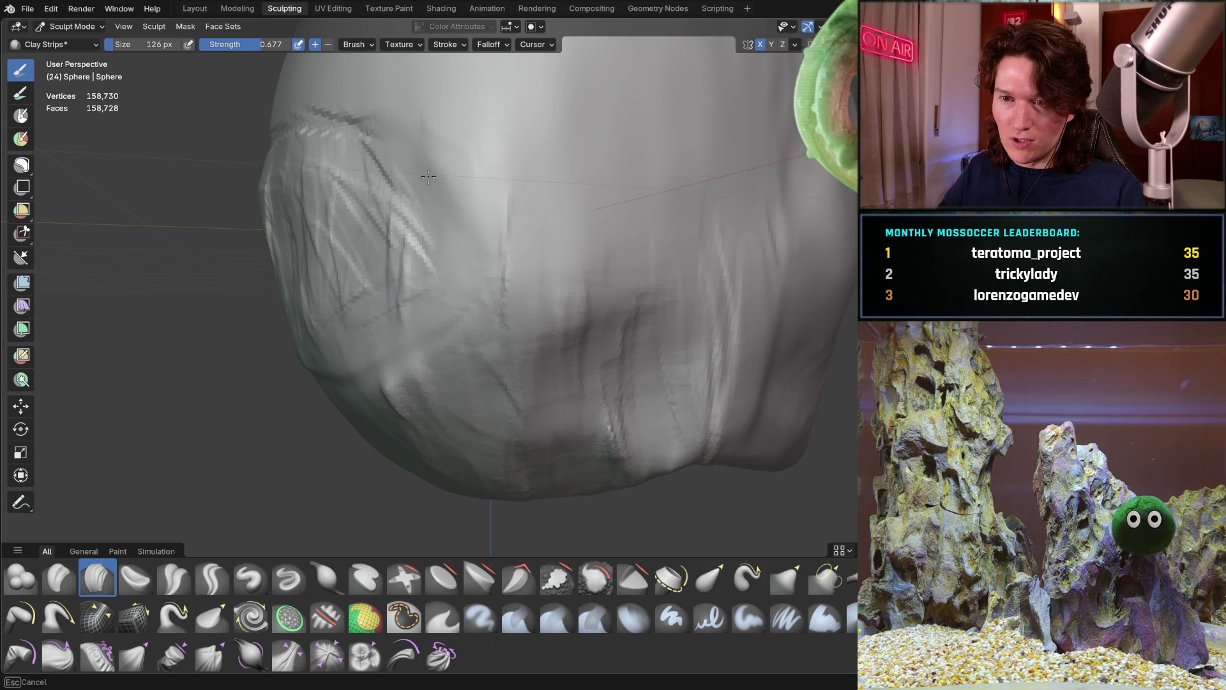
Step: Add clay strips across the chin and orbit round to the left profile
middle_drag(327, 119, 541, 187)
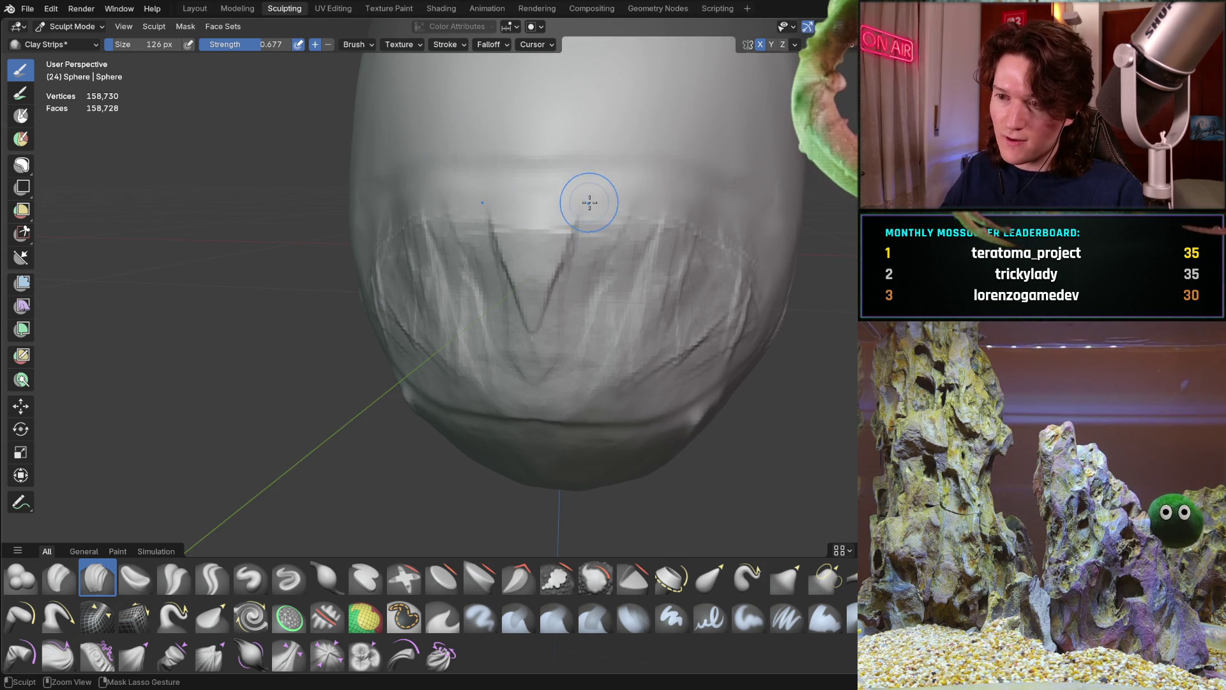
middle_drag(487, 187, 569, 197)
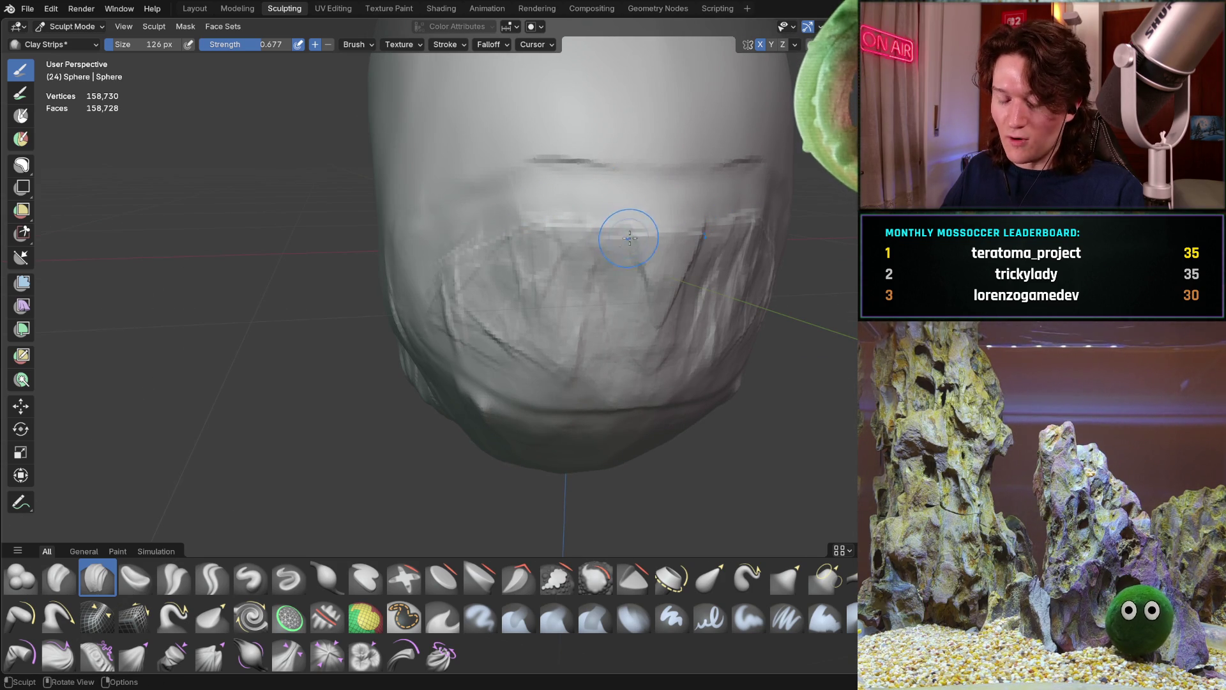
mouse_move(611, 200)
mouse_down()
mouse_move(466, 205)
mouse_move(520, 197)
mouse_move(490, 232)
mouse_up()
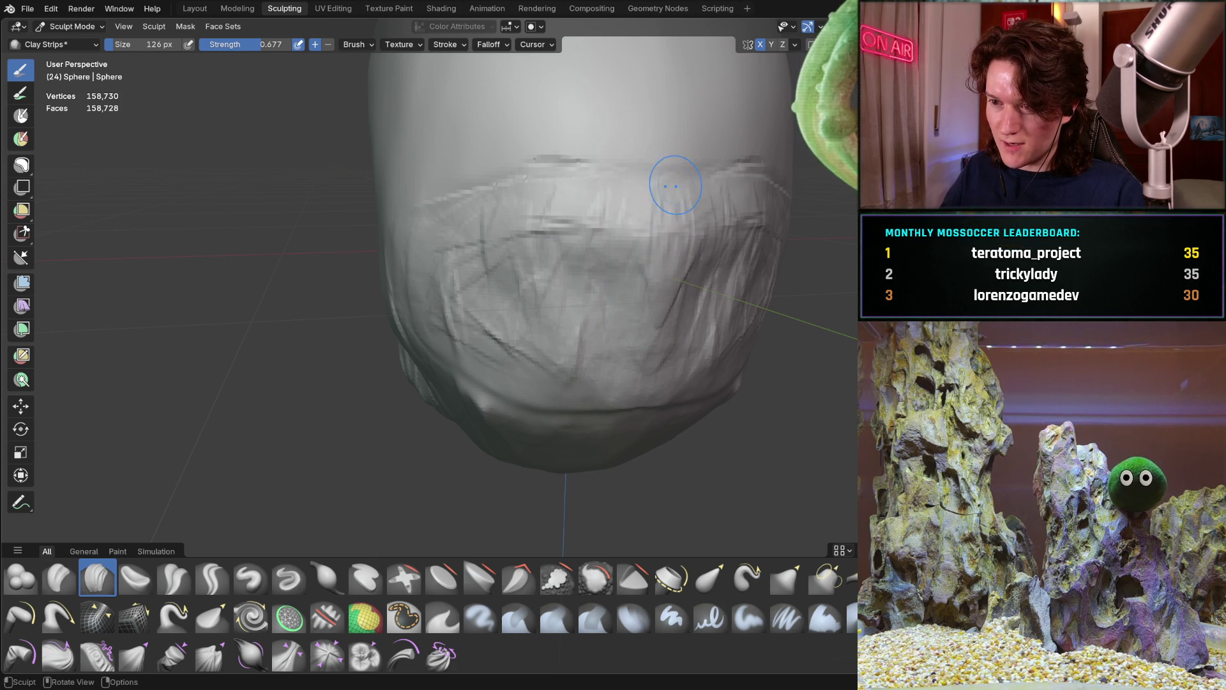
middle_drag(589, 180, 697, 198)
middle_drag(566, 210, 716, 193)
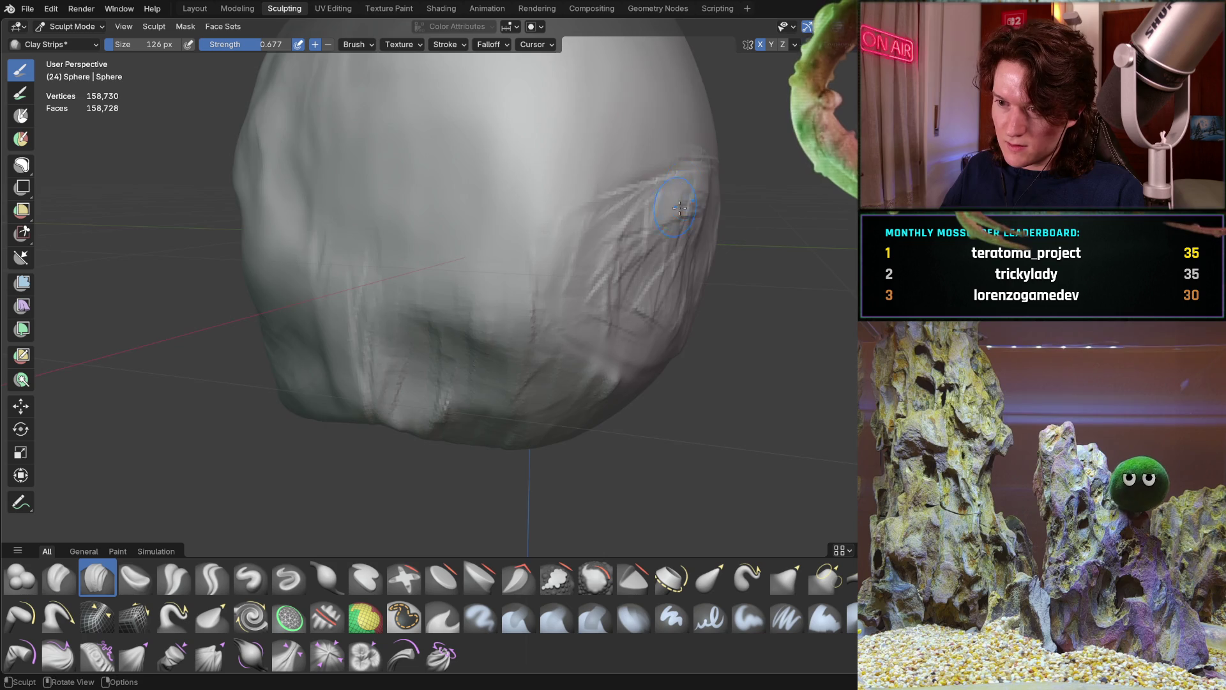
middle_drag(674, 201, 670, 201)
Step: Re-centre the head, bring the face to a front view, and switch to the Layout workspace
shift+middle_drag(481, 362, 589, 339)
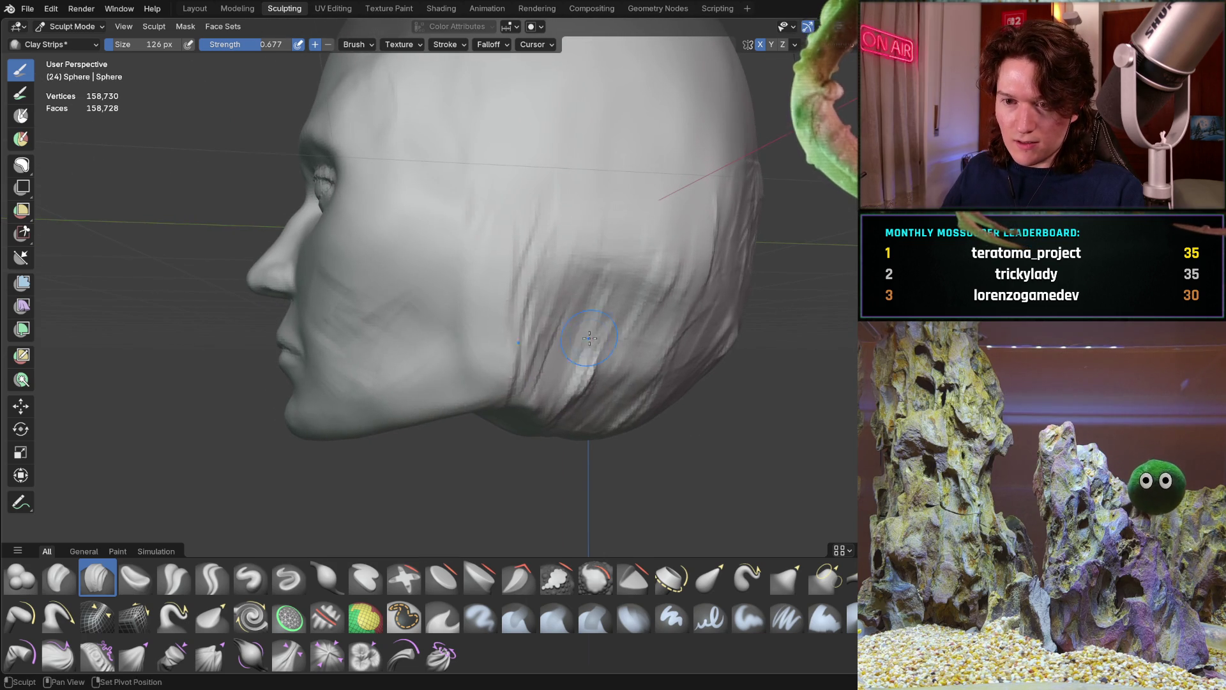
mouse_move(430, 399)
middle_down()
mouse_move(516, 364)
mouse_move(535, 310)
mouse_move(450, 340)
middle_up()
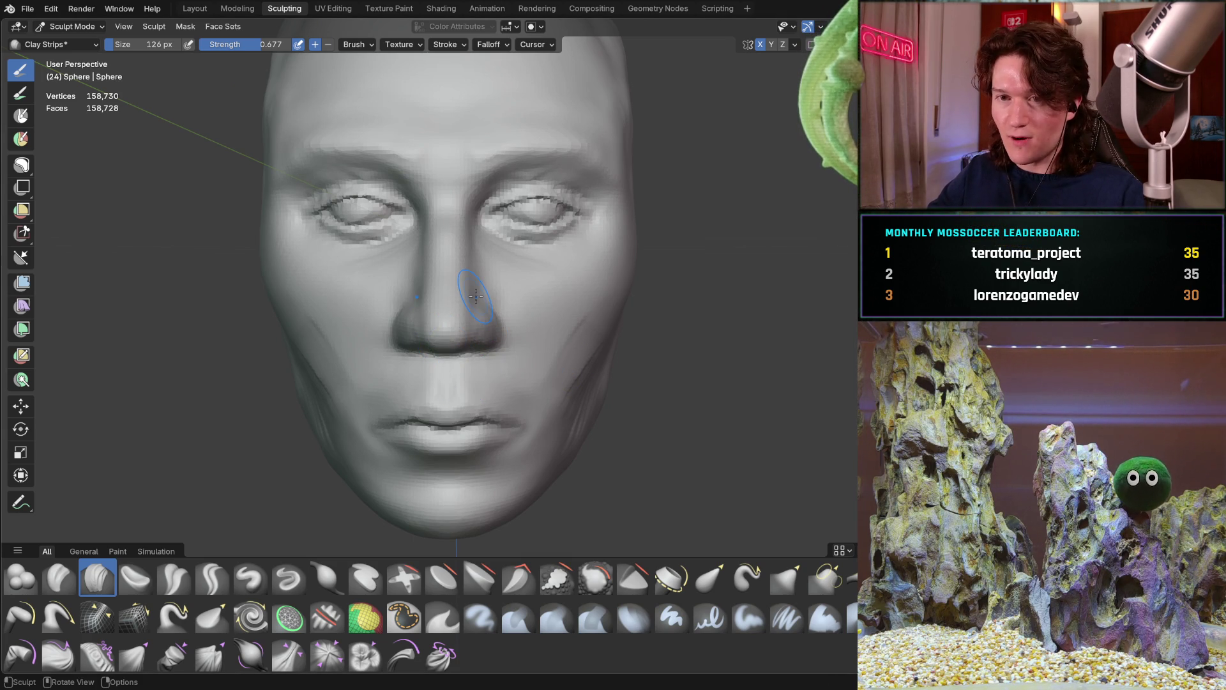
click(195, 9)
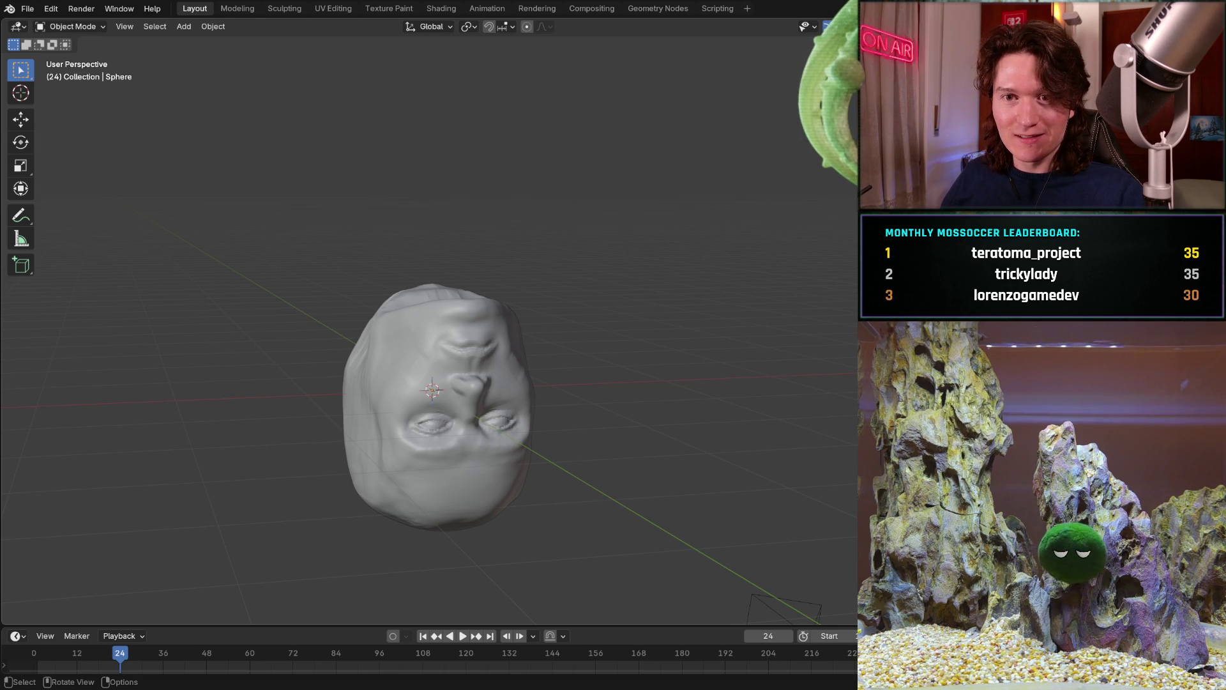
Step: Select the head object and bring up its Object context menu with the shading options
click(416, 380)
mouse_move(398, 375)
middle_down()
mouse_move(438, 295)
mouse_move(404, 317)
mouse_move(493, 265)
mouse_move(432, 345)
mouse_move(338, 320)
mouse_move(422, 320)
mouse_move(304, 309)
mouse_move(440, 221)
mouse_move(487, 236)
mouse_move(553, 205)
mouse_move(511, 265)
mouse_move(458, 245)
mouse_move(534, 296)
mouse_move(512, 293)
mouse_move(471, 320)
middle_up()
scroll(471, 320, up, 2)
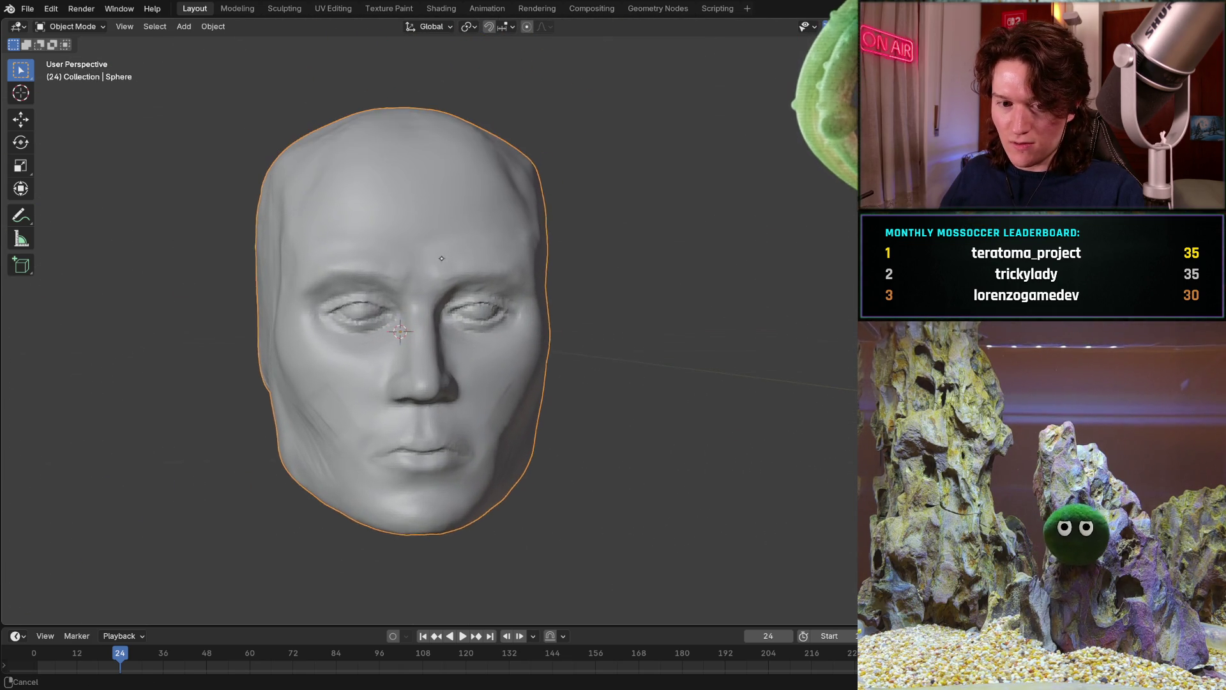
right_click(364, 277)
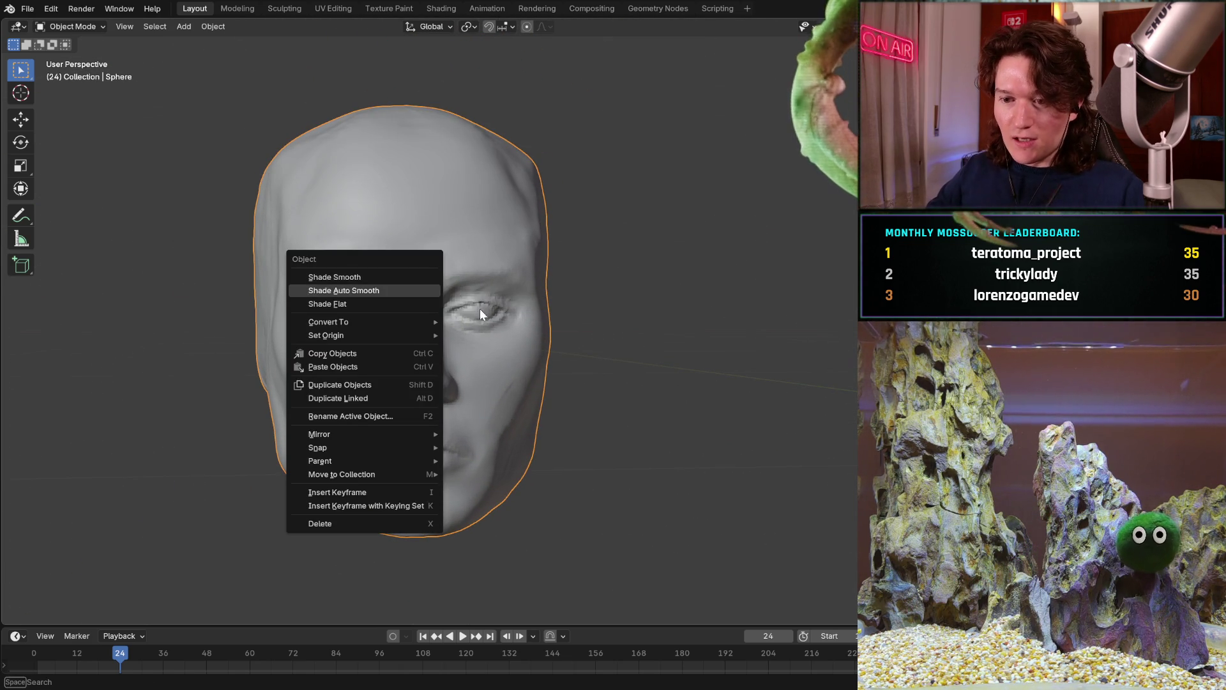
Step: View the head's dense mesh in the Modeling workspace in face select, then return to Object Mode
click(235, 5)
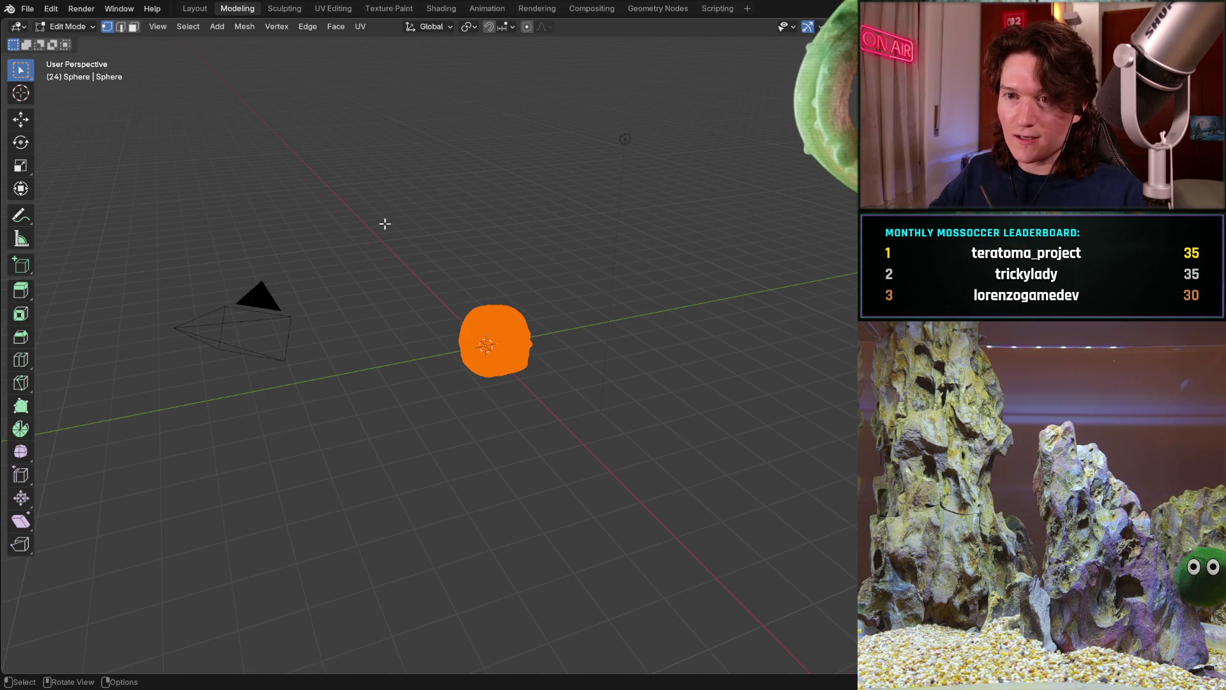
middle_drag(548, 332, 446, 266)
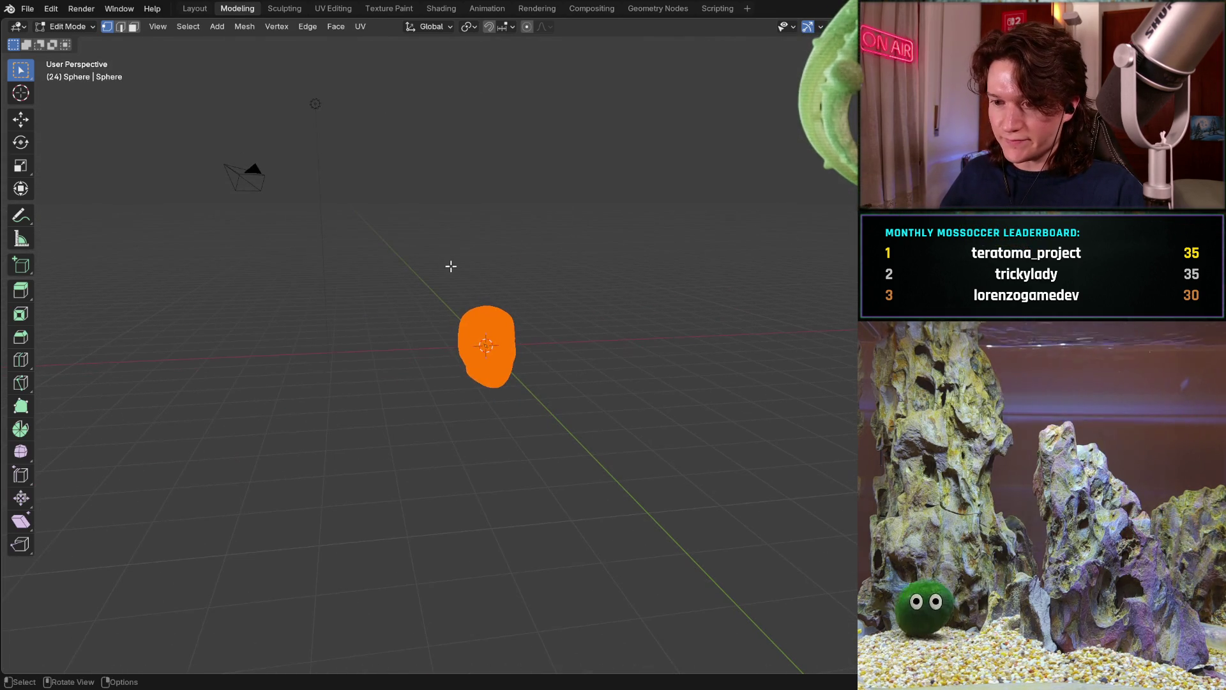
scroll(446, 265, up, 6)
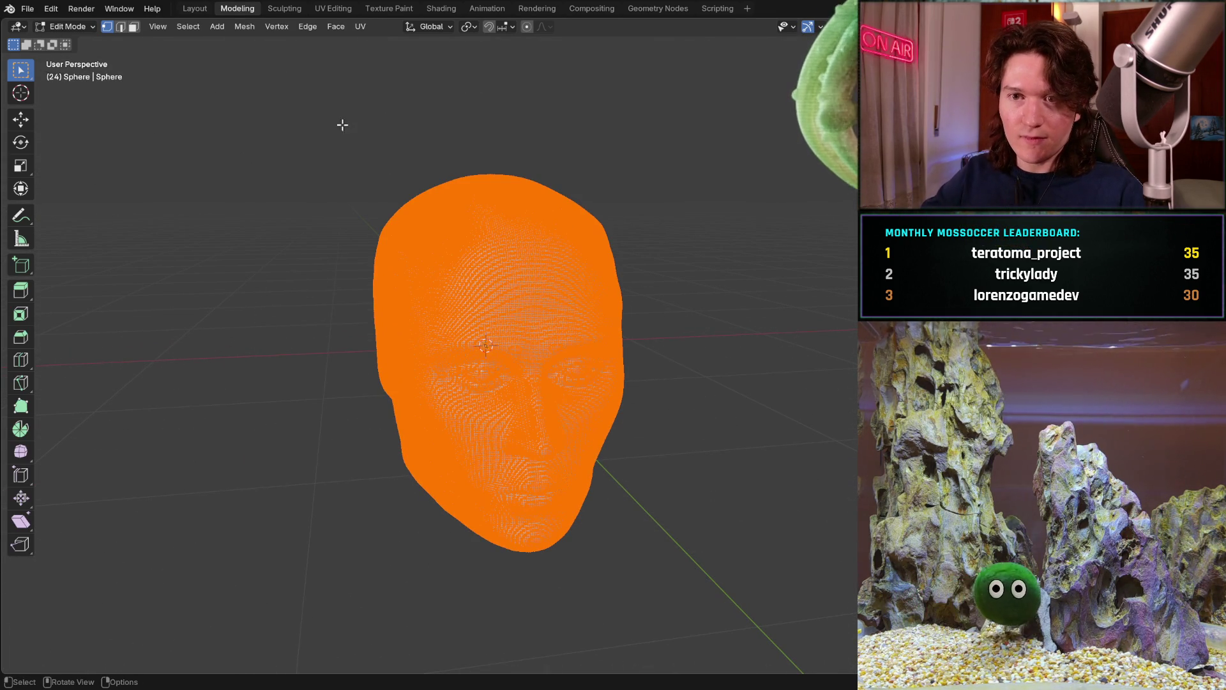
click(136, 30)
click(83, 28)
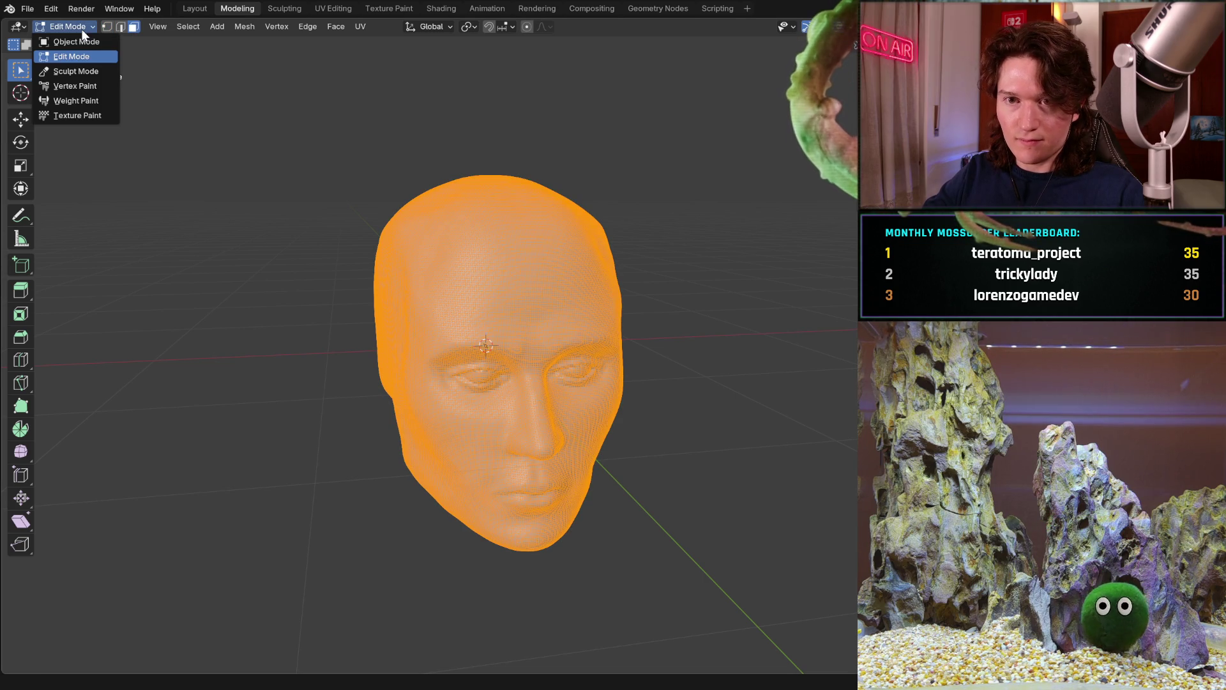
click(81, 41)
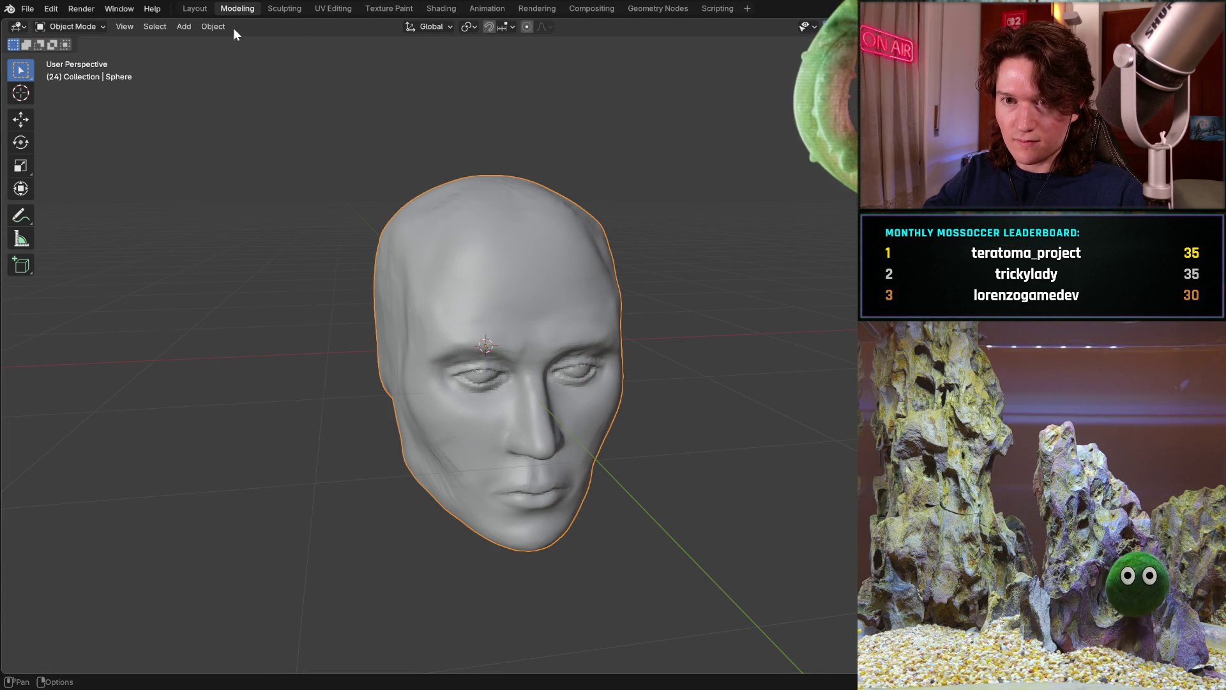
Step: Apply Shade Smooth to the head object
click(214, 27)
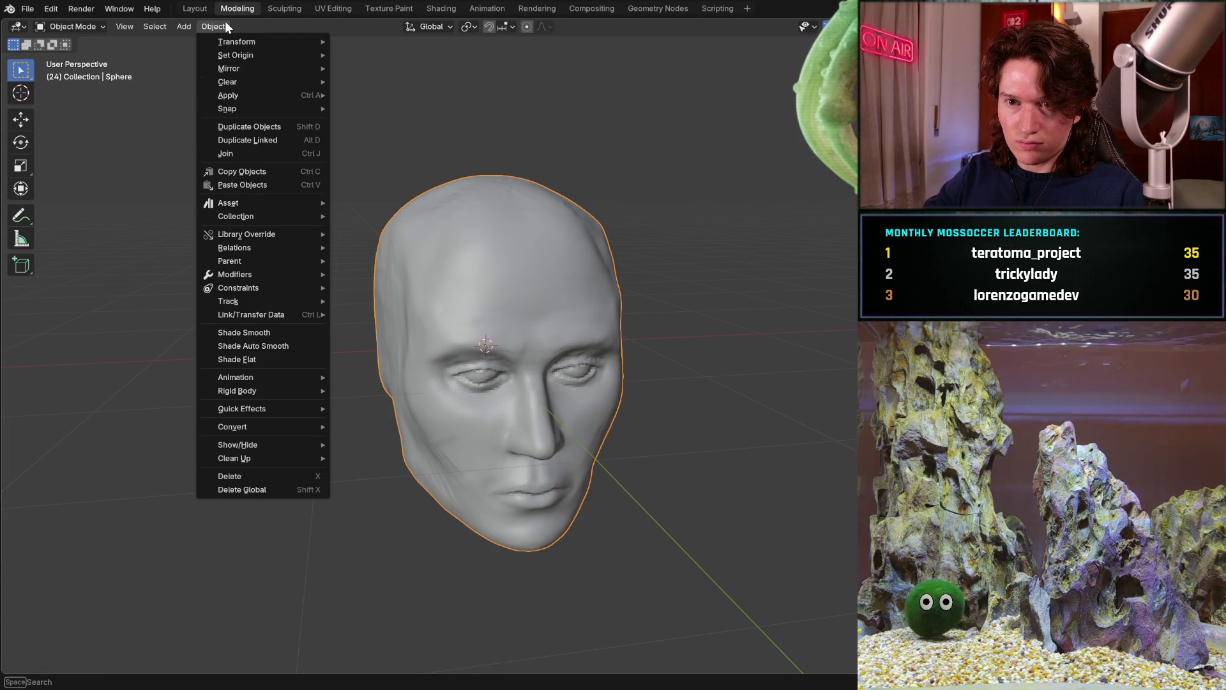
right_click(548, 252)
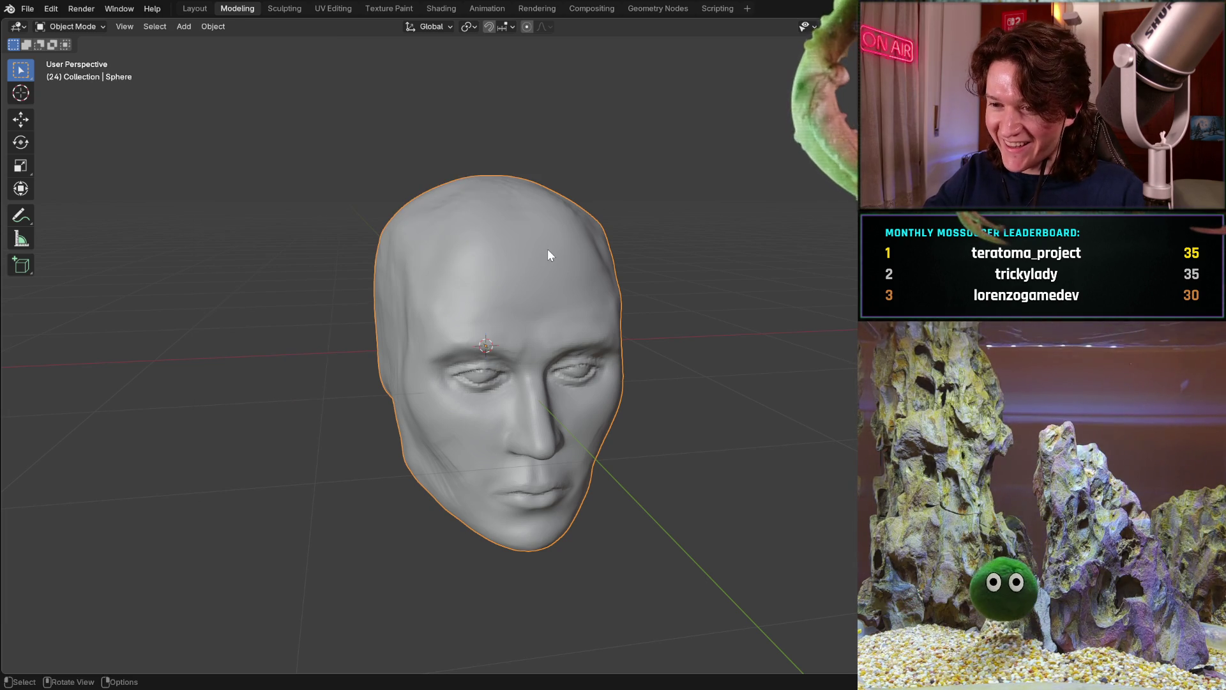
right_click(548, 252)
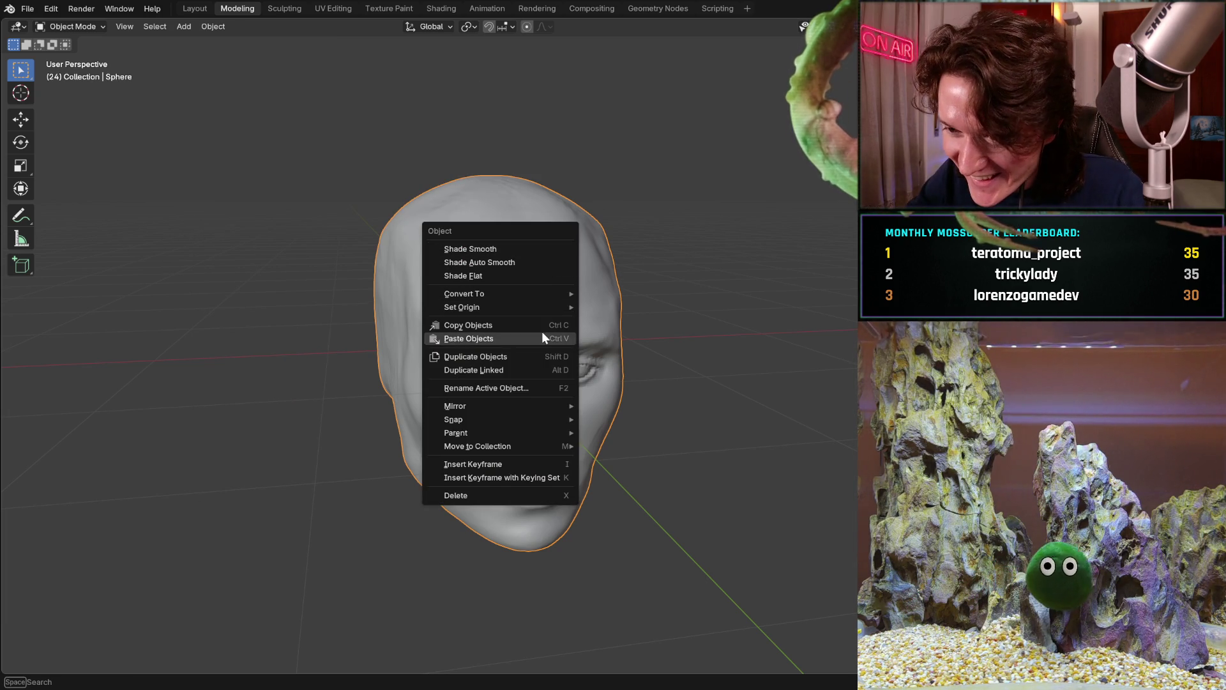
click(516, 248)
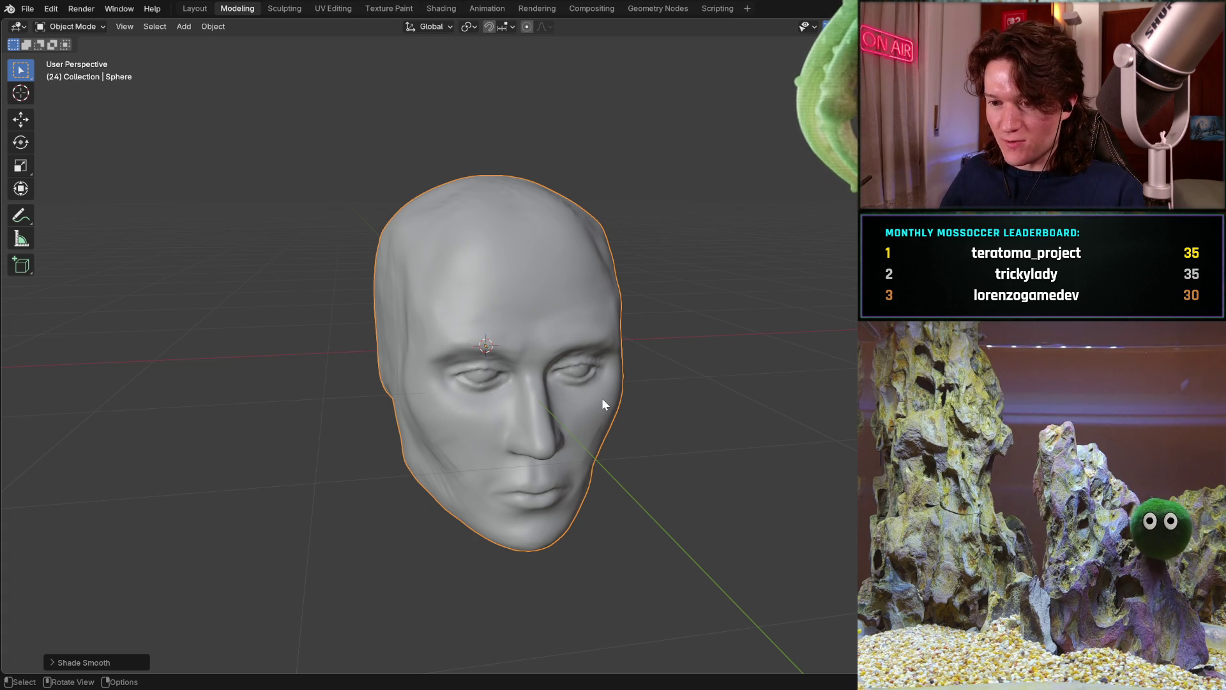
Step: Inspect the smoothed head from front and side, then switch it to Shade Flat
middle_drag(601, 404, 530, 380)
mouse_move(498, 336)
middle_down()
mouse_move(486, 397)
mouse_move(453, 434)
middle_up()
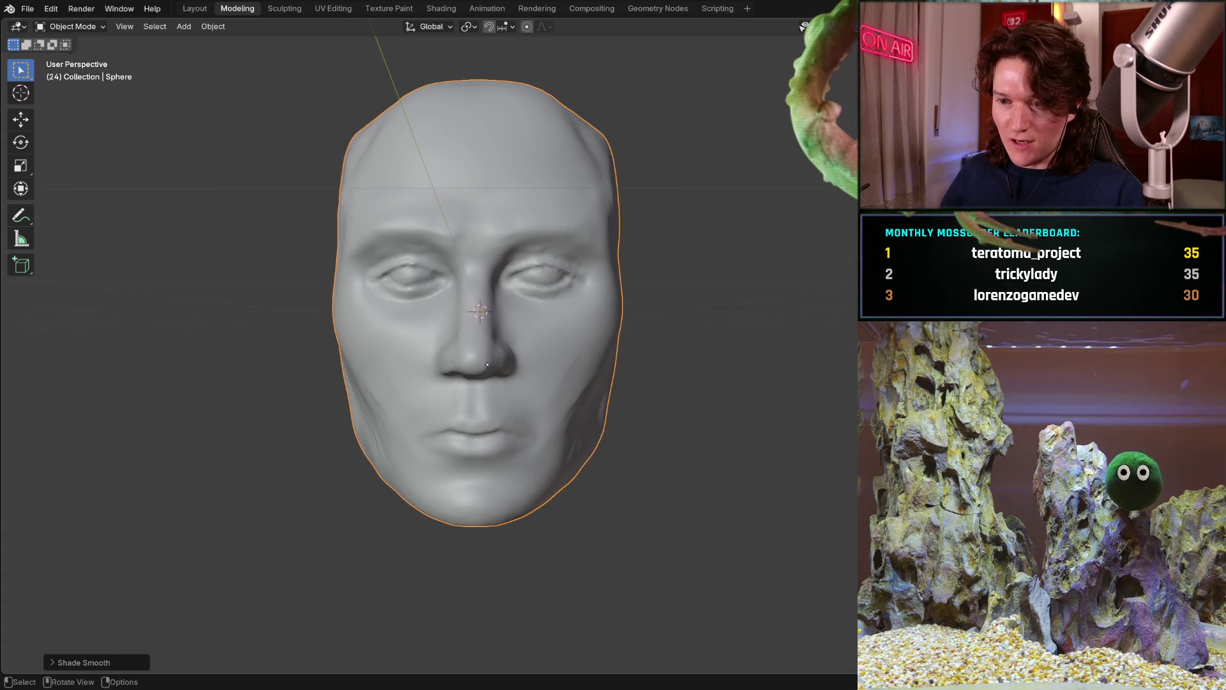
mouse_move(441, 383)
middle_down()
mouse_move(563, 371)
mouse_move(550, 352)
mouse_move(514, 353)
mouse_move(535, 350)
middle_up()
right_click(531, 333)
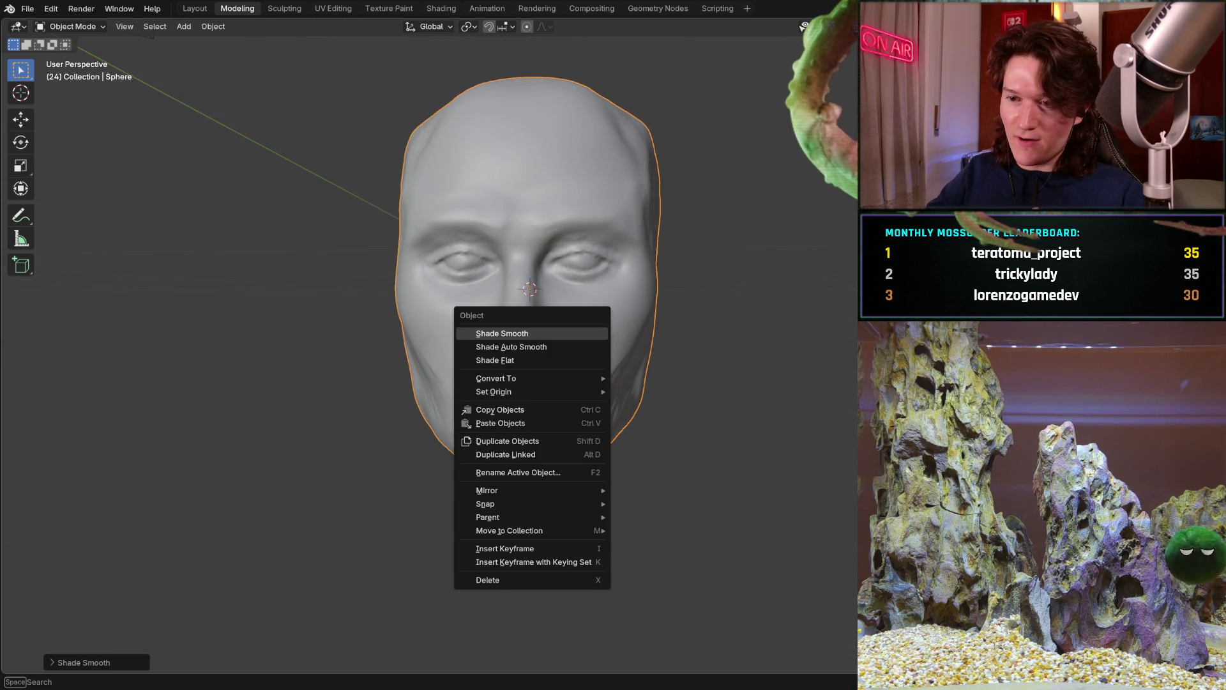
click(498, 362)
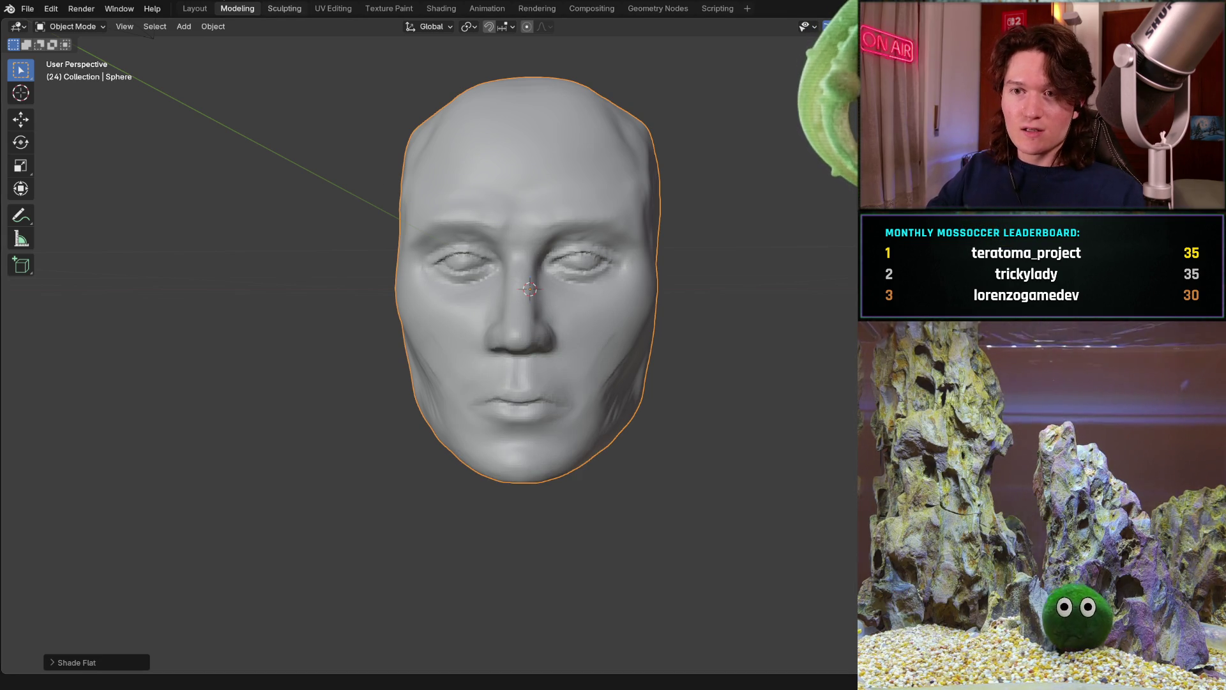
Step: Return to the Sculpting workspace and look over the head from below, side and front
click(281, 11)
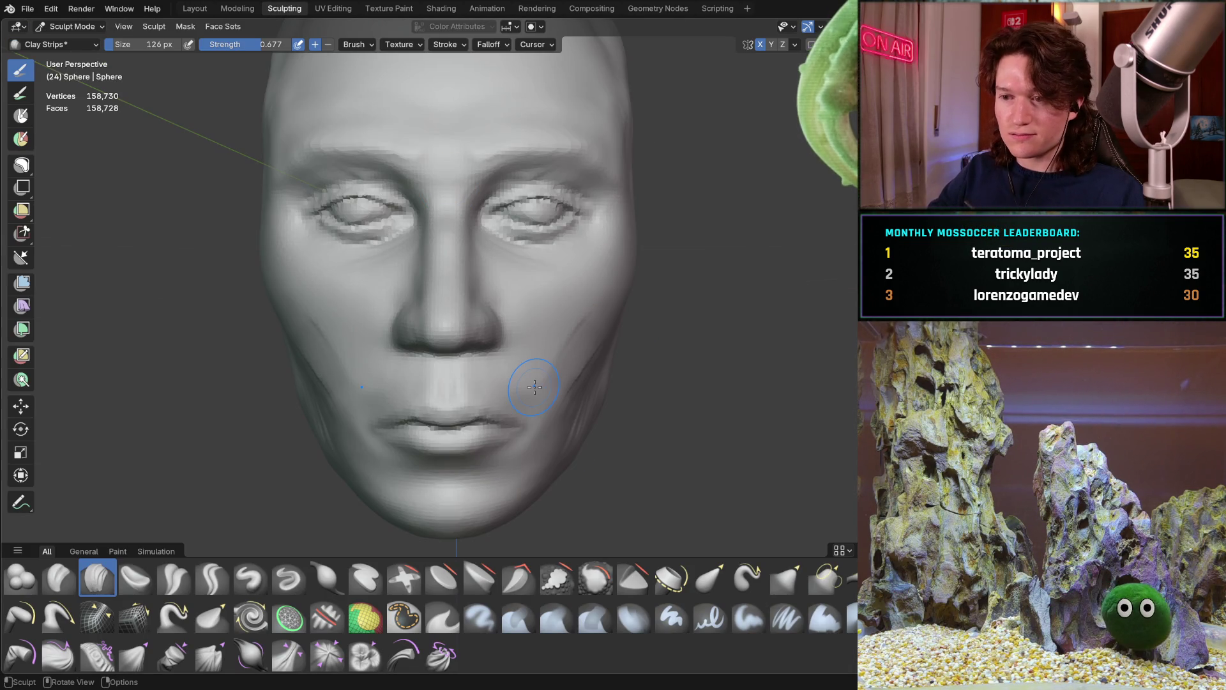
mouse_move(383, 469)
middle_down()
mouse_move(377, 380)
mouse_move(417, 331)
middle_up()
mouse_move(414, 388)
middle_down()
mouse_move(440, 373)
mouse_move(471, 383)
mouse_move(475, 403)
mouse_move(477, 358)
mouse_move(410, 372)
middle_up()
mouse_move(335, 349)
middle_down()
mouse_move(408, 354)
mouse_move(394, 361)
mouse_move(404, 374)
mouse_move(356, 393)
mouse_move(336, 383)
mouse_move(421, 365)
mouse_move(410, 328)
mouse_move(362, 319)
middle_up()
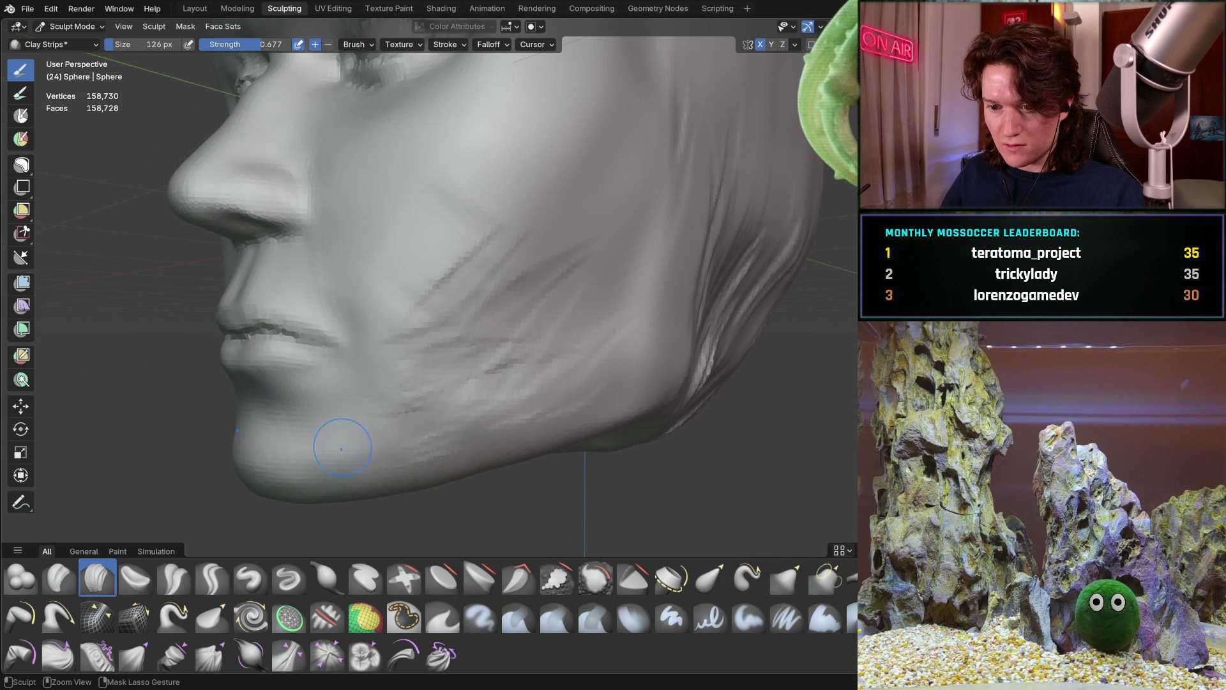
middle_drag(464, 425, 587, 374)
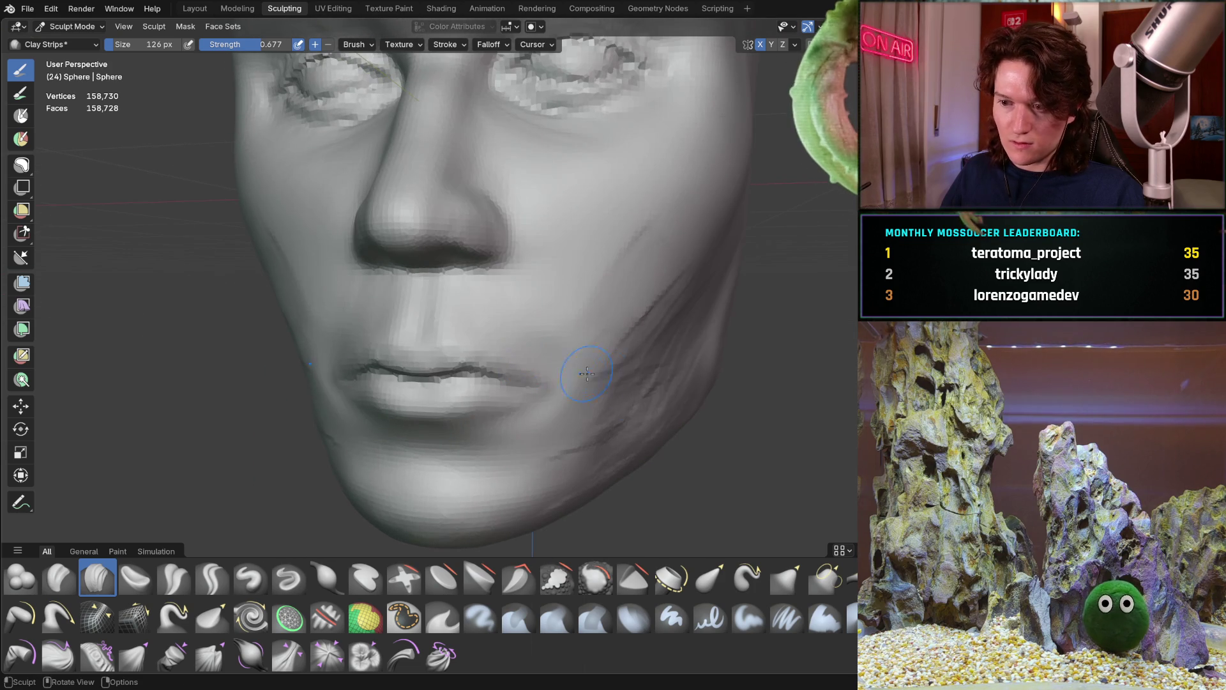
mouse_move(656, 422)
middle_down()
mouse_move(406, 382)
mouse_move(458, 382)
middle_up()
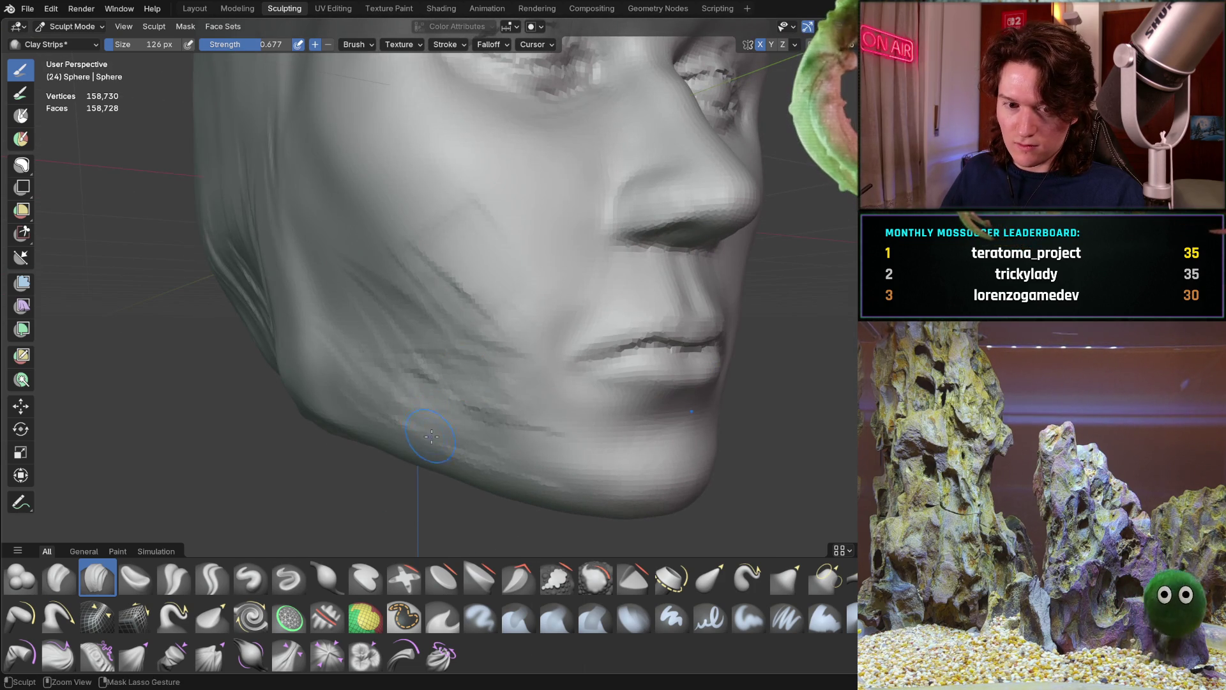
middle_drag(359, 401, 463, 369)
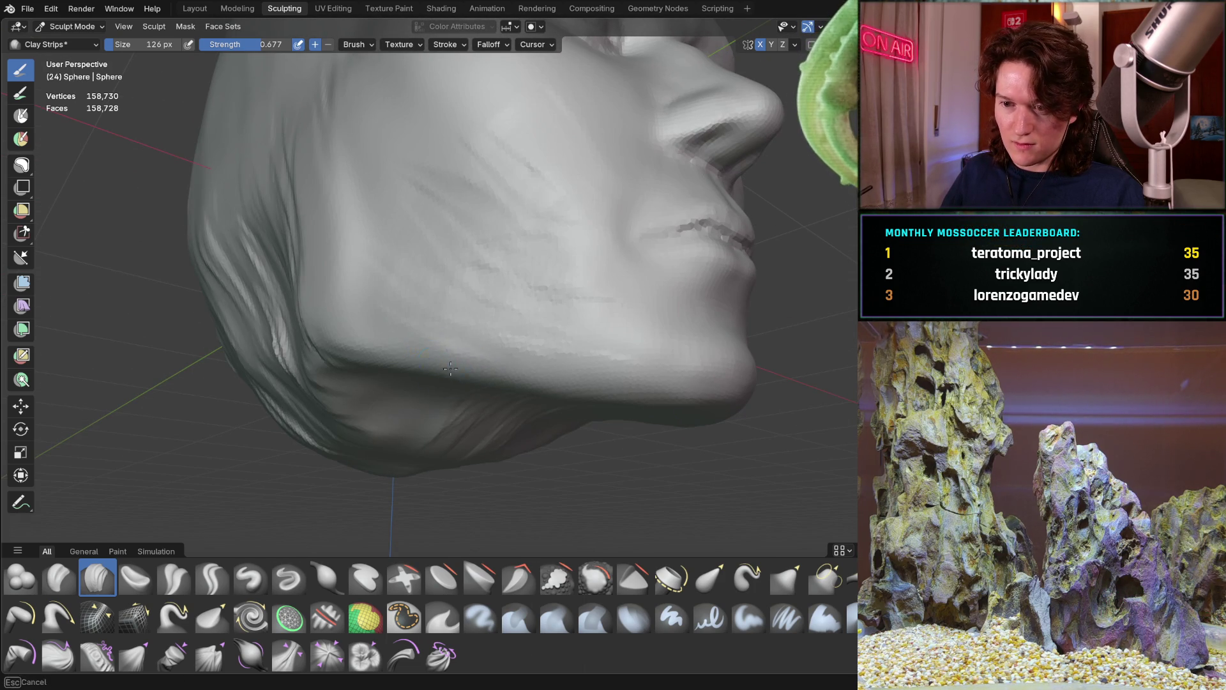
mouse_move(390, 352)
middle_down()
mouse_move(496, 309)
mouse_move(481, 337)
mouse_move(435, 246)
middle_up()
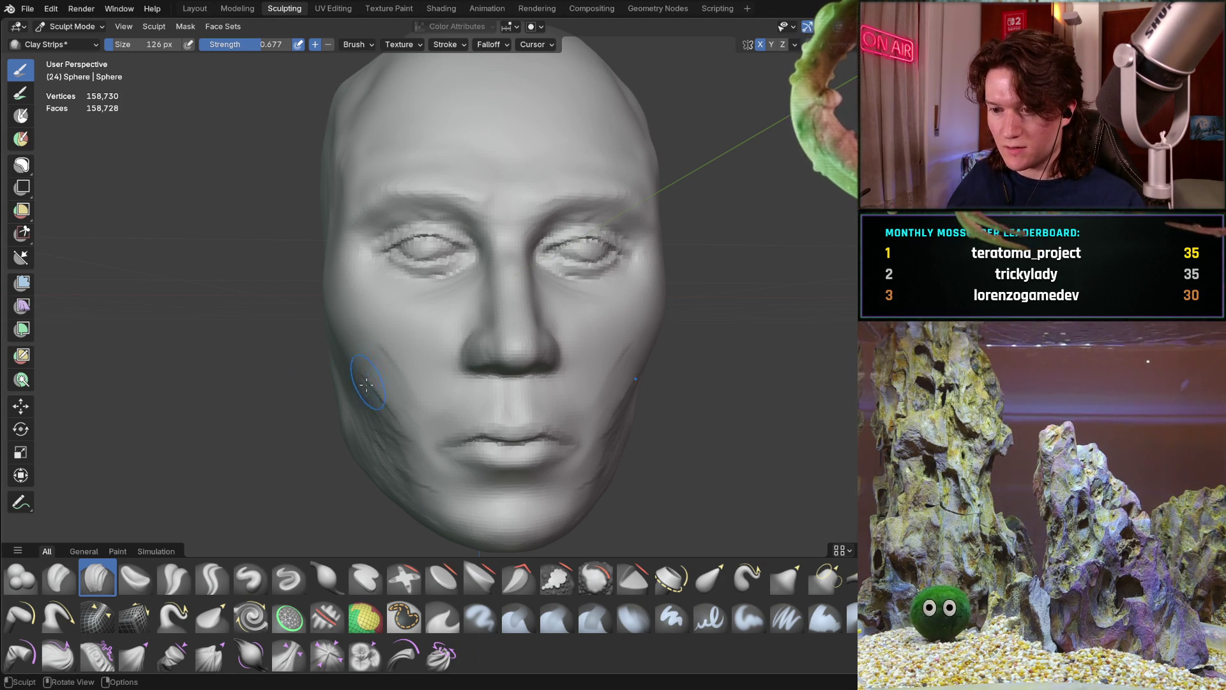
Step: Orbit the head between three-quarter, frontal and under-chin views to review the cheeks, mouth and chin
mouse_move(464, 356)
middle_down()
mouse_move(501, 347)
mouse_move(466, 343)
mouse_move(505, 345)
middle_up()
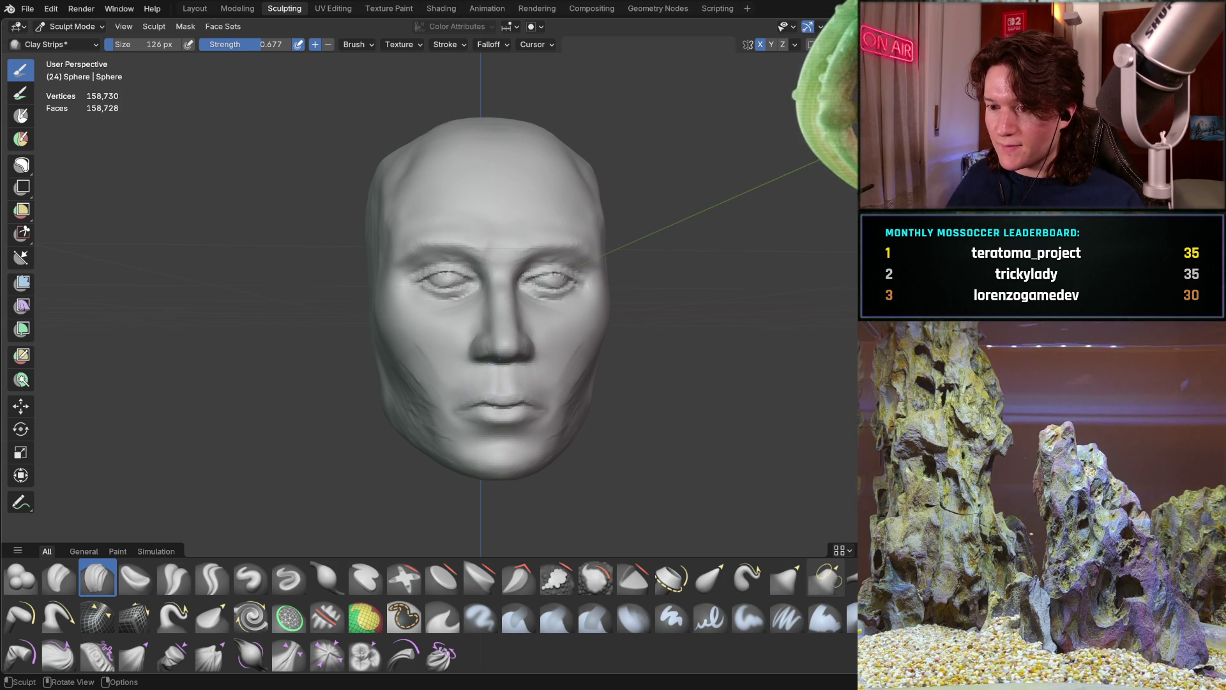
middle_drag(492, 332, 506, 336)
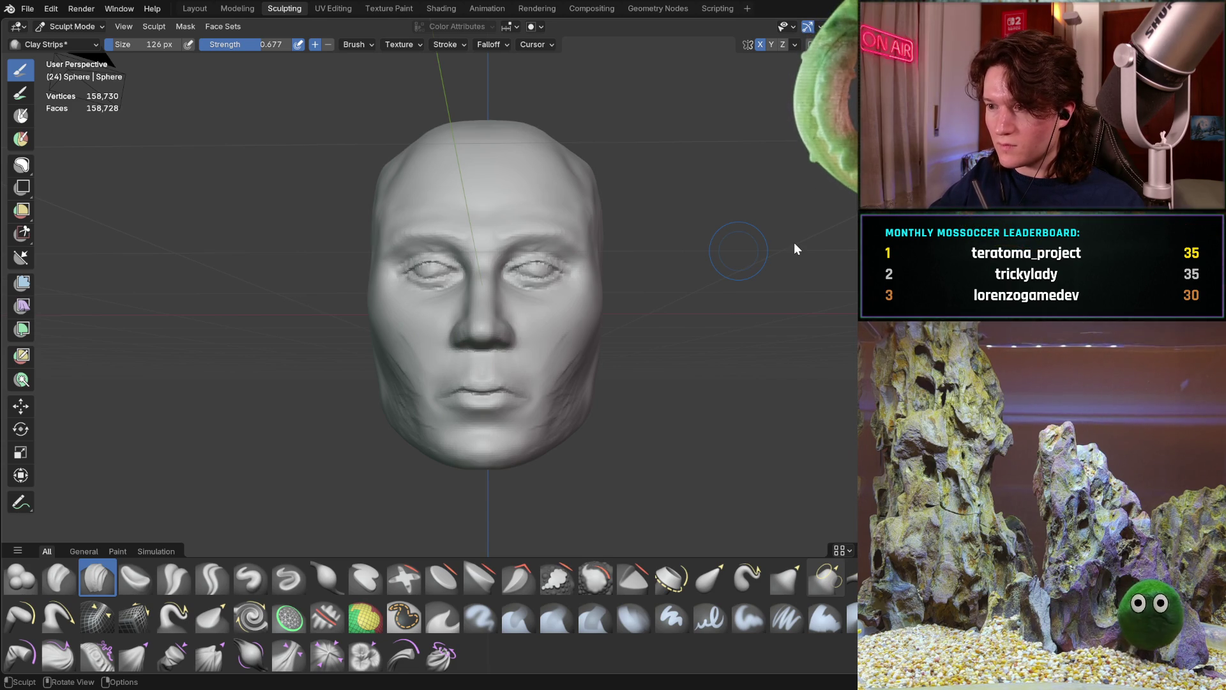
mouse_move(539, 334)
middle_down()
mouse_move(523, 361)
mouse_move(360, 321)
mouse_move(420, 355)
middle_up()
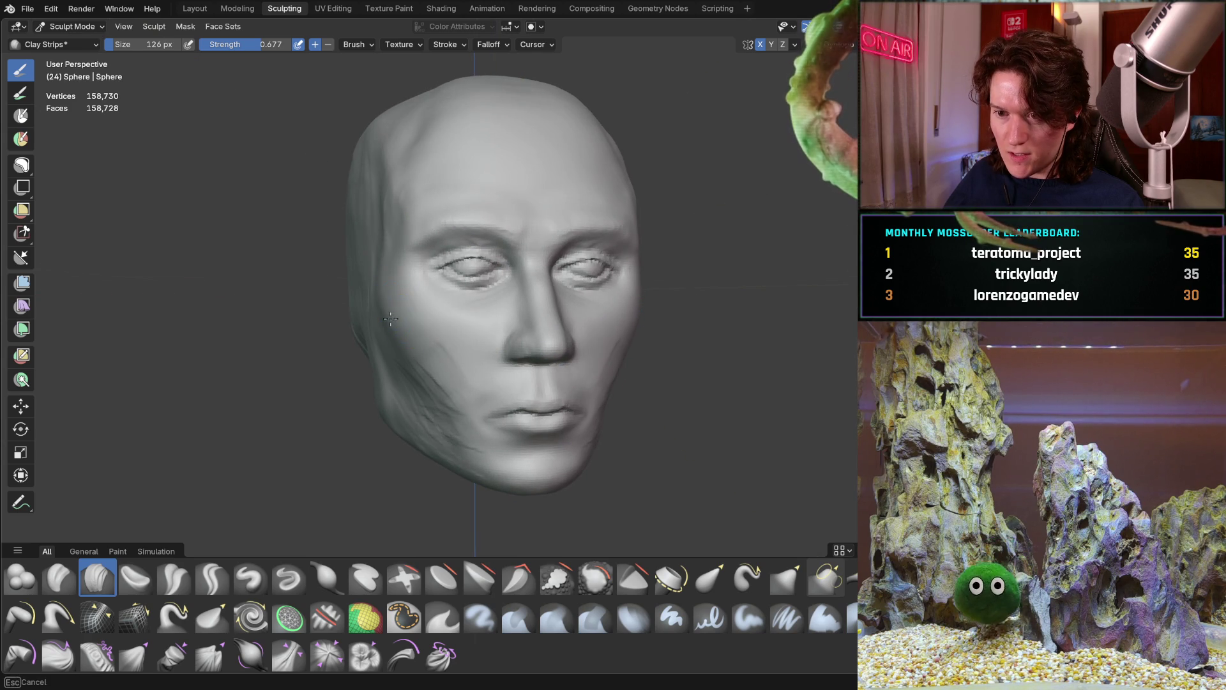
mouse_move(420, 356)
middle_down()
mouse_move(394, 348)
mouse_move(487, 334)
mouse_move(514, 368)
mouse_move(531, 367)
mouse_move(536, 348)
middle_up()
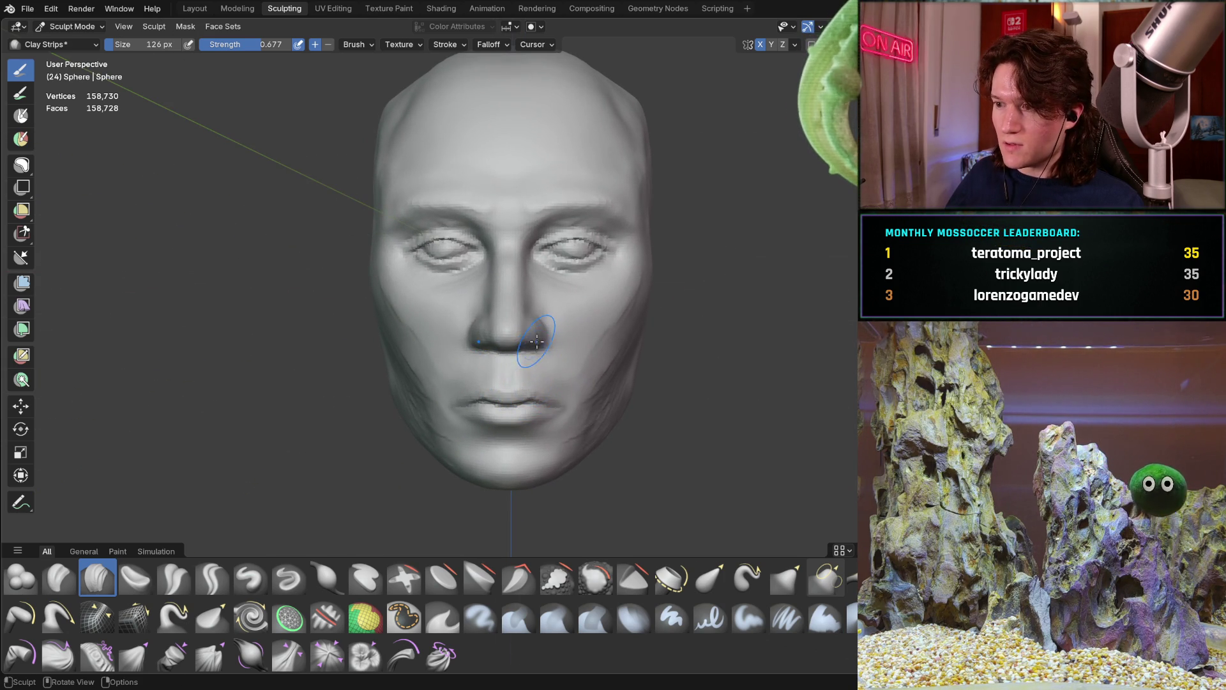
mouse_move(526, 361)
middle_down()
mouse_move(555, 327)
mouse_move(548, 310)
mouse_move(529, 345)
mouse_move(539, 318)
middle_up()
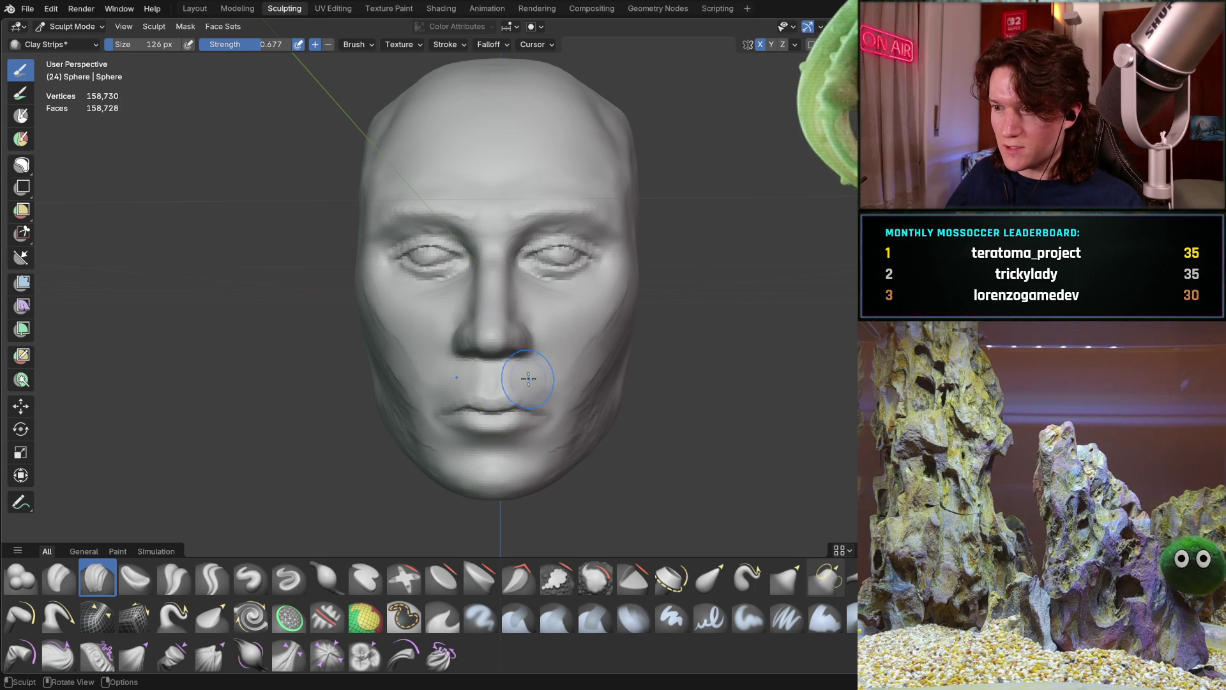
mouse_move(547, 351)
middle_down()
mouse_move(554, 247)
mouse_move(521, 414)
mouse_move(524, 339)
mouse_move(556, 317)
mouse_move(518, 310)
mouse_move(515, 241)
mouse_move(525, 343)
middle_up()
middle_drag(541, 397, 497, 329)
scroll(491, 265, down, 5)
mouse_move(492, 265)
middle_down()
mouse_move(377, 366)
mouse_move(412, 440)
middle_up()
scroll(460, 289, up, 3)
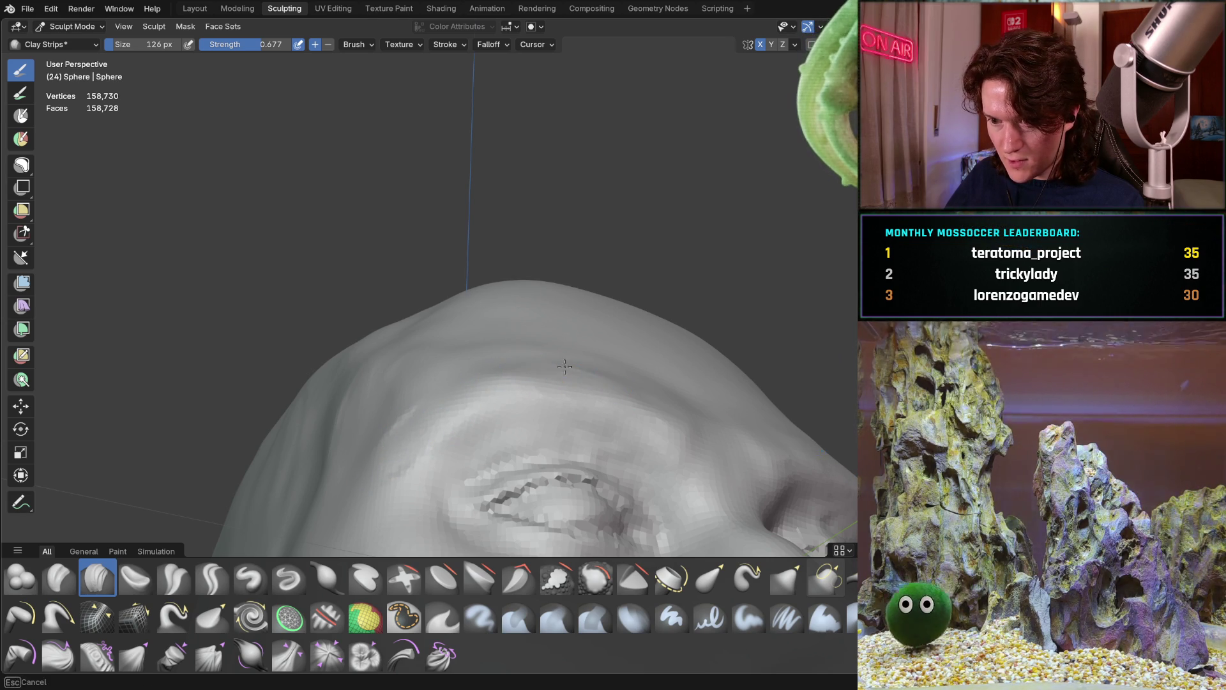
mouse_move(578, 339)
middle_down()
mouse_move(531, 403)
mouse_move(489, 392)
middle_up()
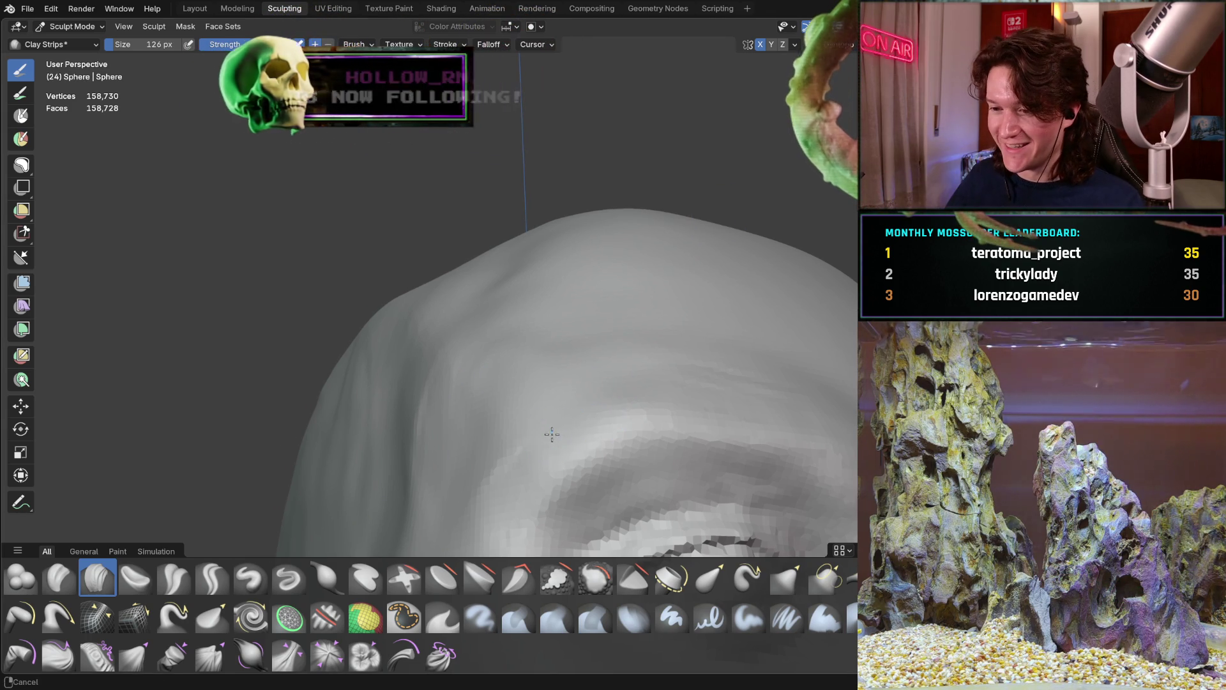
mouse_move(475, 314)
middle_down()
mouse_move(562, 432)
mouse_move(479, 317)
mouse_move(468, 258)
middle_up()
middle_drag(465, 305, 509, 352)
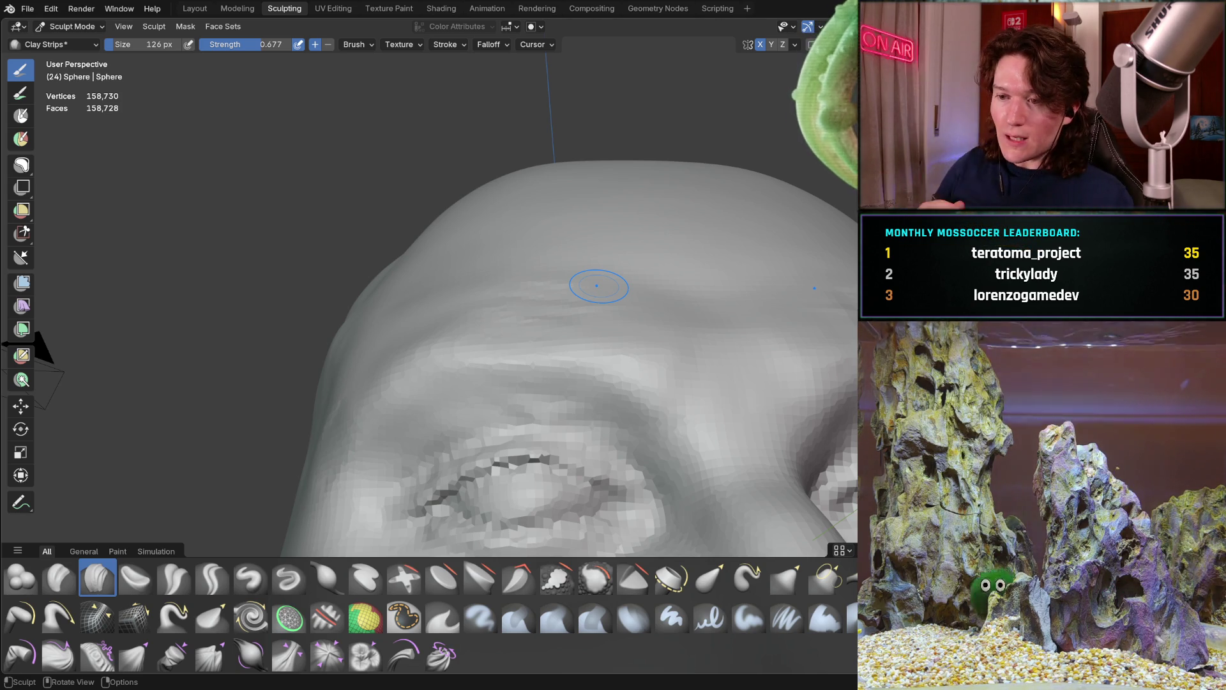
mouse_move(378, 385)
middle_down()
mouse_move(487, 343)
mouse_move(488, 301)
mouse_move(438, 389)
mouse_move(455, 275)
mouse_move(434, 276)
mouse_move(447, 268)
mouse_move(583, 336)
mouse_move(417, 298)
mouse_move(342, 246)
mouse_move(383, 287)
mouse_move(411, 281)
mouse_move(397, 325)
mouse_move(402, 242)
mouse_move(424, 274)
mouse_move(413, 272)
mouse_move(492, 282)
mouse_move(452, 293)
middle_up()
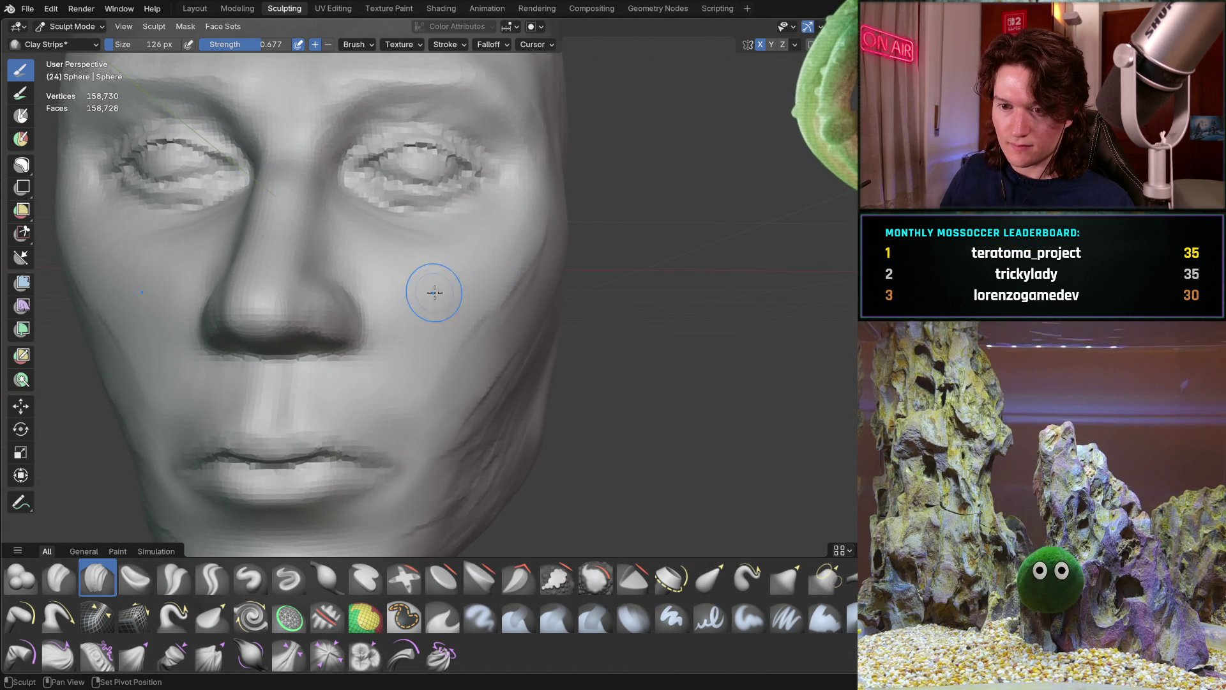
Step: Enlarge the Grab brush to 408 px and pull the left mouth corner down and outward
scroll(440, 293, down, 3)
mouse_move(438, 351)
ctrl+middle_down()
mouse_move(421, 309)
mouse_move(358, 410)
ctrl+middle_up()
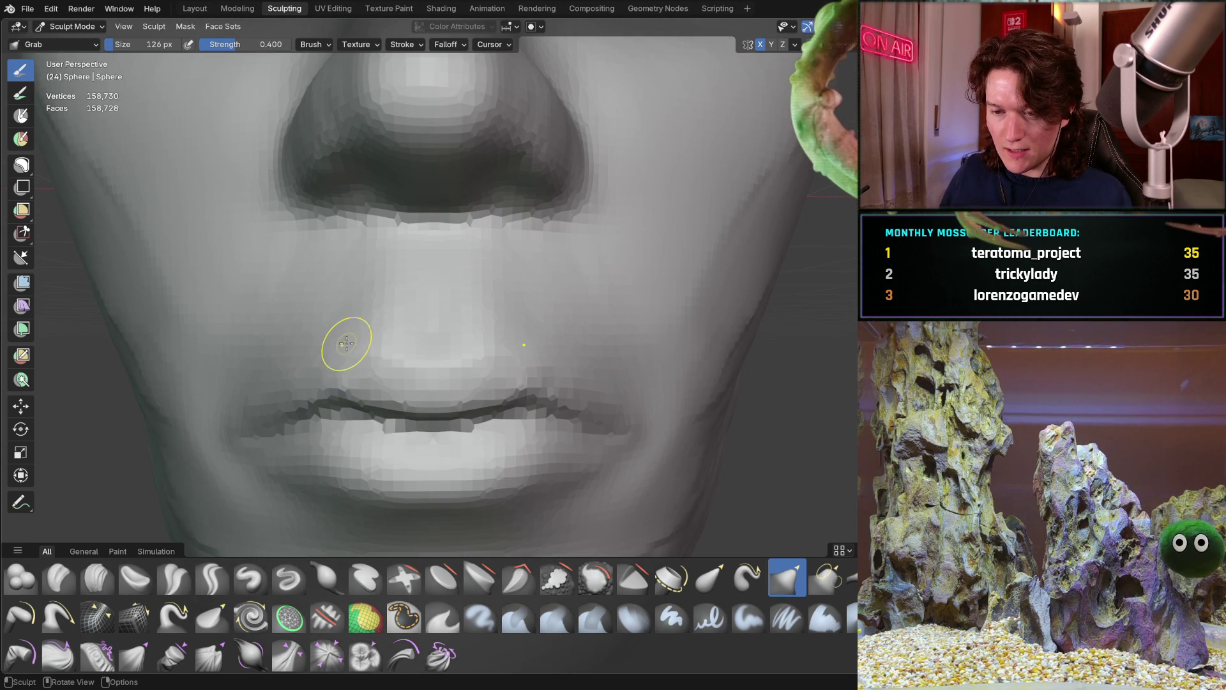
key(f)
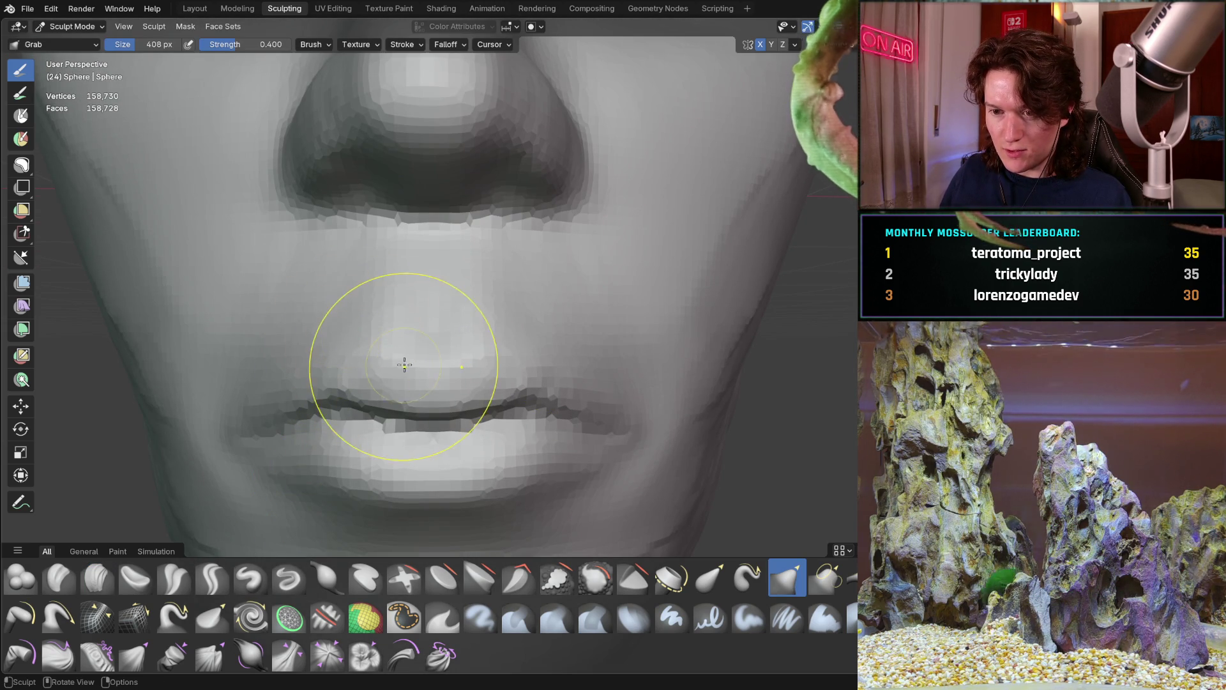
click(370, 359)
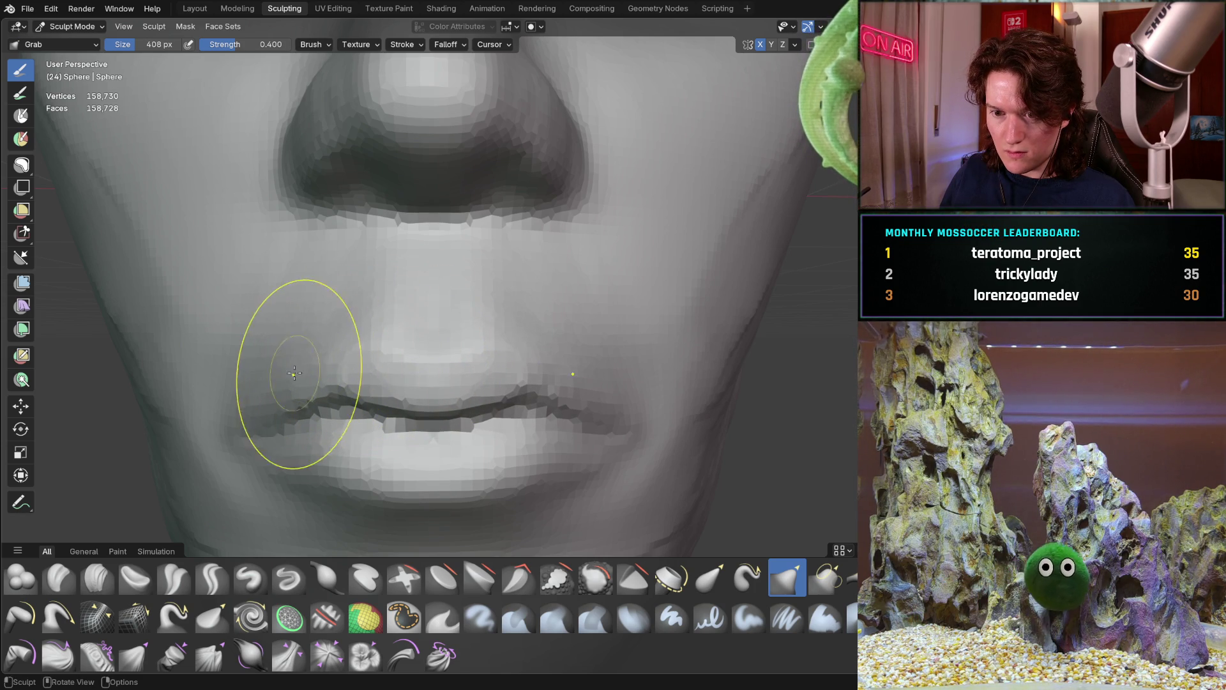
drag(281, 382, 260, 400)
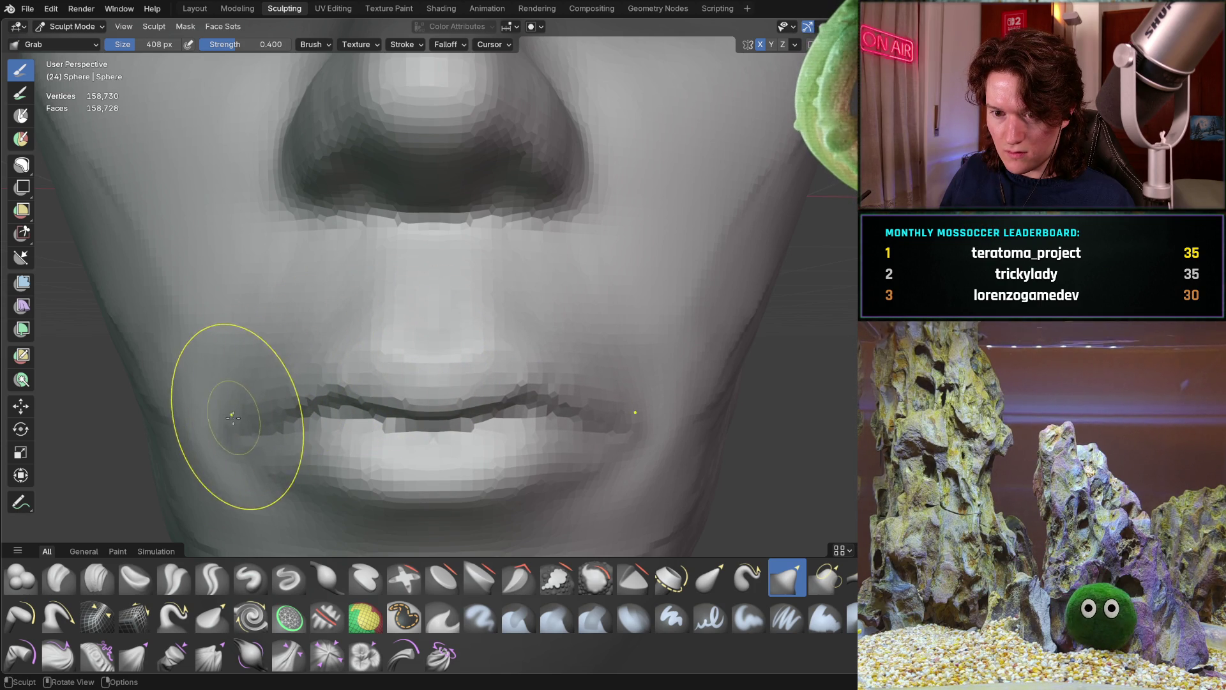
scroll(267, 372, down, 5)
middle_drag(266, 372, 327, 387)
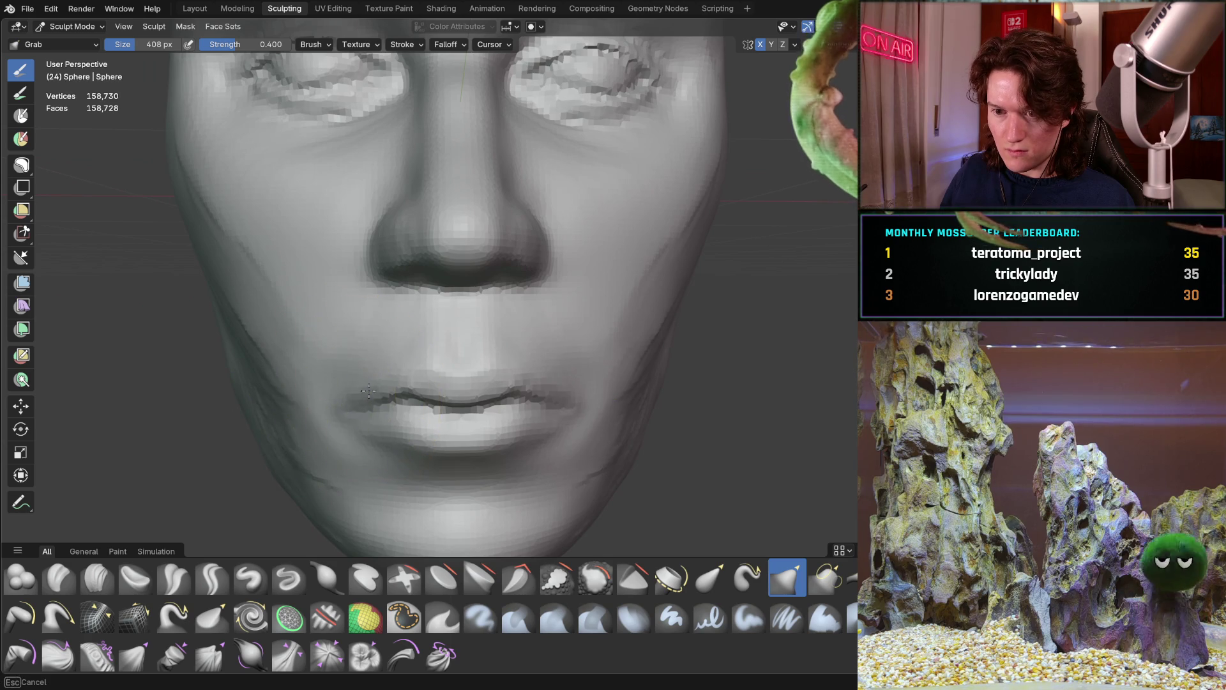
Step: Grab and nudge the lips near the mouth corner, checking from profile and three-quarter views
drag(389, 377, 401, 375)
drag(419, 433, 438, 442)
mouse_move(438, 442)
middle_down()
mouse_move(580, 378)
mouse_move(567, 341)
middle_up()
middle_drag(594, 340, 521, 316)
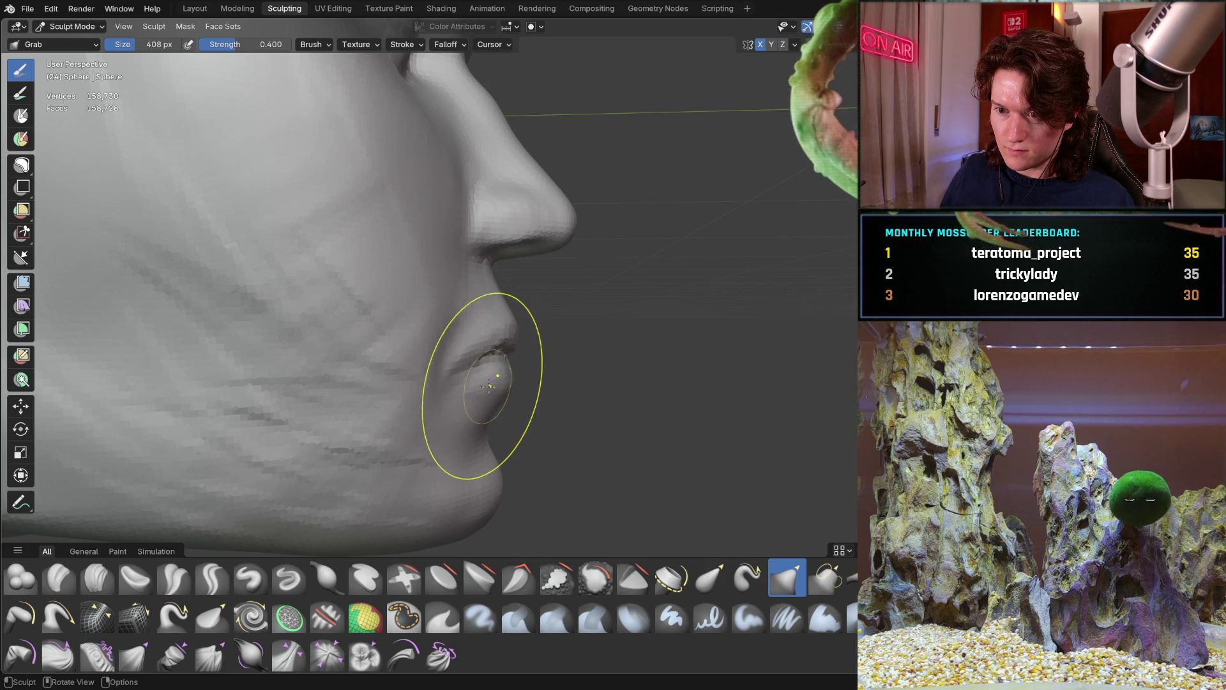
mouse_move(508, 366)
middle_down()
mouse_move(405, 358)
mouse_move(364, 383)
mouse_move(465, 339)
mouse_move(424, 356)
mouse_move(431, 386)
middle_up()
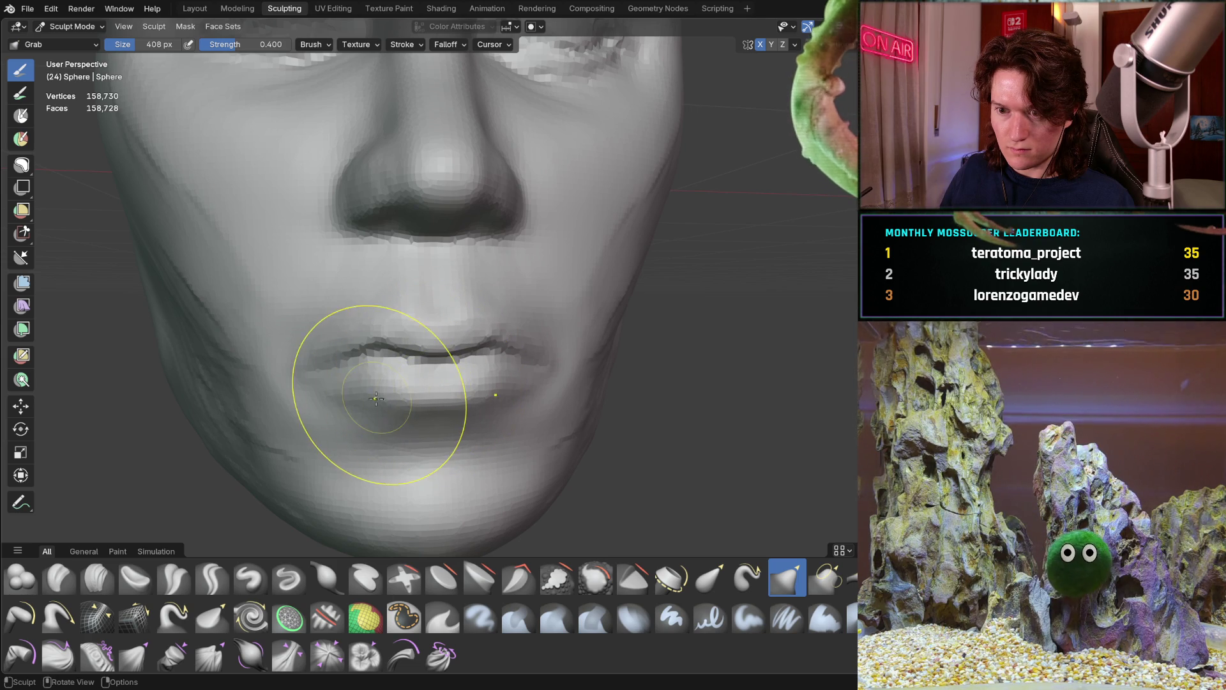
middle_drag(461, 338, 433, 364)
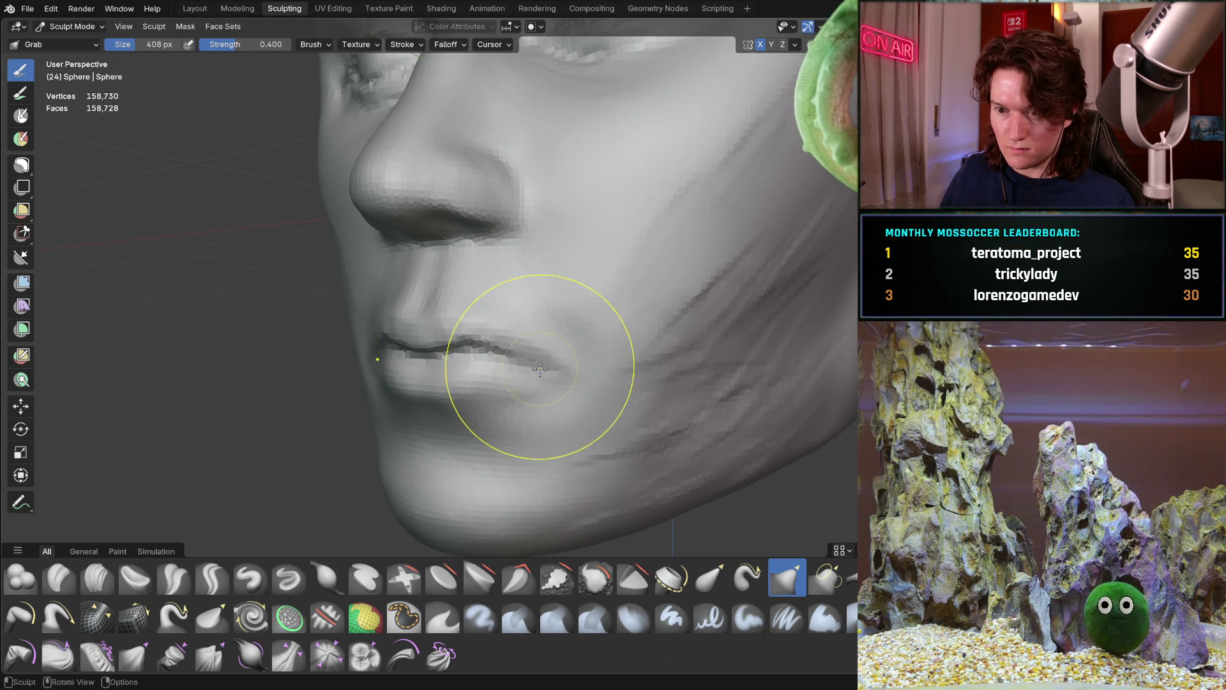
mouse_move(525, 352)
middle_down()
mouse_move(479, 290)
mouse_move(463, 329)
middle_up()
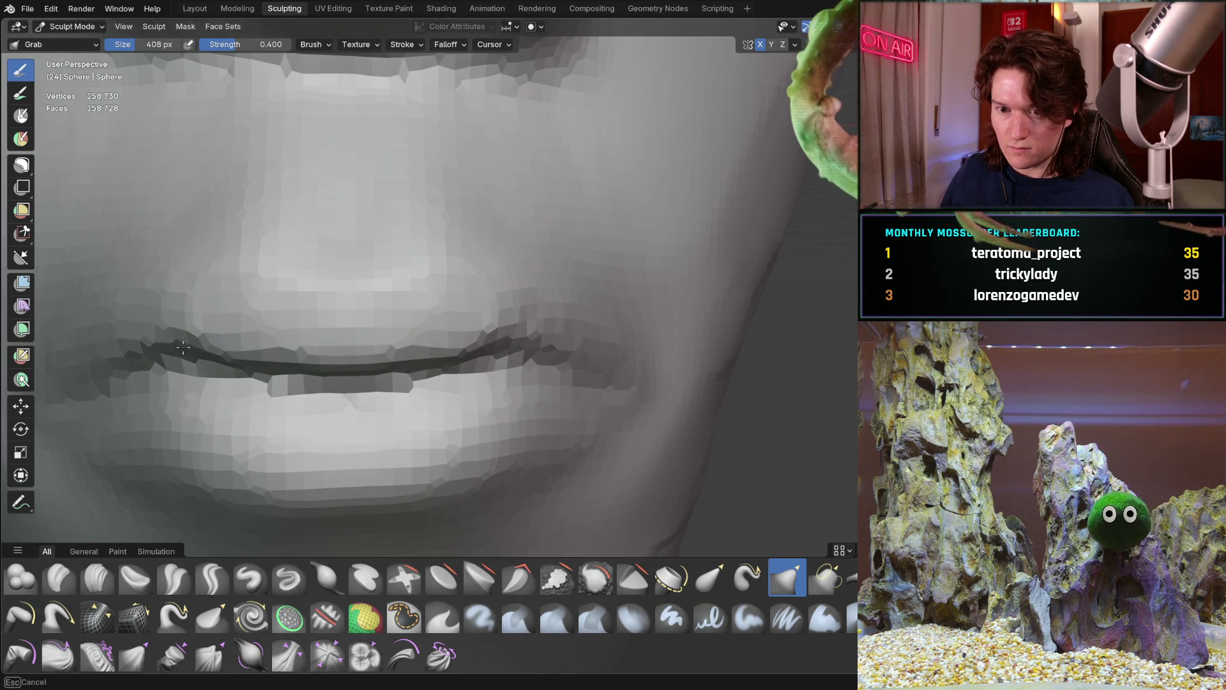
Step: Compare the reshaped lips in profile and front views, closing in on the mouth
scroll(236, 319, down, 4)
mouse_move(235, 319)
middle_down()
mouse_move(405, 378)
mouse_move(495, 350)
middle_up()
middle_drag(512, 304, 424, 293)
scroll(383, 357, down, 3)
scroll(388, 369, up, 2)
mouse_move(388, 369)
middle_down()
mouse_move(384, 396)
mouse_move(396, 384)
middle_up()
scroll(399, 384, up, 3)
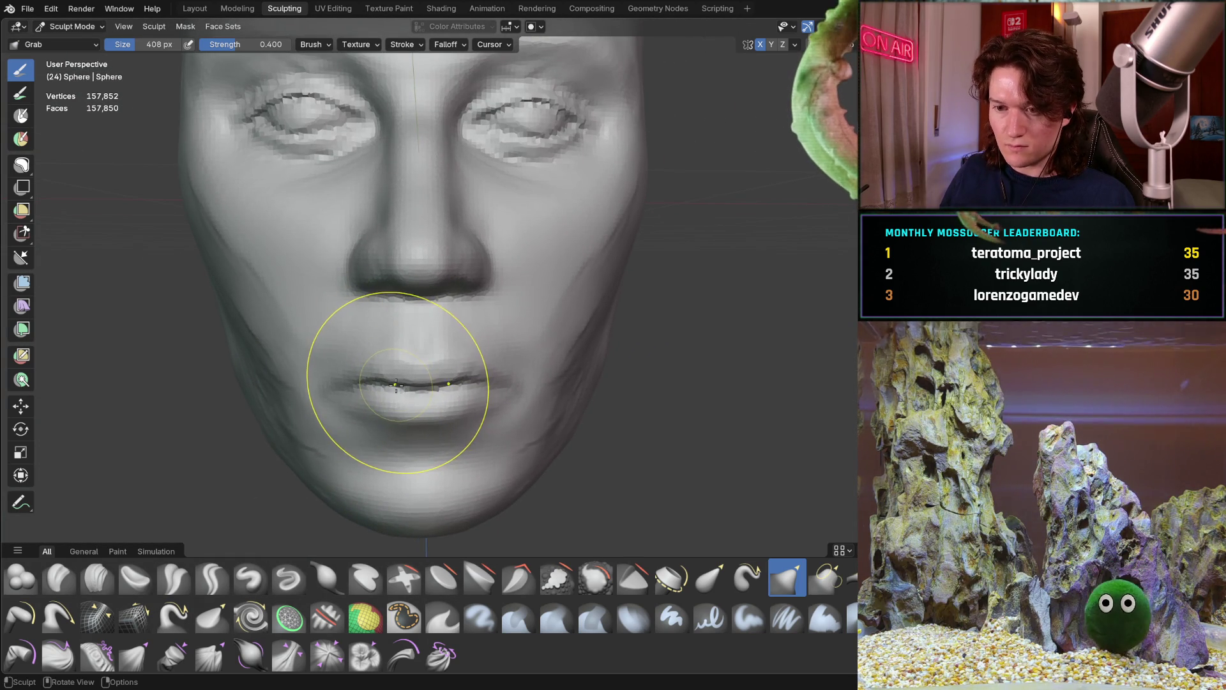
Step: Pull the lips and mouth with a 556 px Grab brush, then check the side profile
key(f)
click(437, 385)
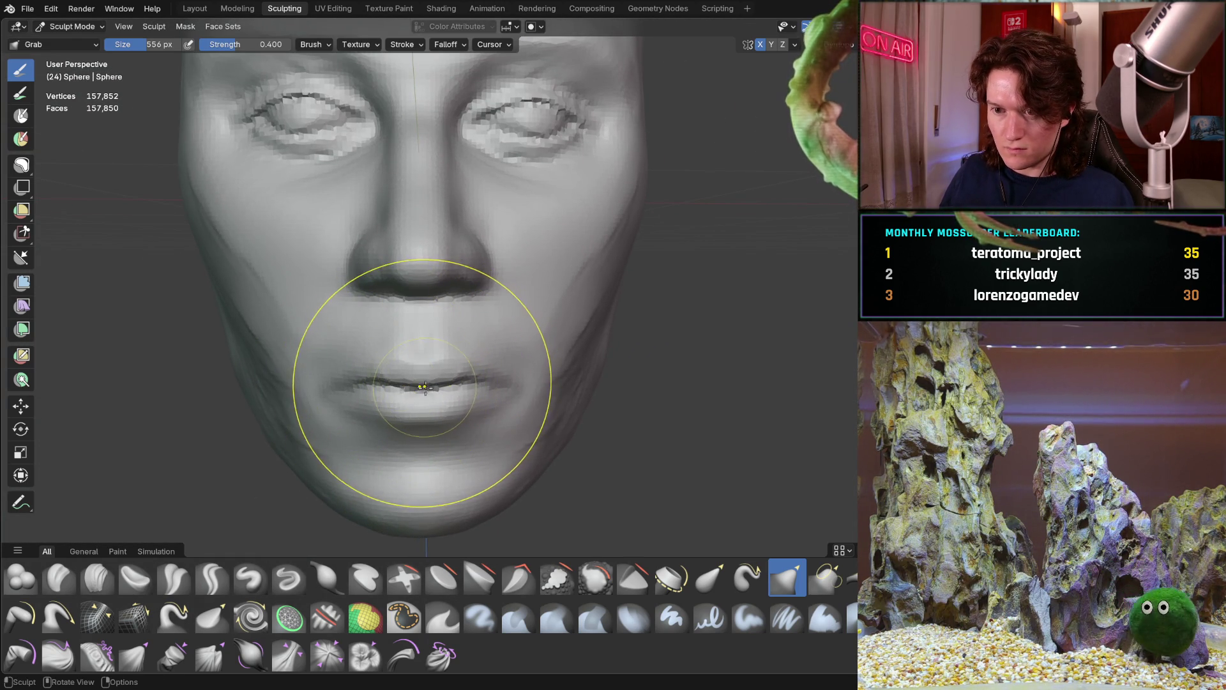
mouse_move(374, 388)
mouse_down()
mouse_move(352, 391)
mouse_move(383, 424)
mouse_up()
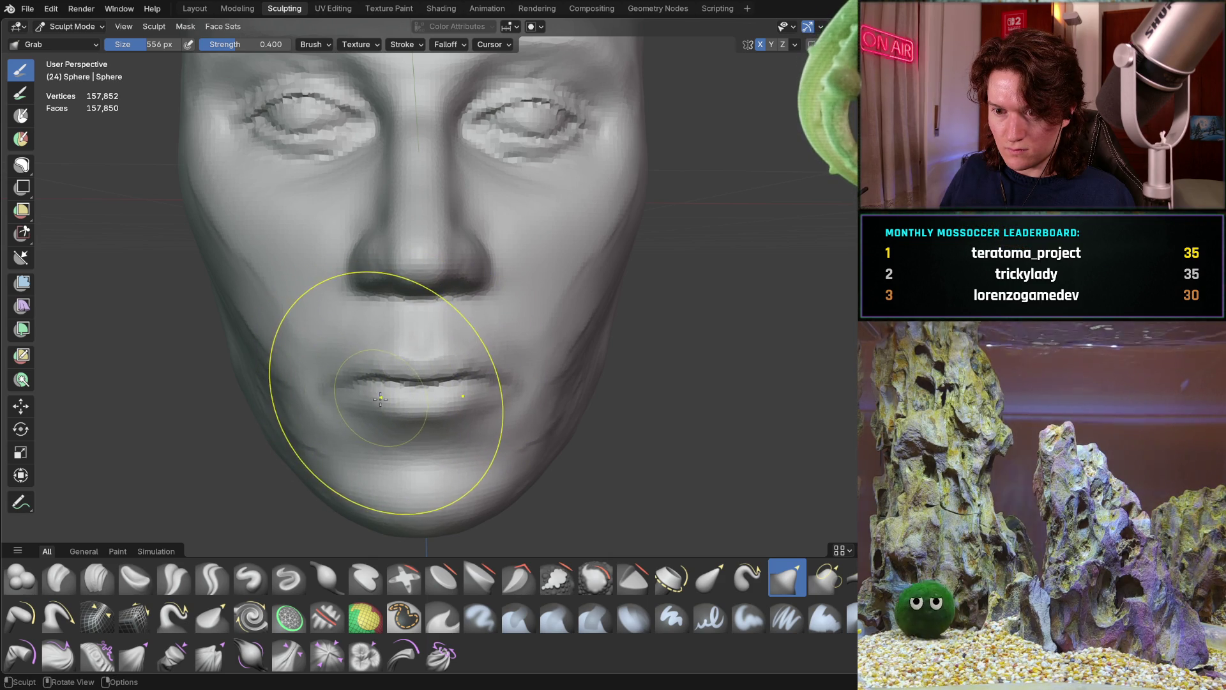
mouse_move(391, 438)
middle_down()
mouse_move(604, 360)
mouse_move(588, 342)
mouse_move(566, 363)
mouse_move(485, 301)
mouse_move(473, 319)
mouse_move(482, 307)
mouse_move(498, 327)
middle_up()
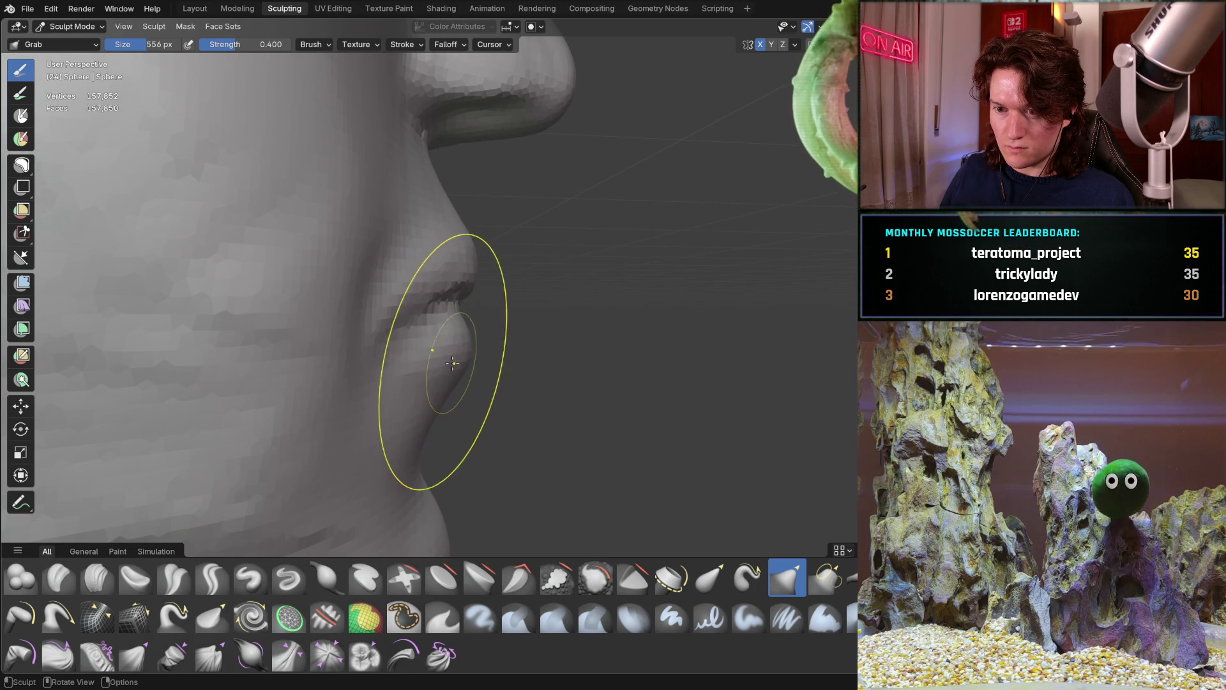
mouse_move(451, 356)
middle_down()
mouse_move(236, 351)
mouse_move(459, 324)
mouse_move(544, 339)
mouse_move(569, 328)
mouse_move(430, 346)
middle_up()
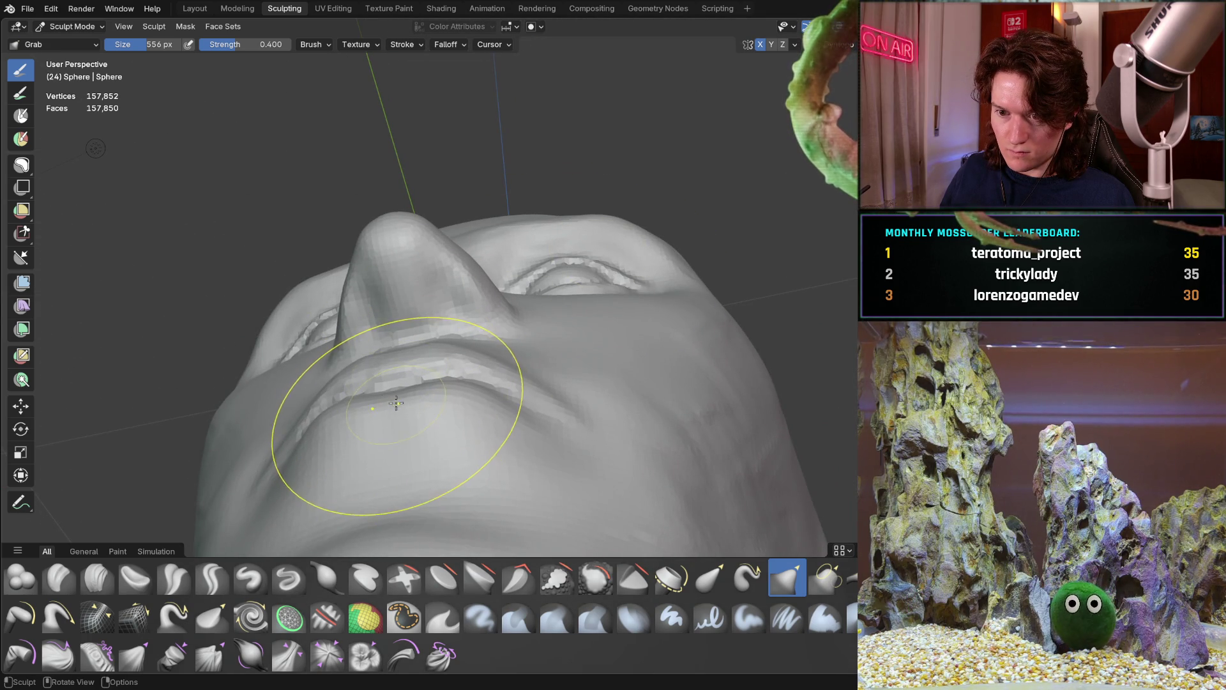
mouse_move(397, 400)
middle_down()
mouse_move(471, 457)
mouse_move(507, 384)
mouse_move(573, 301)
mouse_move(451, 356)
mouse_move(536, 323)
mouse_move(509, 312)
mouse_move(519, 329)
mouse_move(509, 323)
mouse_move(468, 244)
mouse_move(506, 238)
mouse_move(501, 246)
middle_up()
Step: Reduce the Grab brush to 432 px and pull the upper lip outward in profile
key(f)
click(501, 224)
key(f)
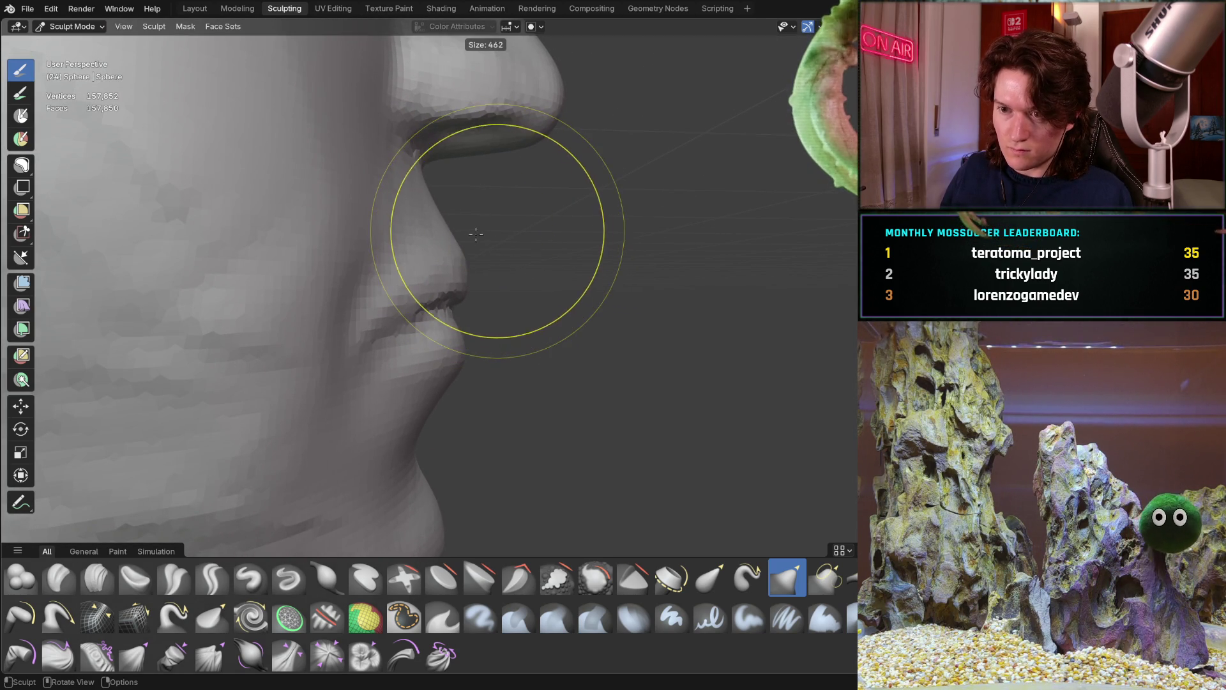
click(473, 246)
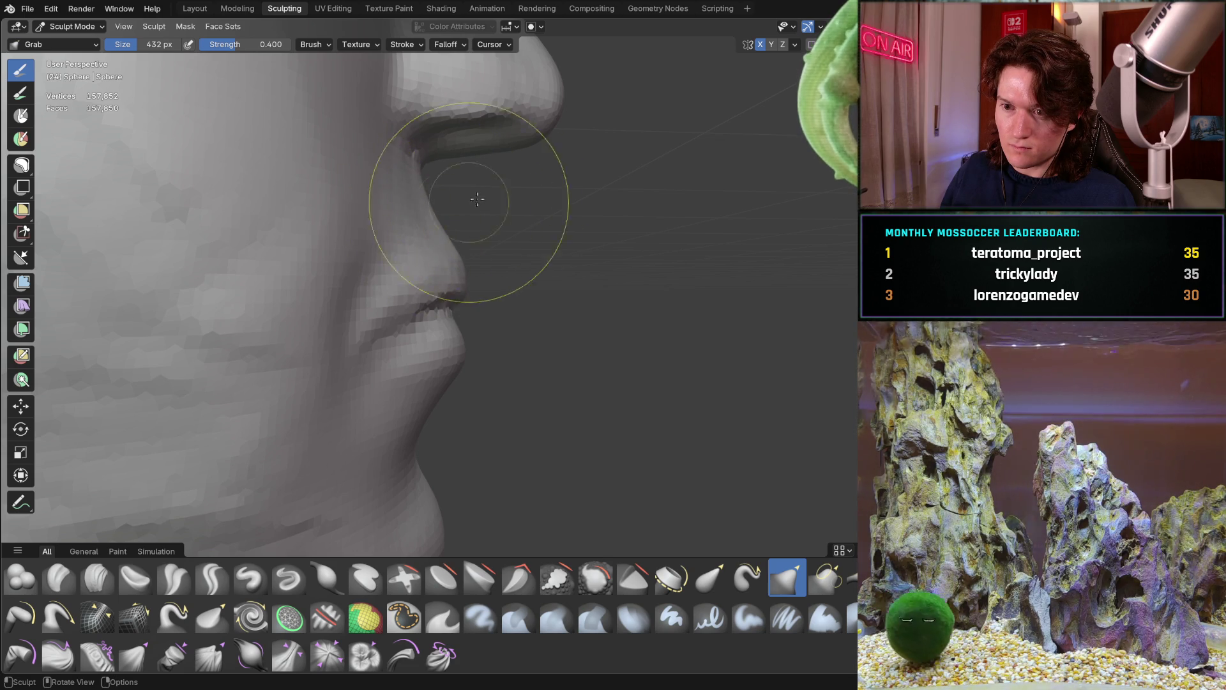
drag(452, 206, 544, 232)
mouse_move(544, 232)
middle_down()
mouse_move(512, 249)
mouse_move(402, 233)
mouse_move(386, 266)
mouse_move(554, 259)
middle_up()
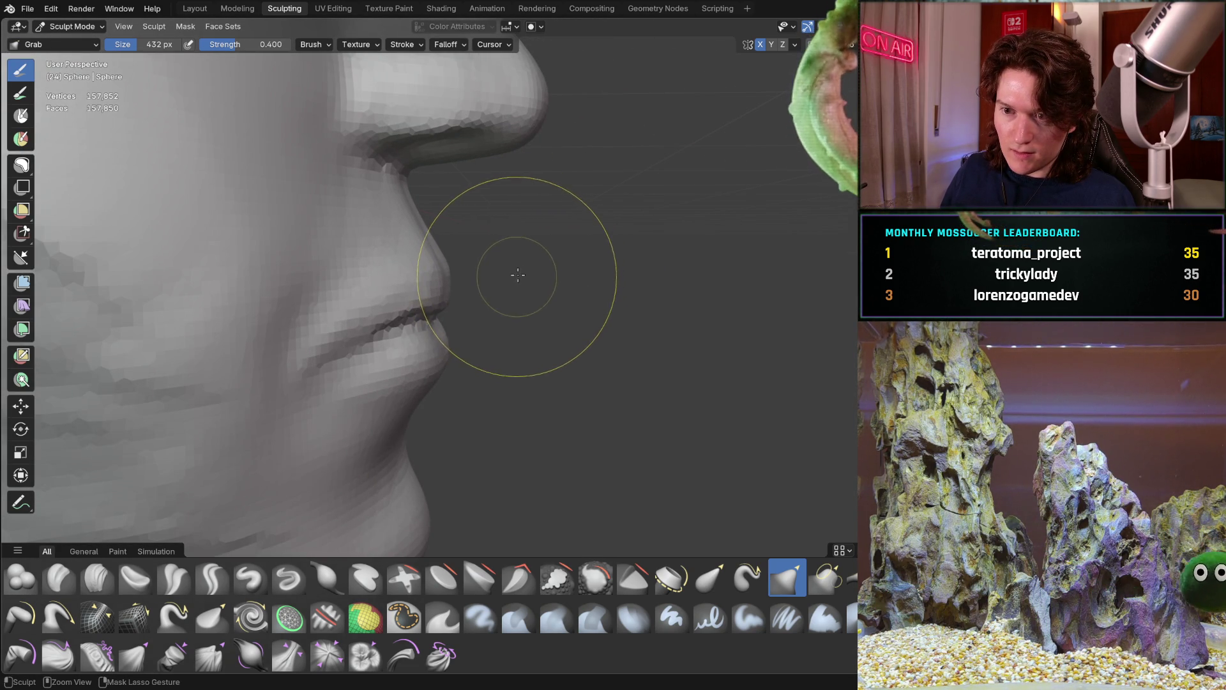
mouse_move(524, 268)
middle_down()
mouse_move(323, 233)
mouse_move(406, 322)
middle_up()
Step: Switch to the Clay Strips brush and bring the nose into view
scroll(406, 322, up, 5)
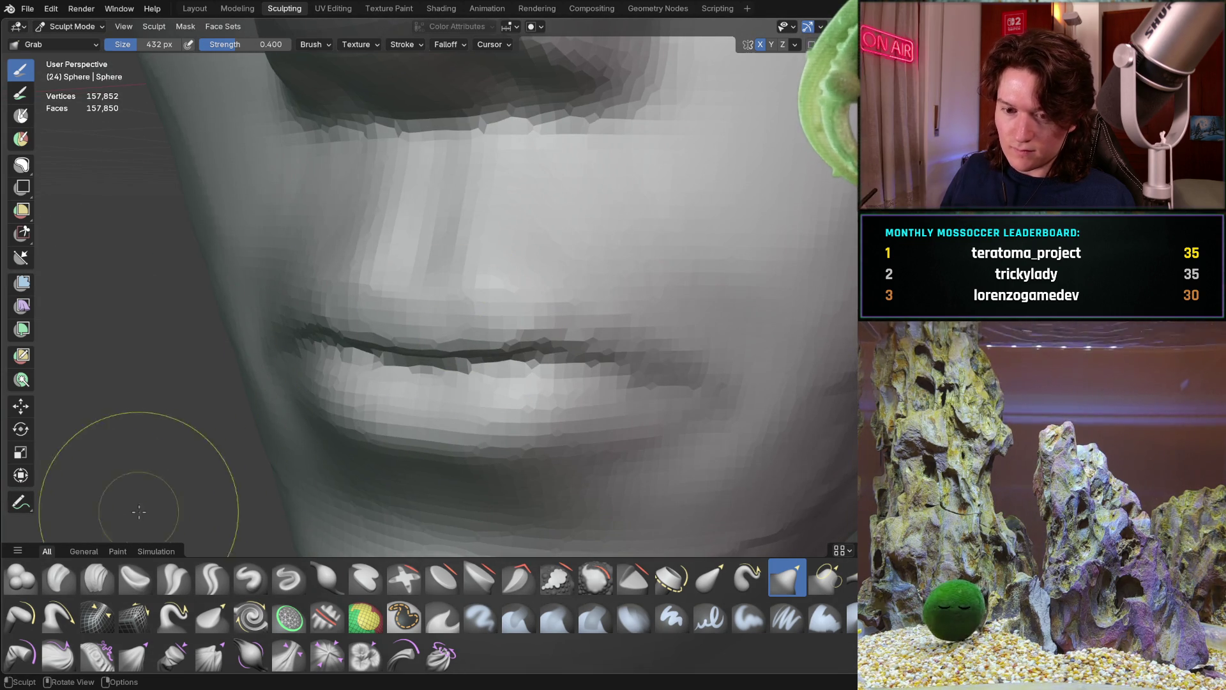
click(97, 578)
shift+middle_drag(344, 242, 390, 302)
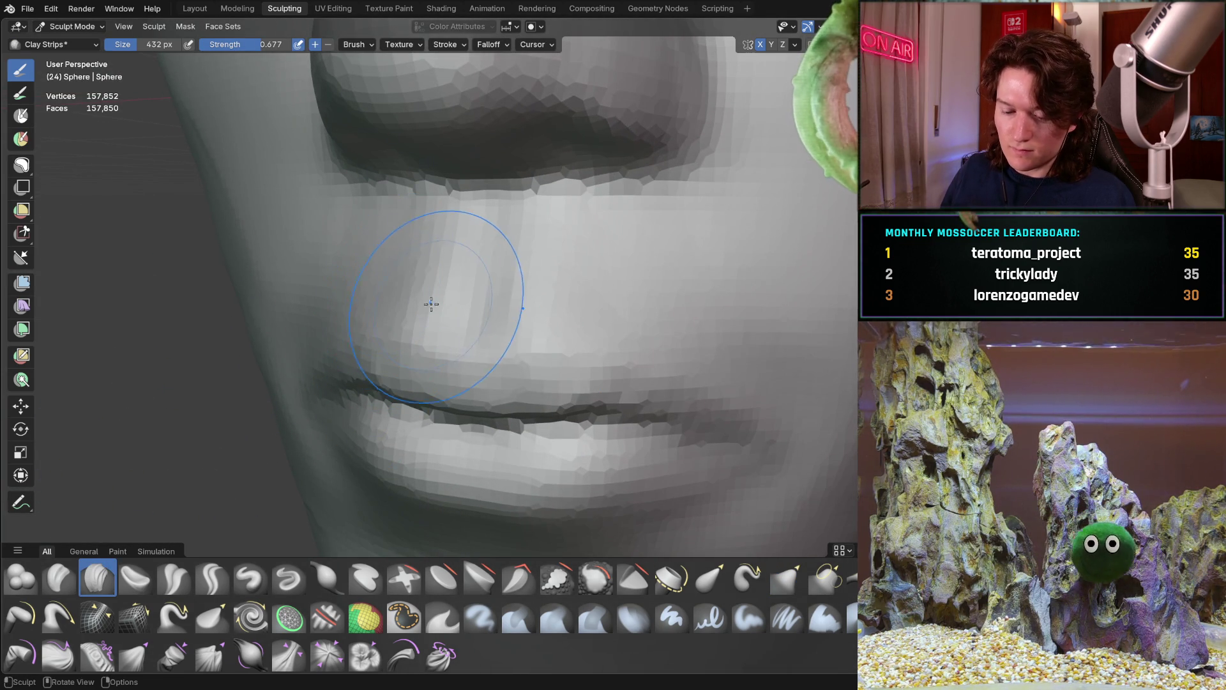
Step: Shrink Clay Strips to 266 px, then 150 px, and add clay strokes above the upper lip
key(f)
click(391, 272)
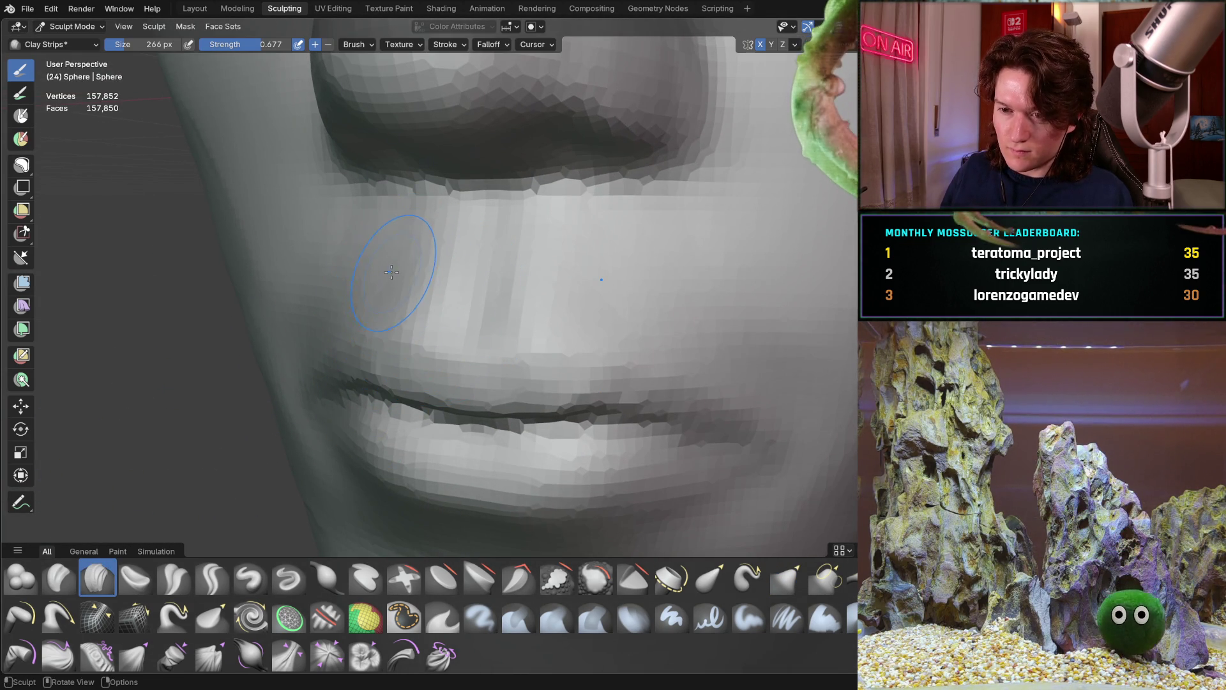
key(f)
click(356, 294)
drag(356, 294, 402, 296)
drag(493, 311, 500, 329)
Step: Inspect the built-up lip area from side, frontal and full-face views
shift+middle_drag(464, 311, 317, 311)
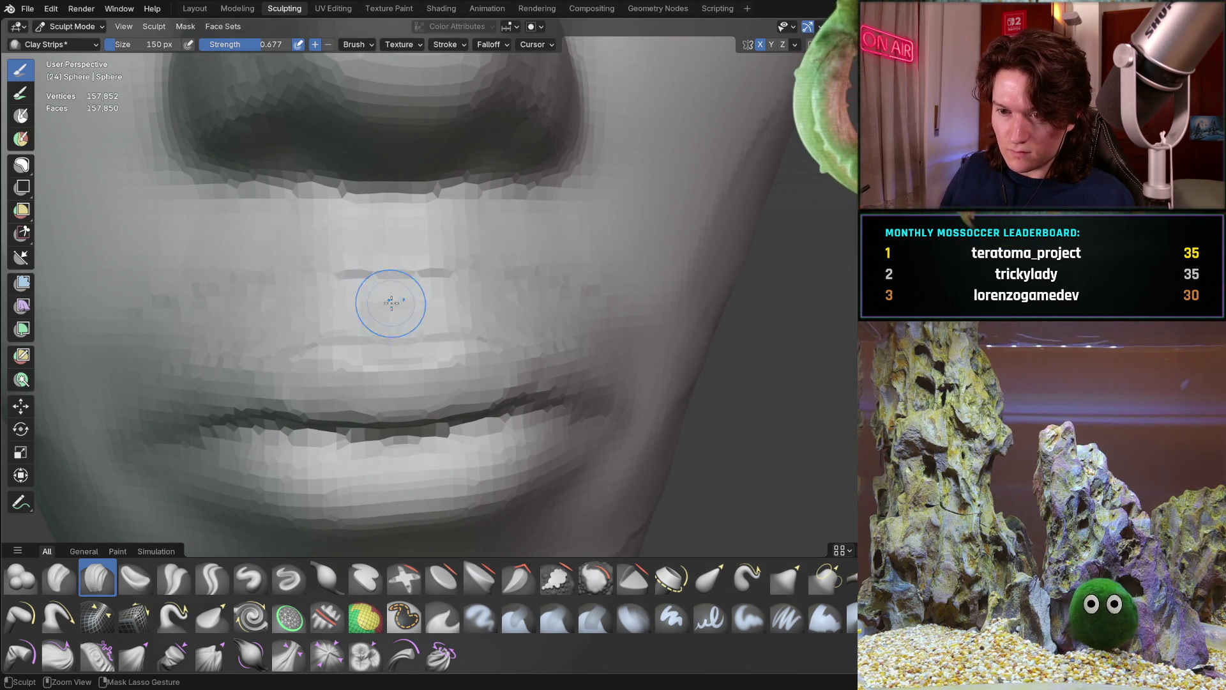
mouse_move(429, 274)
middle_down()
mouse_move(525, 262)
mouse_move(358, 364)
mouse_move(290, 345)
mouse_move(501, 230)
mouse_move(332, 356)
mouse_move(408, 328)
mouse_move(379, 318)
mouse_move(478, 265)
middle_up()
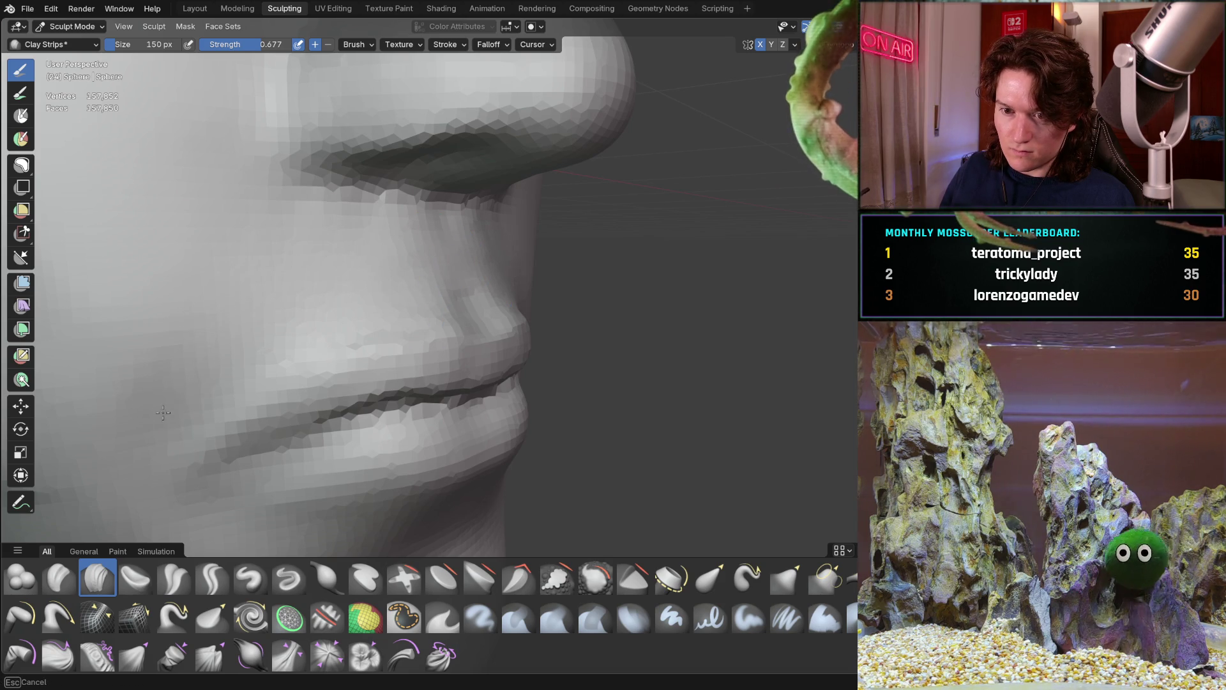
mouse_move(366, 268)
middle_down()
mouse_move(300, 248)
mouse_move(199, 289)
middle_up()
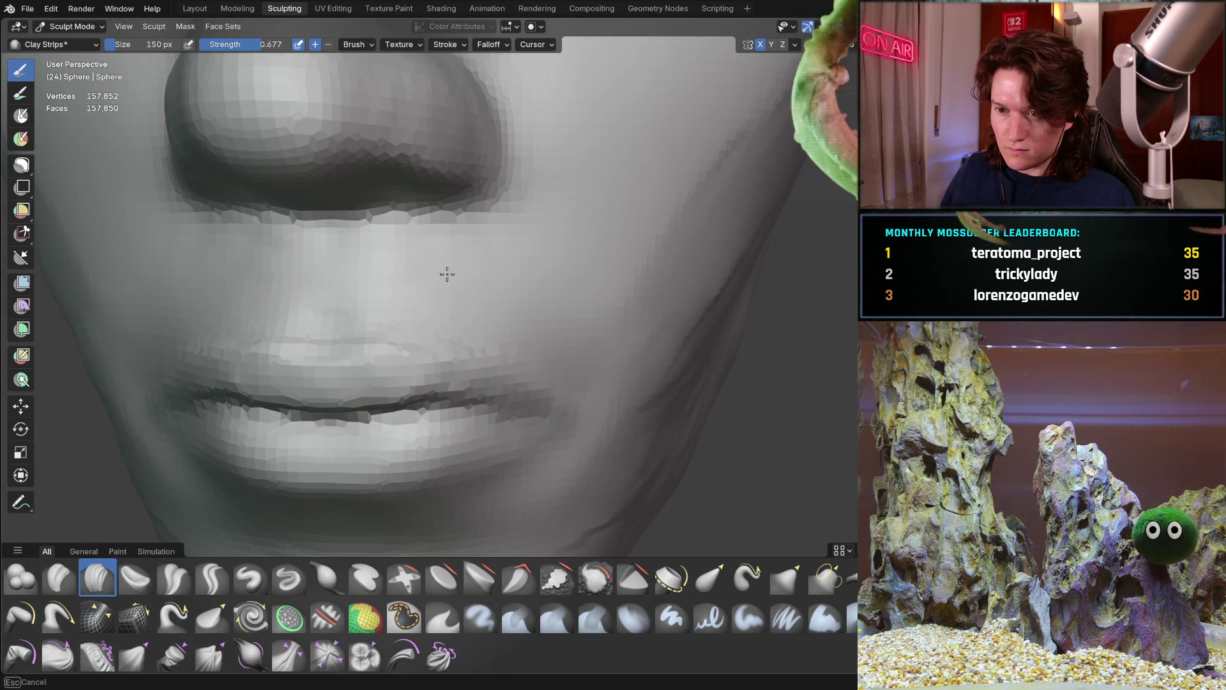
ctrl+middle_drag(539, 223, 428, 354)
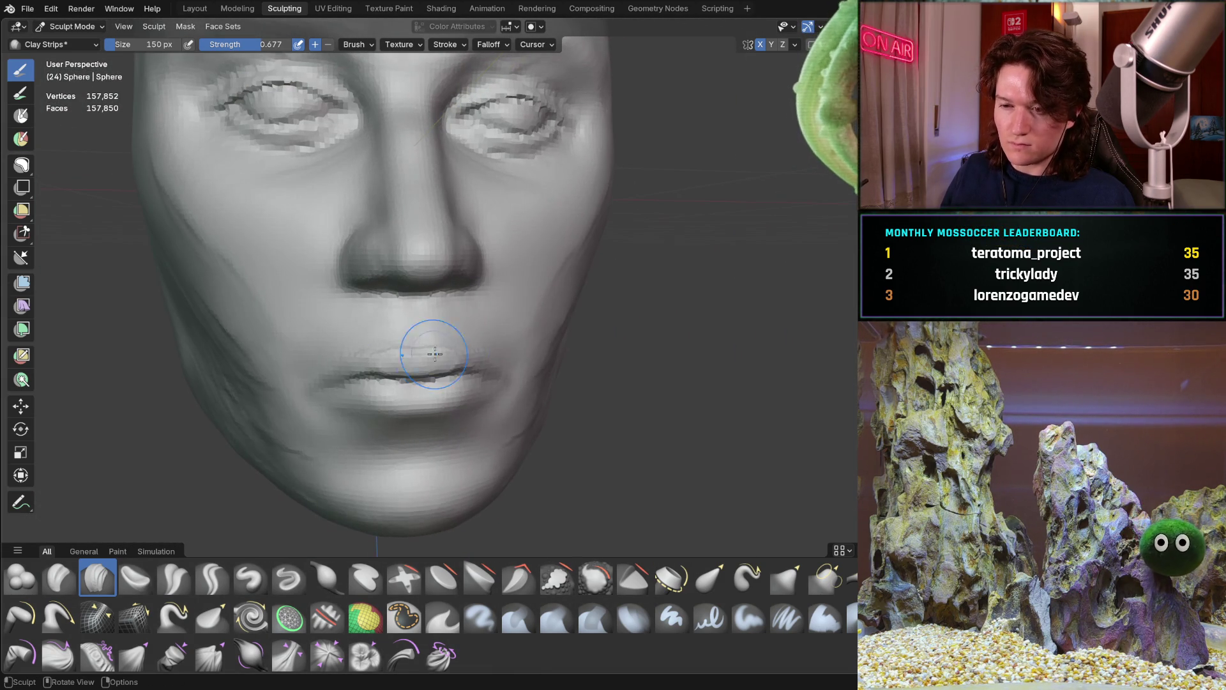
mouse_move(493, 289)
middle_down()
mouse_move(543, 300)
mouse_move(483, 398)
mouse_move(509, 407)
mouse_move(377, 402)
mouse_move(480, 376)
middle_up()
scroll(378, 402, up, 4)
scroll(418, 373, up, 3)
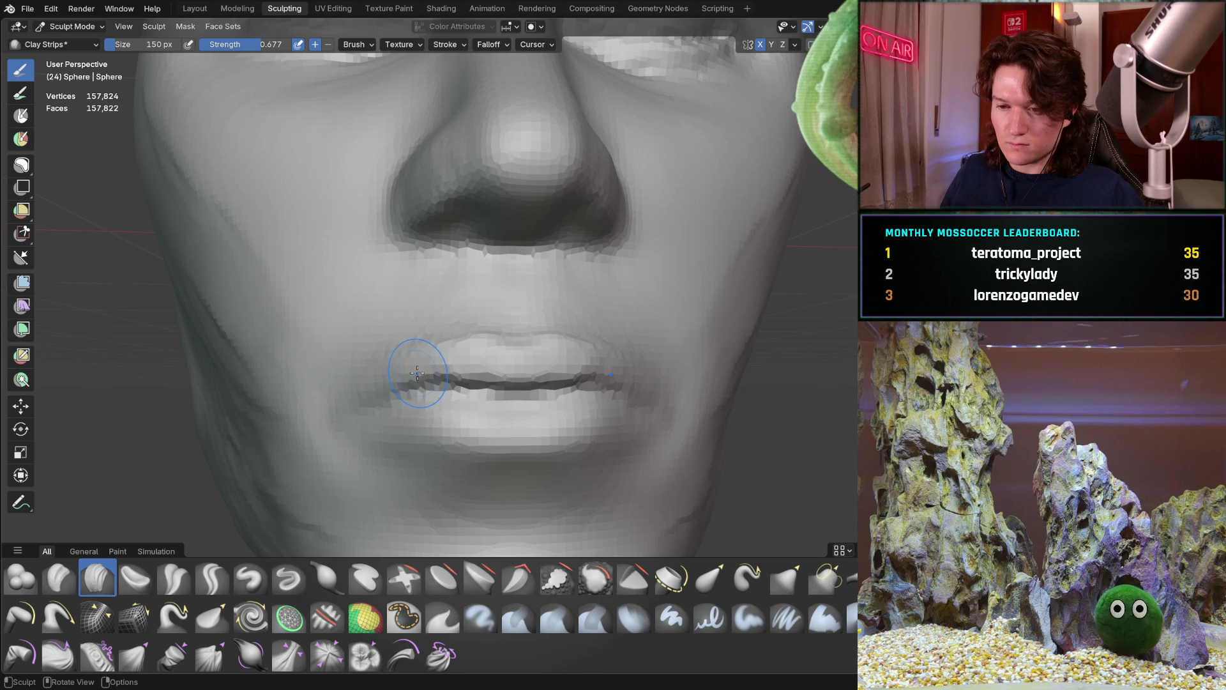
key(f)
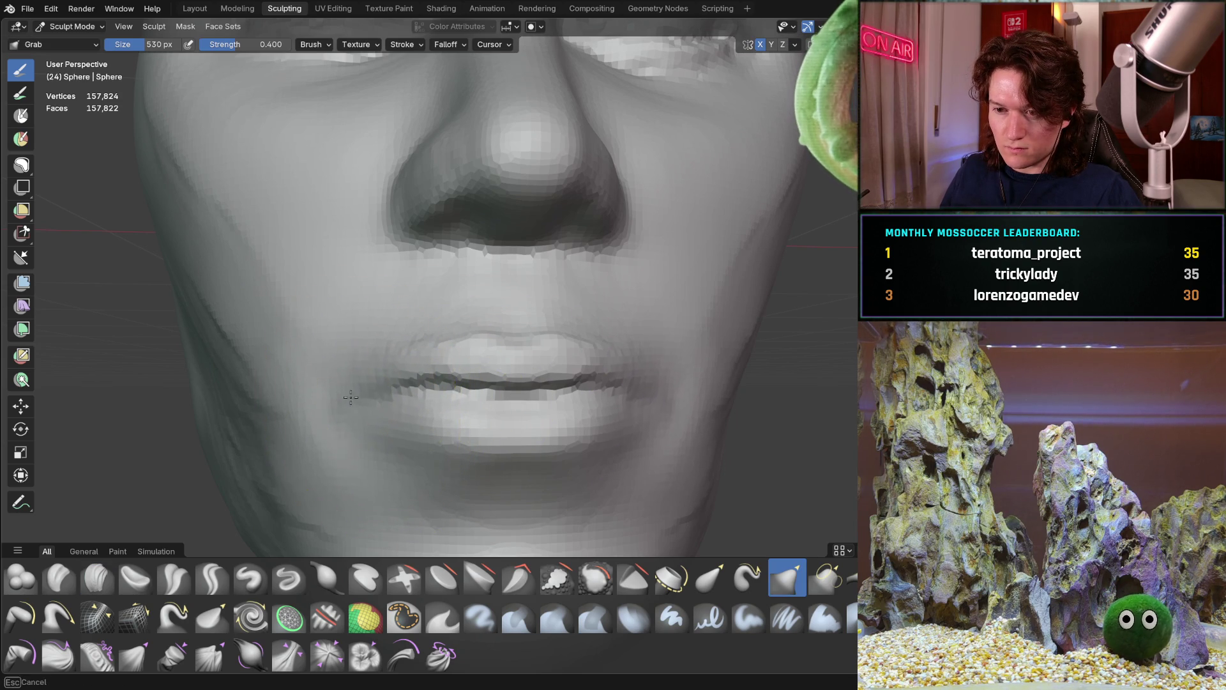
Step: View the lips from below the chin and select the Crease Sharp brush
middle_drag(395, 347, 410, 367)
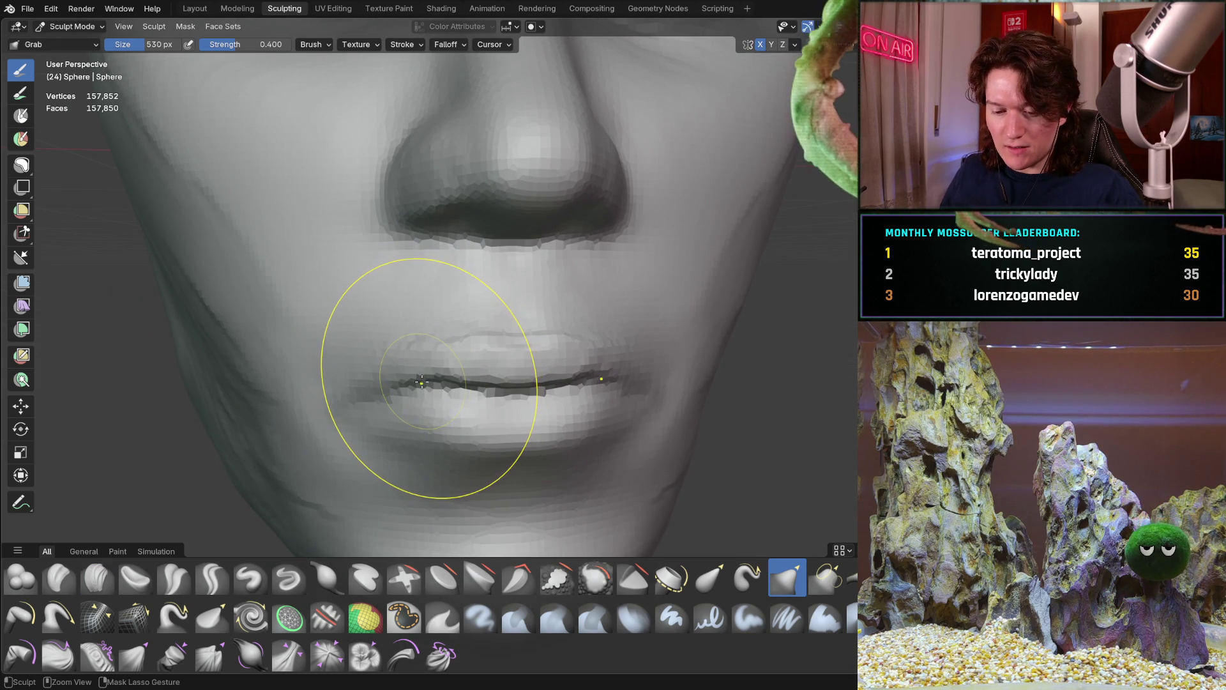
mouse_move(406, 404)
middle_down()
mouse_move(381, 164)
mouse_move(545, 362)
mouse_move(479, 377)
mouse_move(356, 374)
mouse_move(395, 335)
mouse_move(355, 356)
mouse_move(443, 350)
middle_up()
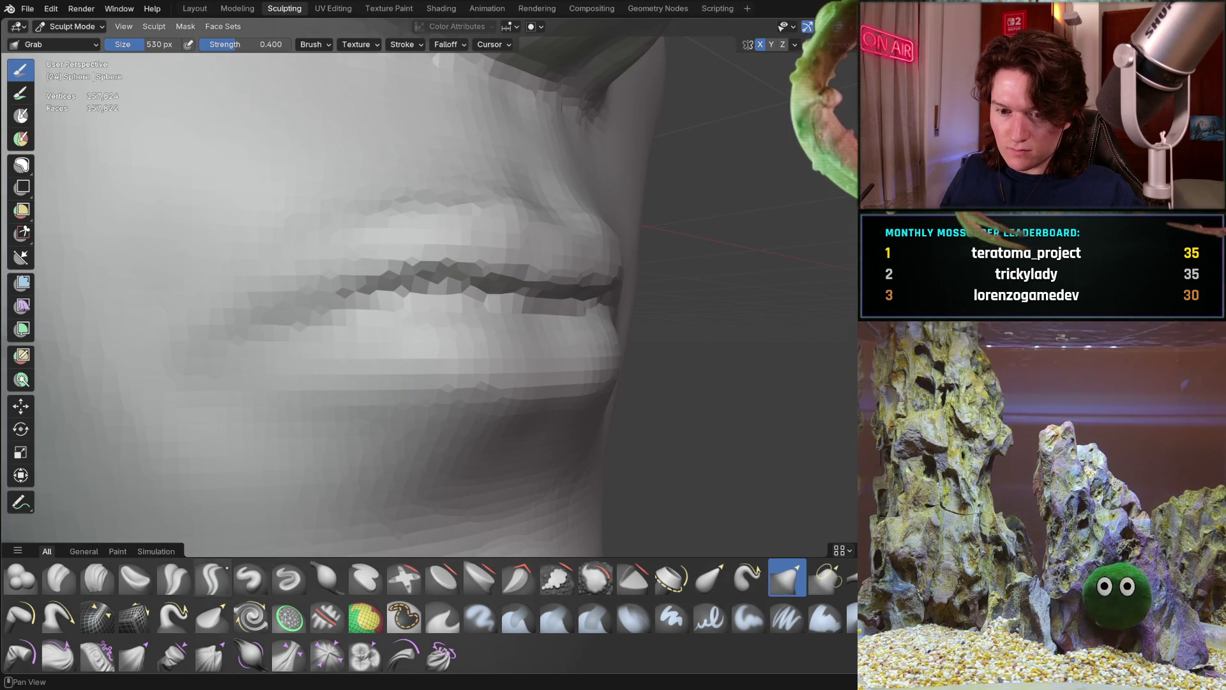
click(212, 578)
Step: Resize Crease Sharp to 90 px and carve a crease along the lip line
key(f)
click(285, 364)
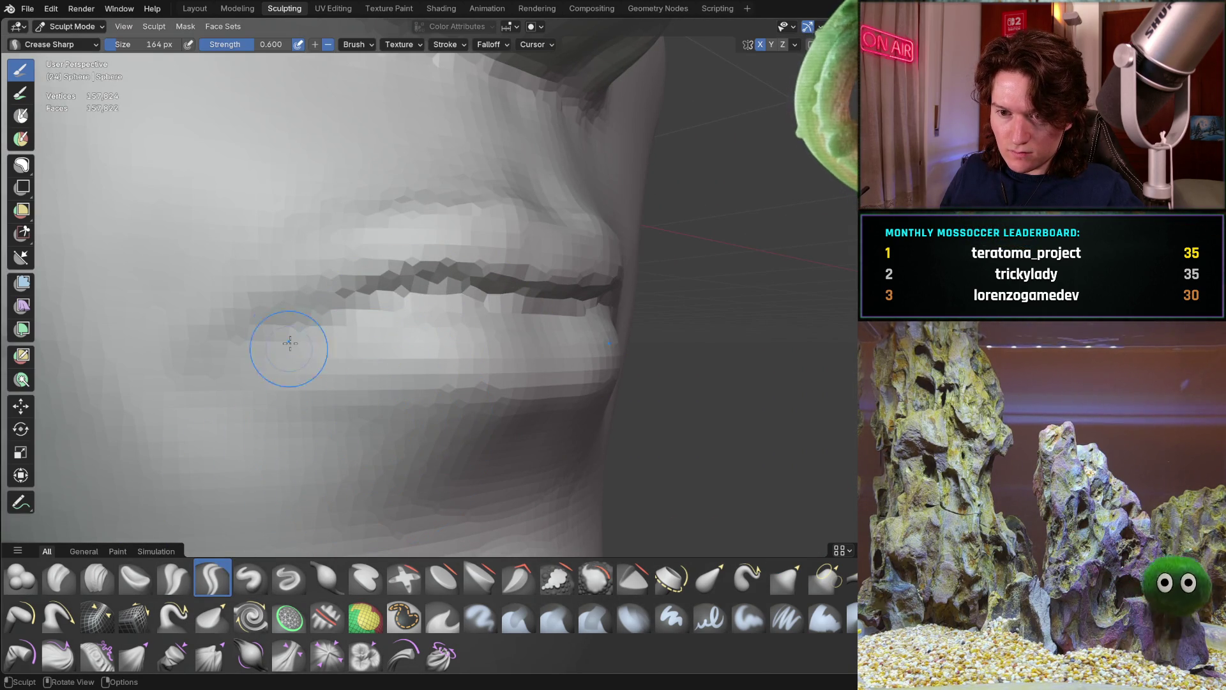
key(f)
click(283, 312)
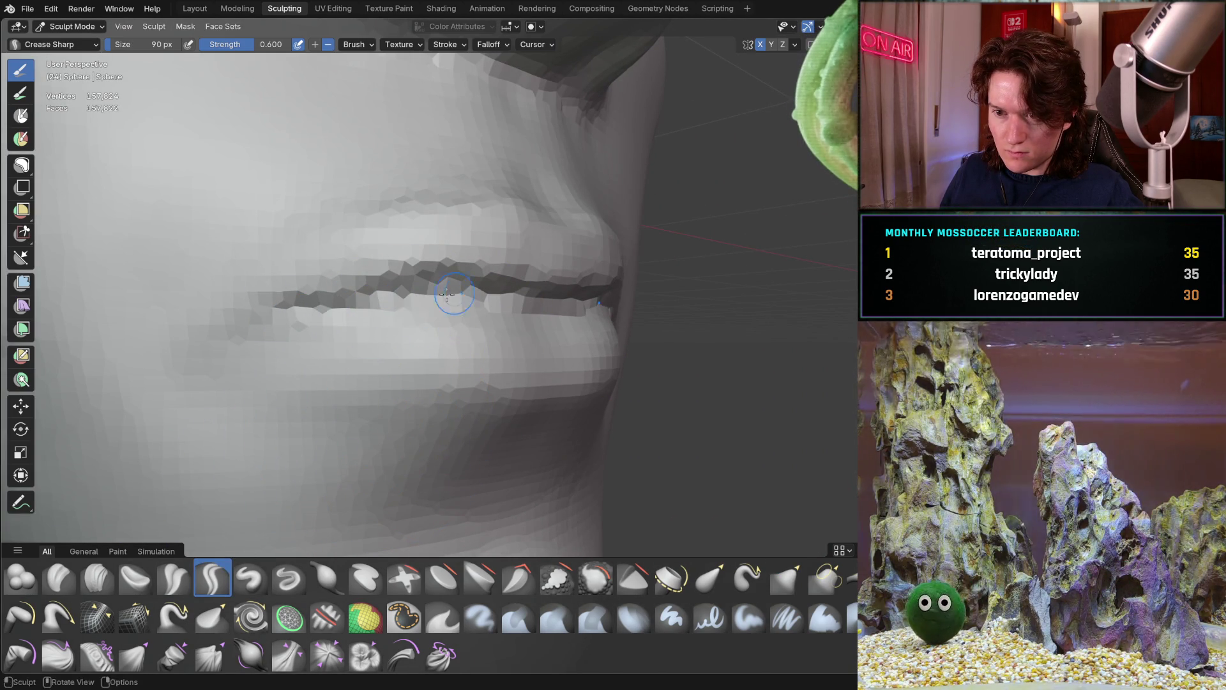
mouse_move(479, 295)
middle_down()
mouse_move(350, 270)
mouse_move(525, 298)
mouse_move(511, 284)
mouse_move(419, 303)
middle_up()
drag(422, 289, 499, 318)
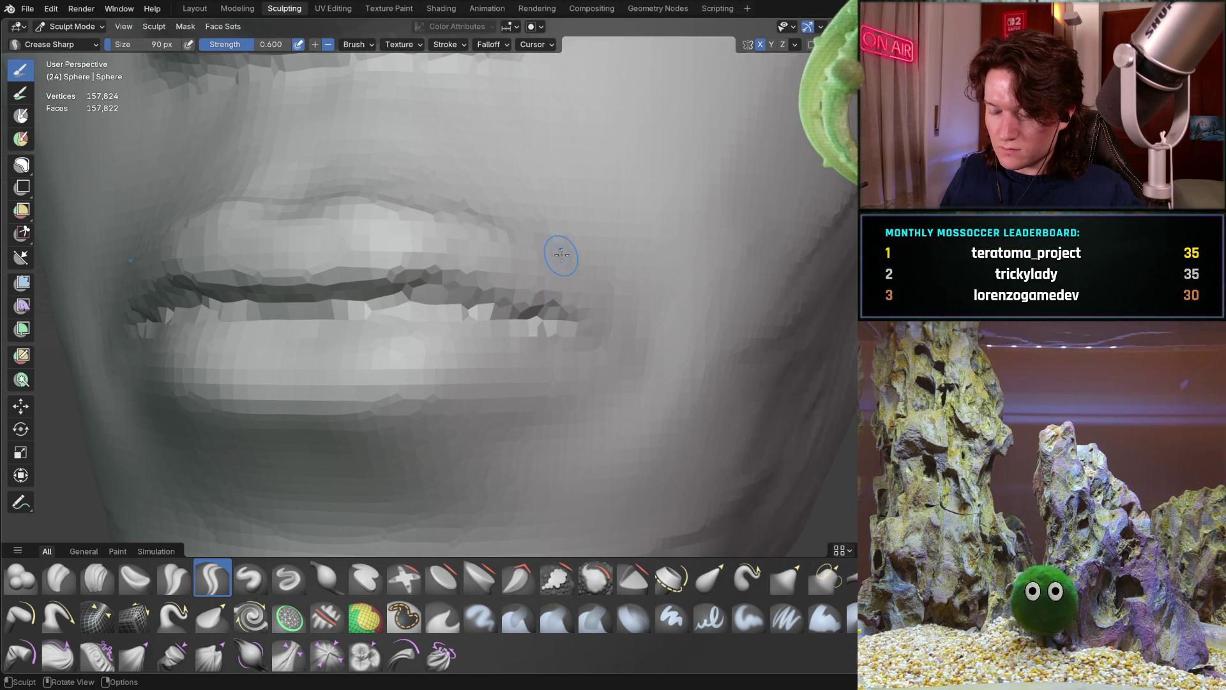
Step: Check the deepened lip crease from front, side and below the chin
scroll(523, 288, down, 3)
mouse_move(488, 275)
middle_down()
mouse_move(348, 342)
mouse_move(300, 438)
mouse_move(412, 376)
mouse_move(377, 357)
mouse_move(428, 319)
middle_up()
scroll(433, 307, up, 3)
scroll(393, 383, up, 5)
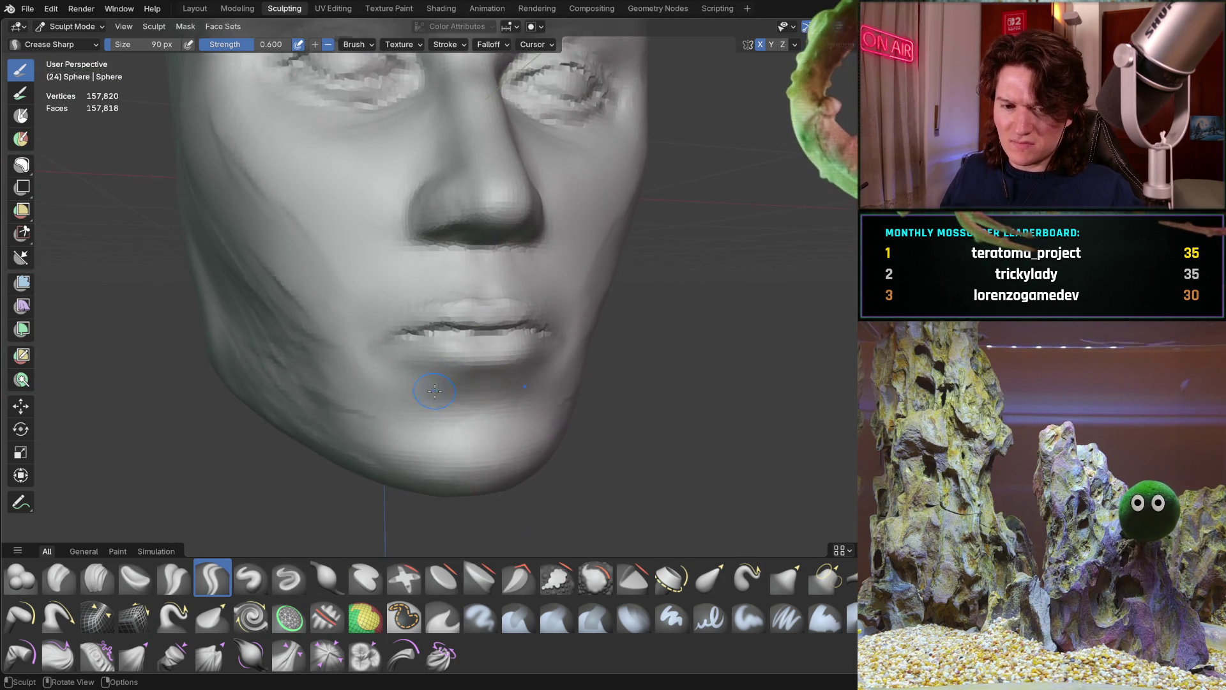
mouse_move(409, 371)
middle_down()
mouse_move(525, 339)
mouse_move(396, 347)
mouse_move(415, 360)
middle_up()
scroll(383, 383, down, 5)
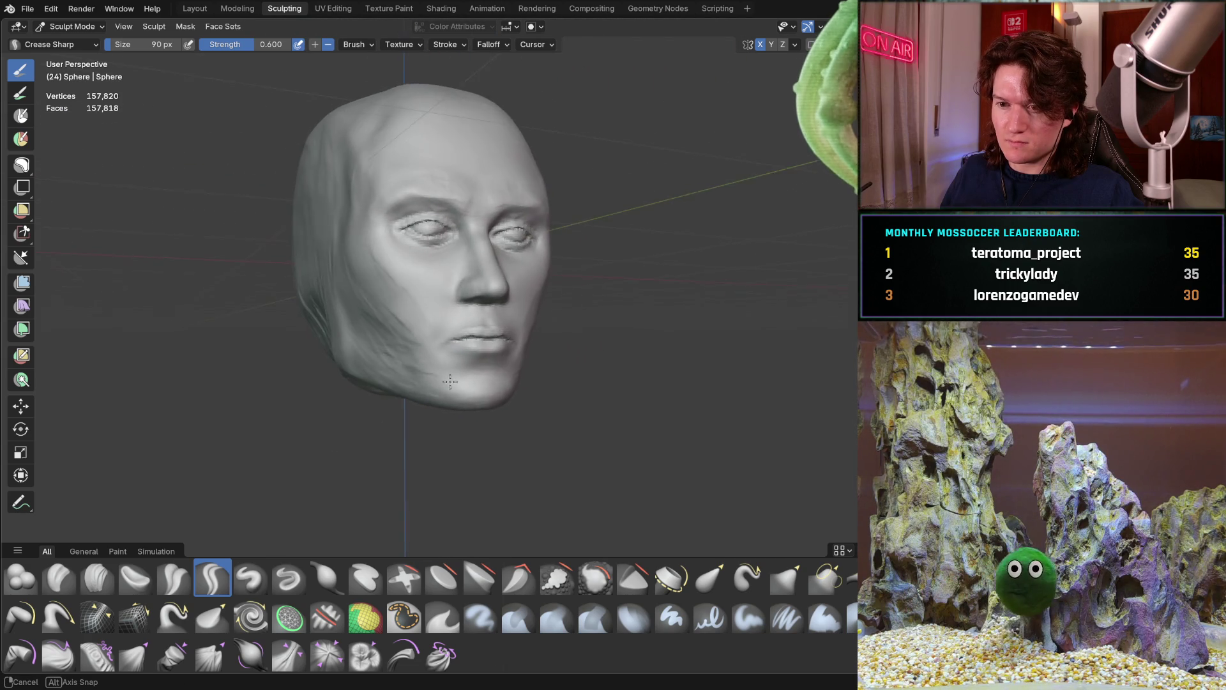
scroll(448, 341, up, 5)
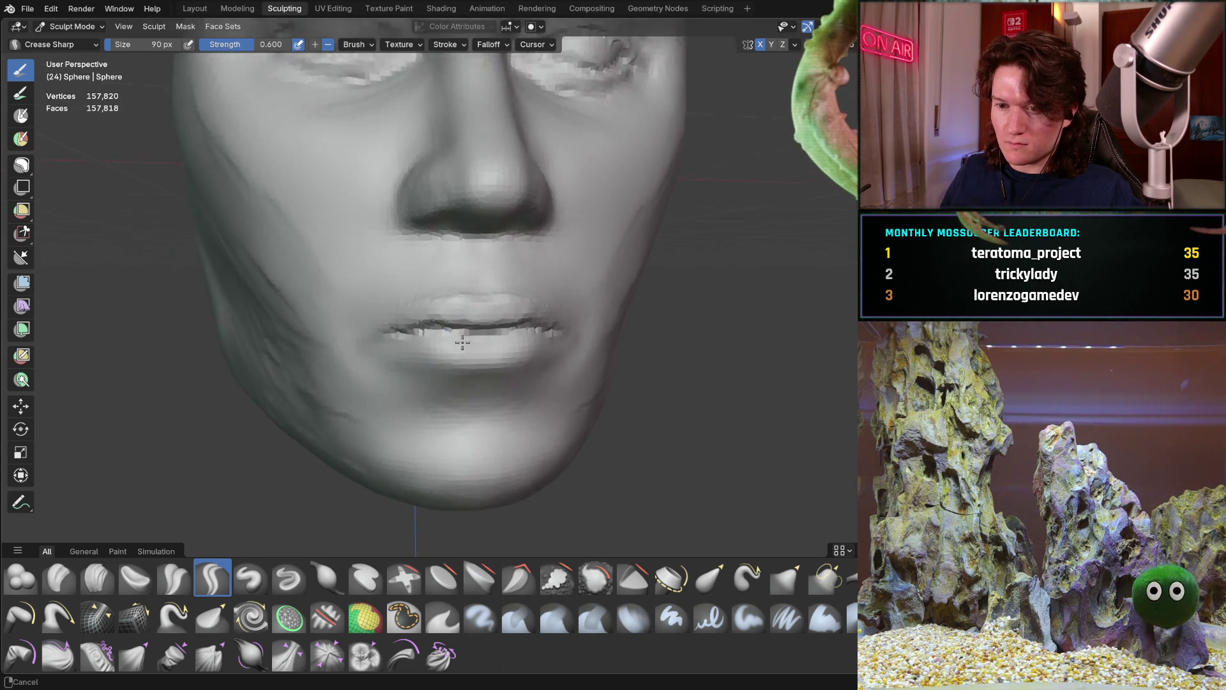
mouse_move(459, 351)
middle_down()
mouse_move(454, 304)
mouse_move(396, 357)
mouse_move(271, 391)
mouse_move(306, 372)
mouse_move(490, 378)
middle_up()
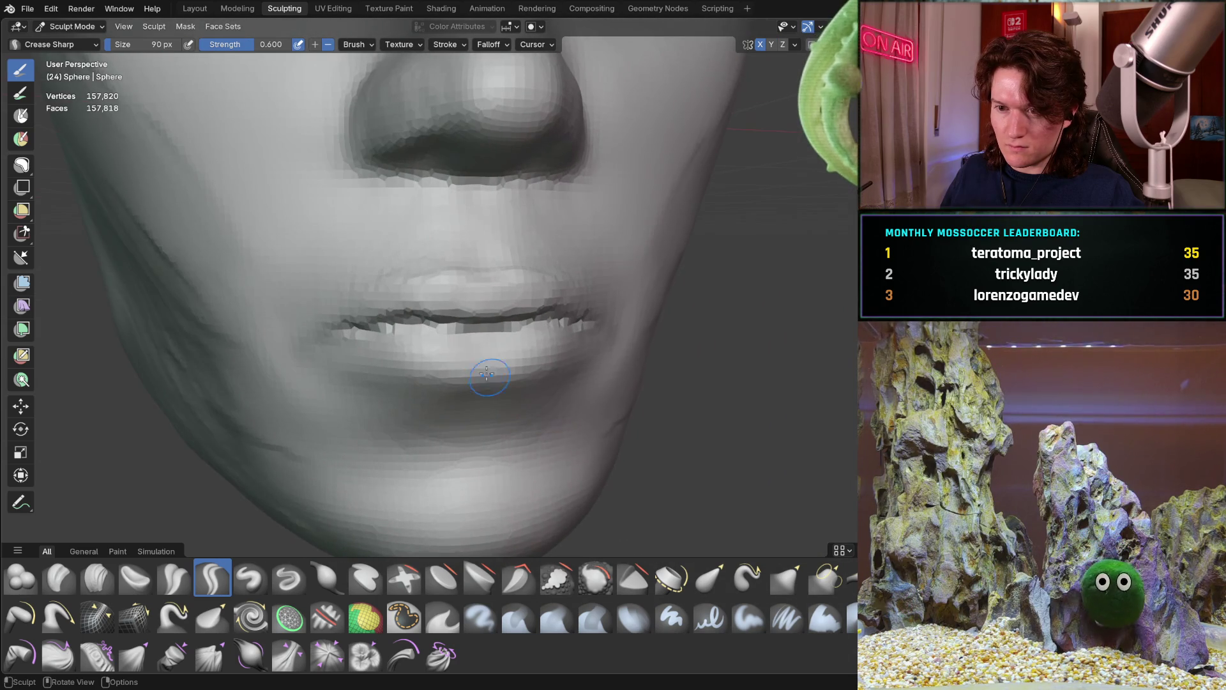
mouse_move(420, 351)
middle_down()
mouse_move(509, 252)
mouse_move(391, 419)
mouse_move(485, 408)
mouse_move(409, 365)
mouse_move(422, 419)
middle_up()
scroll(390, 418, down, 6)
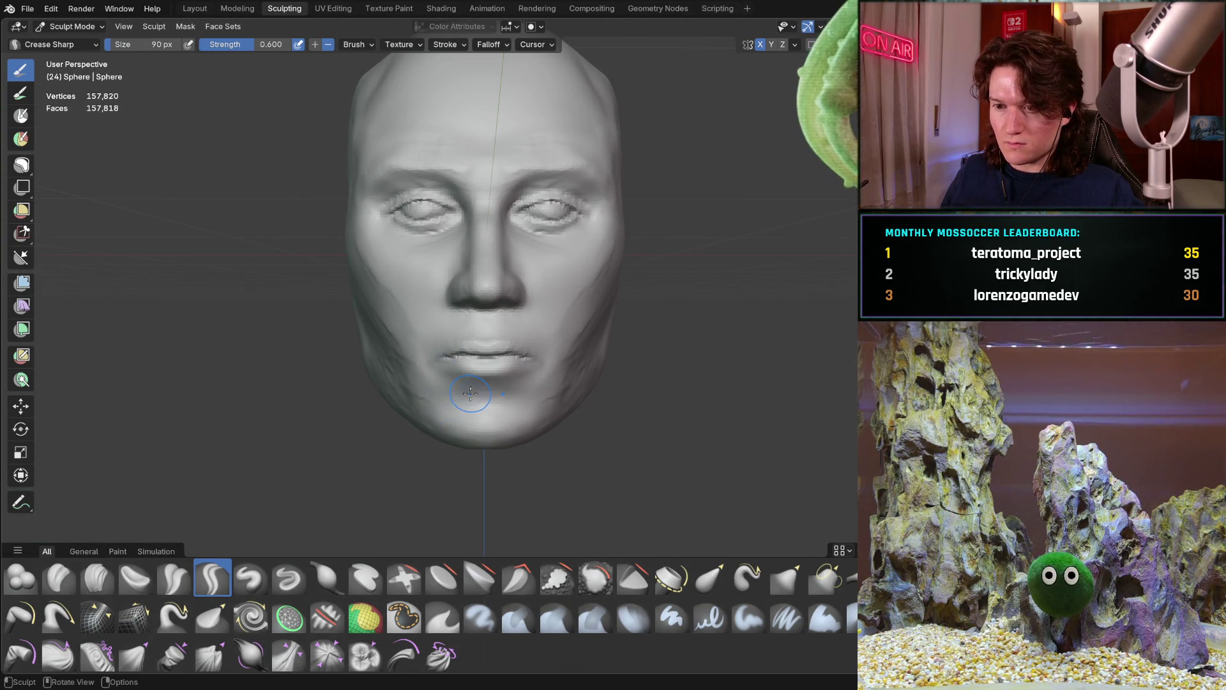
scroll(483, 385, up, 8)
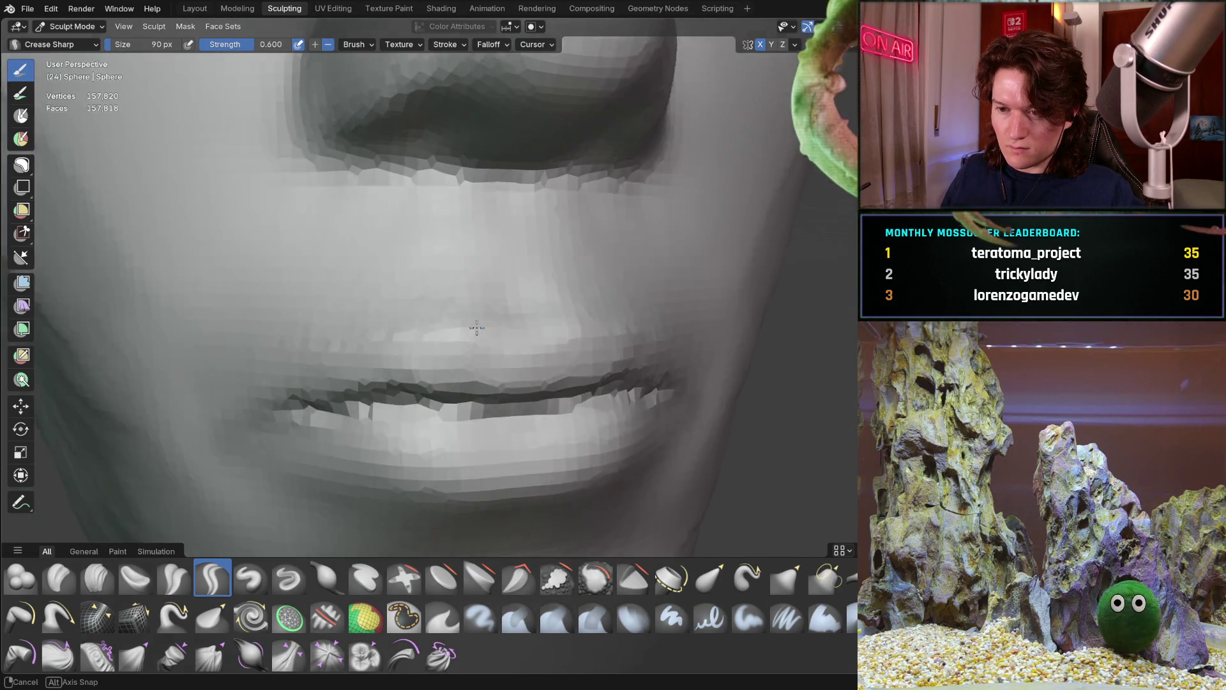
mouse_move(482, 385)
middle_down()
mouse_move(583, 317)
mouse_move(443, 390)
mouse_move(438, 331)
mouse_move(392, 290)
mouse_move(411, 356)
mouse_move(267, 414)
mouse_move(258, 498)
middle_up()
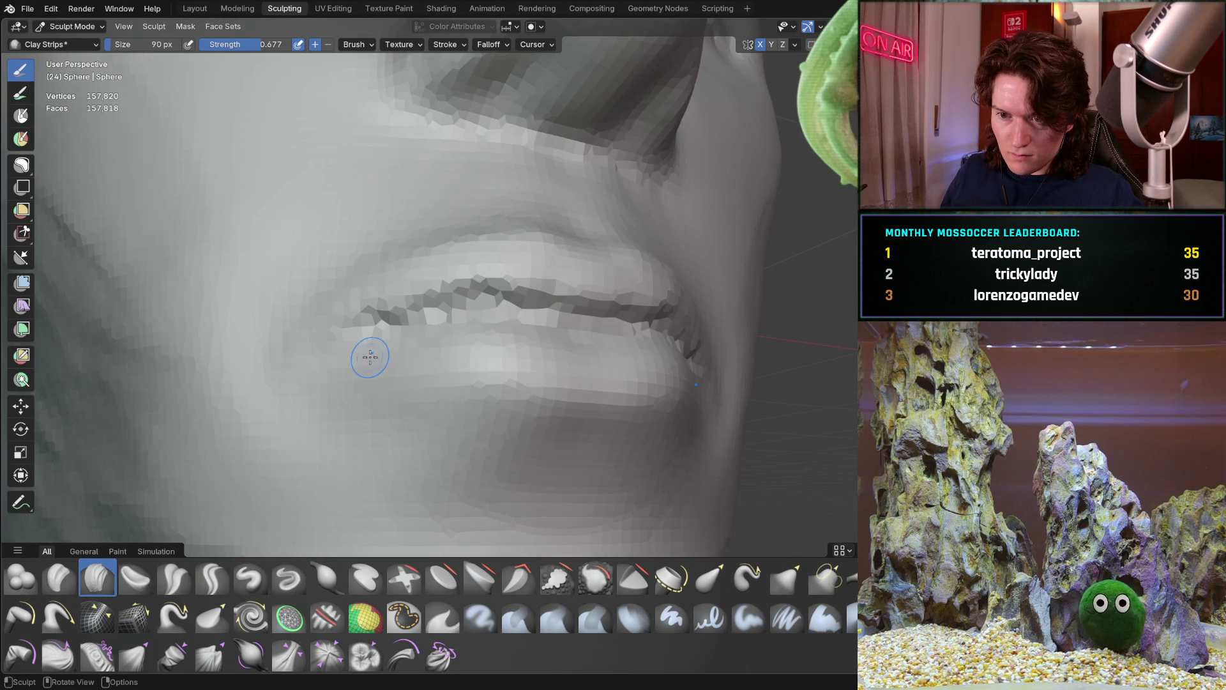
Step: Smooth out the jagged facets at the lower lip's left corner with a Clay Strips stroke, checking from several angles
mouse_move(459, 323)
middle_down()
mouse_move(574, 345)
mouse_move(466, 326)
mouse_move(417, 287)
middle_up()
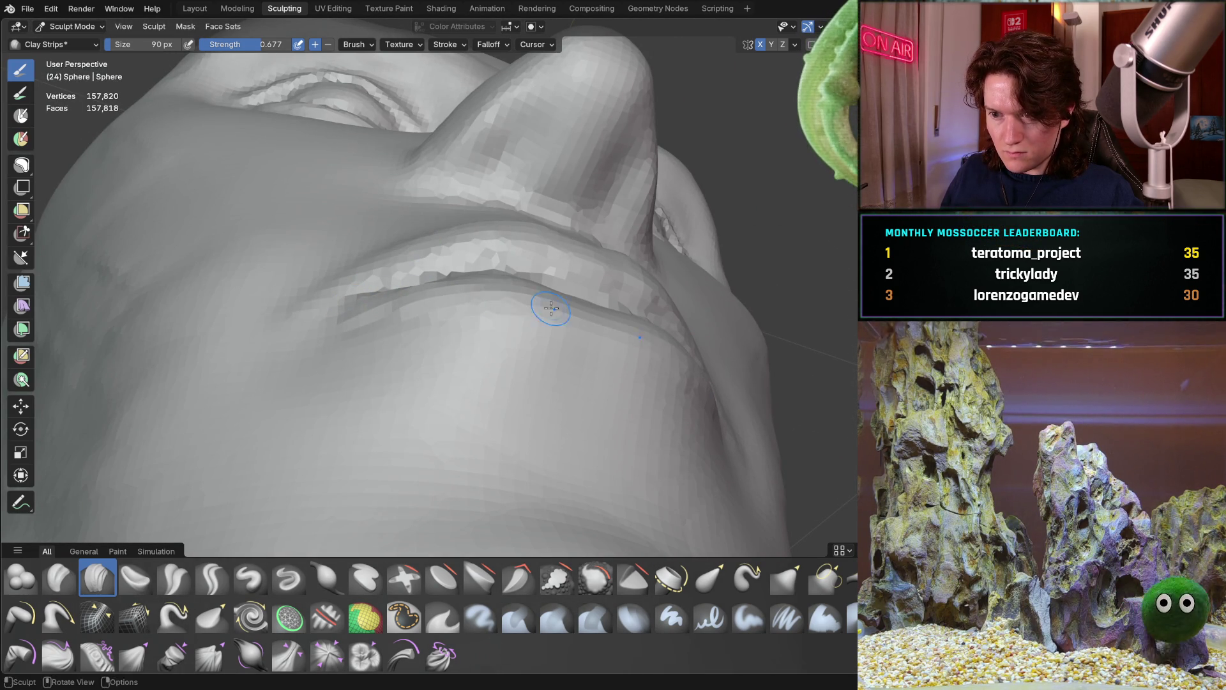
mouse_move(564, 312)
middle_down()
mouse_move(510, 374)
mouse_move(530, 373)
mouse_move(489, 364)
middle_up()
mouse_move(416, 407)
middle_down()
mouse_move(503, 377)
mouse_move(540, 398)
middle_up()
mouse_move(437, 387)
shift+mouse_down()
mouse_move(350, 359)
mouse_move(405, 364)
mouse_move(365, 357)
shift+mouse_up()
scroll(415, 346, down, 5)
mouse_move(415, 346)
middle_down()
mouse_move(384, 357)
mouse_move(377, 383)
mouse_move(422, 394)
mouse_move(422, 332)
mouse_move(451, 347)
mouse_move(429, 403)
middle_up()
scroll(457, 336, down, 5)
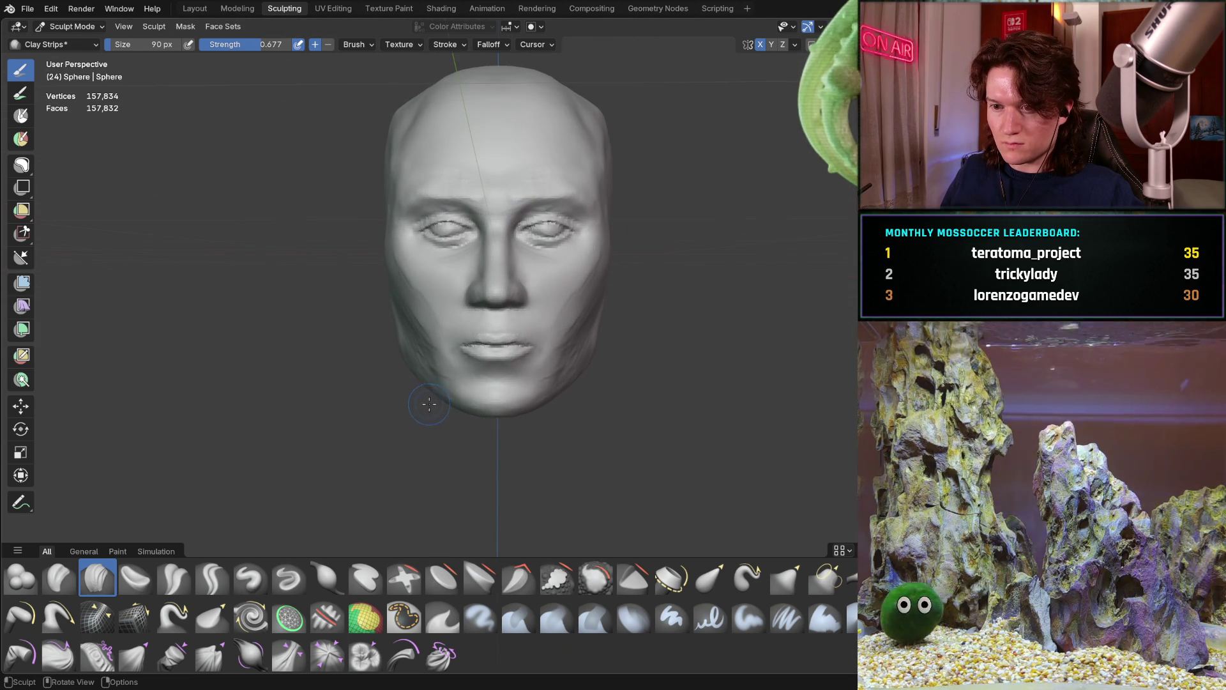
mouse_move(460, 382)
middle_down()
mouse_move(523, 340)
mouse_move(384, 329)
middle_up()
mouse_move(433, 379)
middle_down()
mouse_move(511, 391)
mouse_move(416, 437)
middle_up()
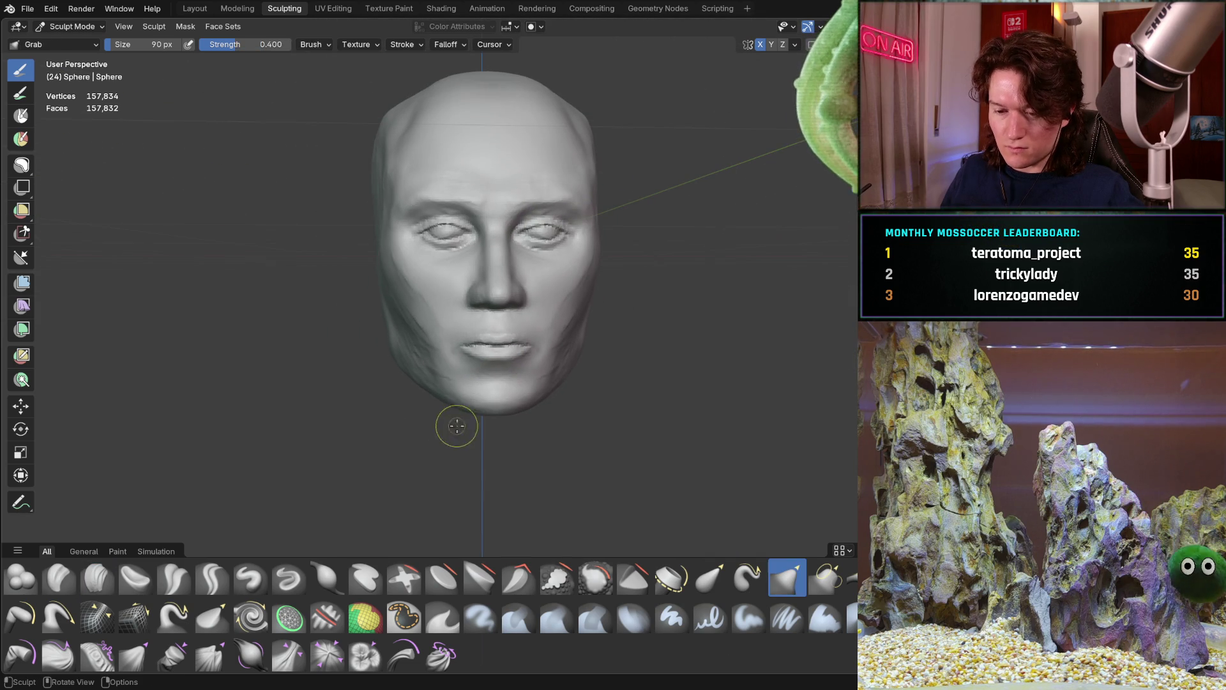
Step: Set the Grab brush to 250 px and review the jaw and chin from the right side and three-quarter views
key(f)
scroll(484, 426, up, 3)
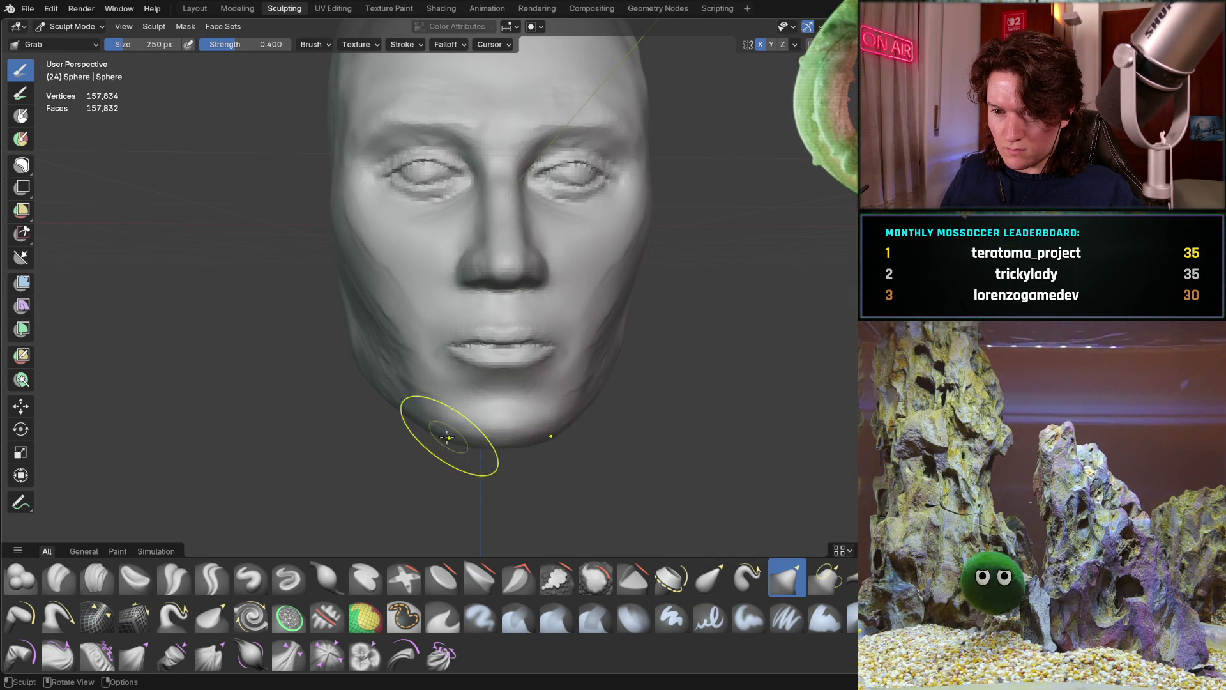
mouse_move(458, 437)
middle_down()
mouse_move(451, 420)
mouse_move(502, 437)
mouse_move(524, 424)
mouse_move(457, 431)
mouse_move(443, 416)
mouse_move(476, 437)
mouse_move(405, 392)
mouse_move(405, 356)
middle_up()
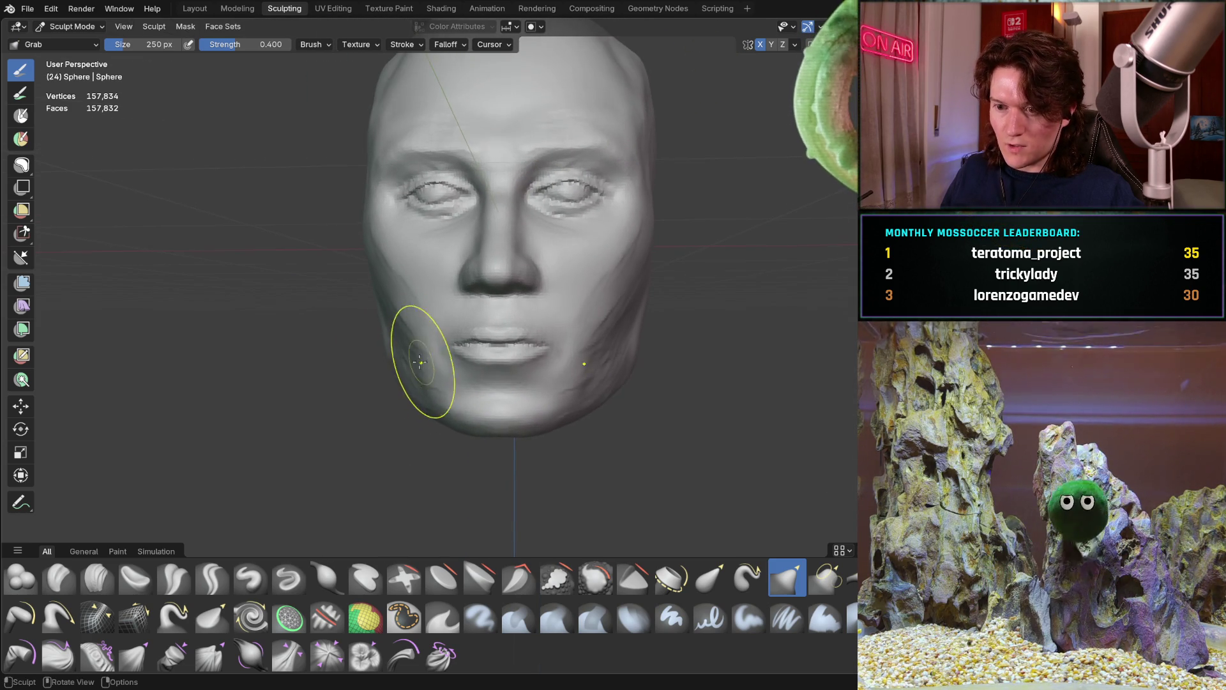
scroll(424, 396, up, 5)
mouse_move(498, 301)
middle_down()
mouse_move(392, 343)
mouse_move(474, 356)
middle_up()
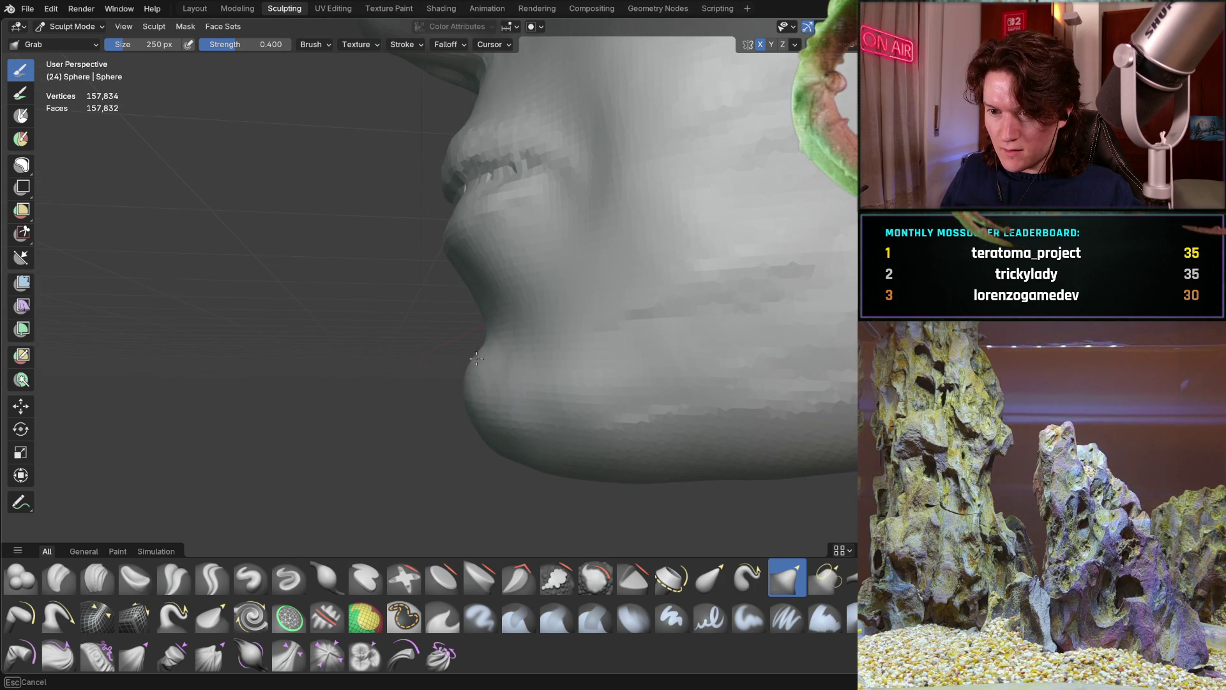
mouse_move(492, 356)
middle_down()
mouse_move(548, 385)
mouse_move(615, 342)
mouse_move(460, 369)
middle_up()
Step: Switch to Clay Strips at 114 px, facing the mouth and chin
key(c)
mouse_move(204, 490)
middle_down()
mouse_move(323, 424)
mouse_move(454, 378)
middle_up()
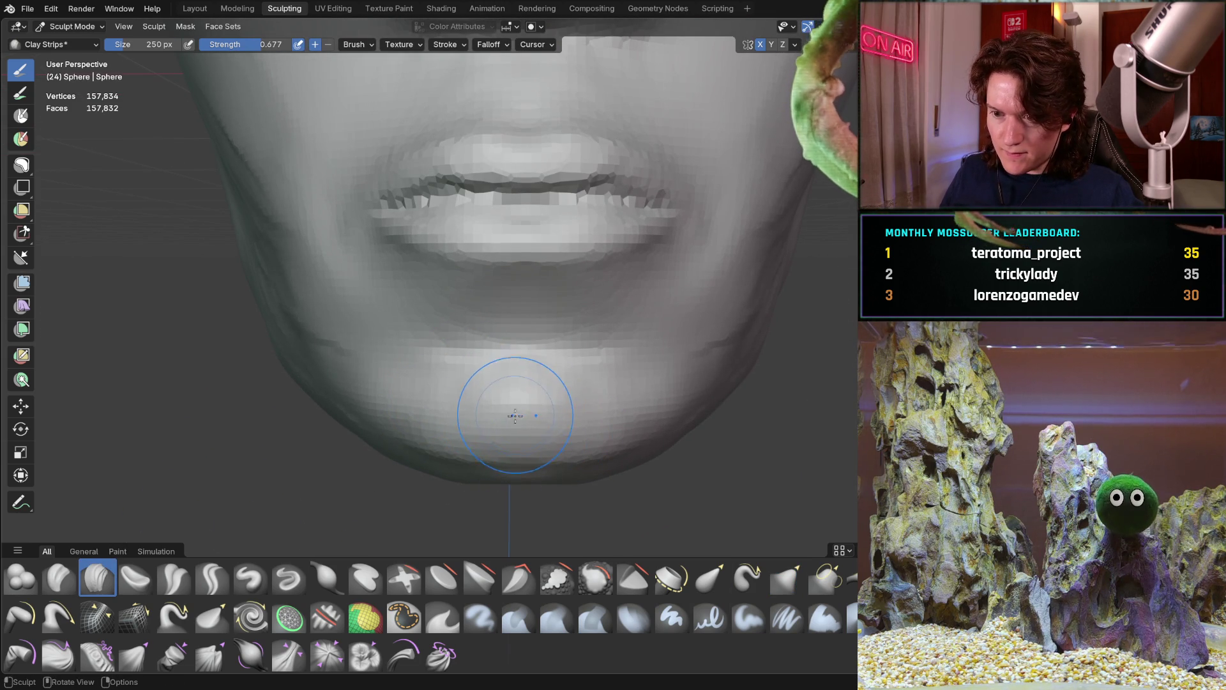
click(441, 393)
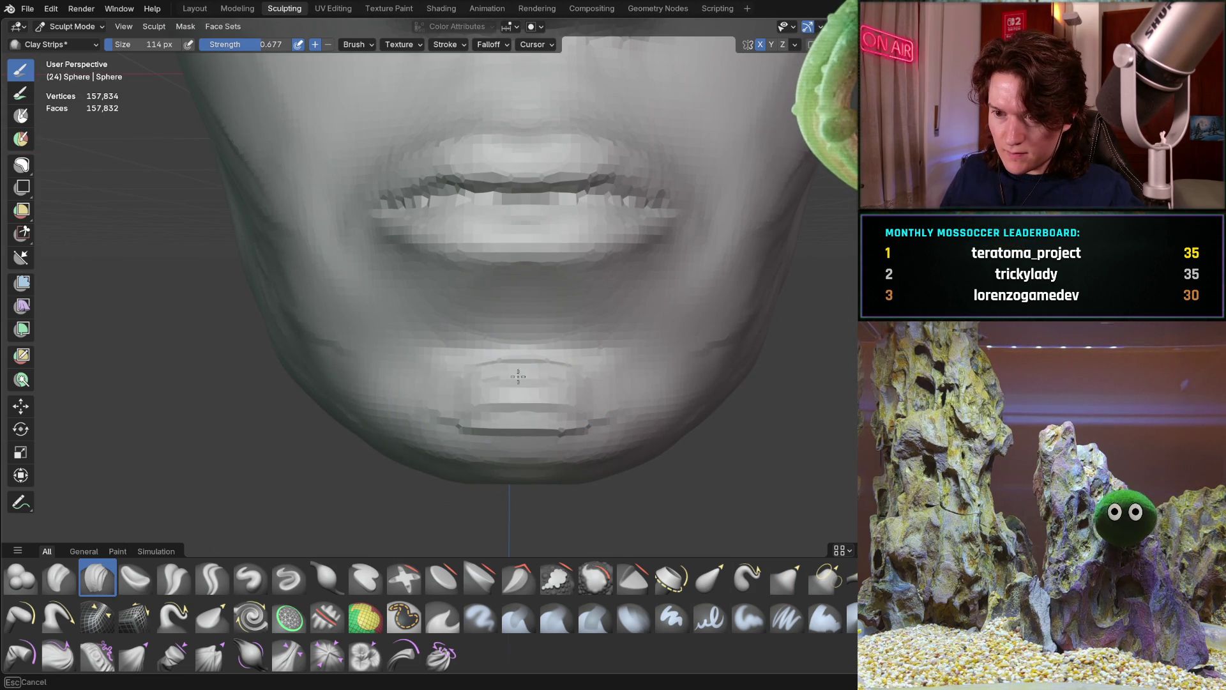
Step: Fill the ridges between lower lip and chin with a 114 px Clay Strips stroke
mouse_move(626, 440)
middle_down()
mouse_move(375, 424)
mouse_move(356, 405)
mouse_move(378, 427)
mouse_move(420, 429)
mouse_move(422, 412)
mouse_move(501, 424)
middle_up()
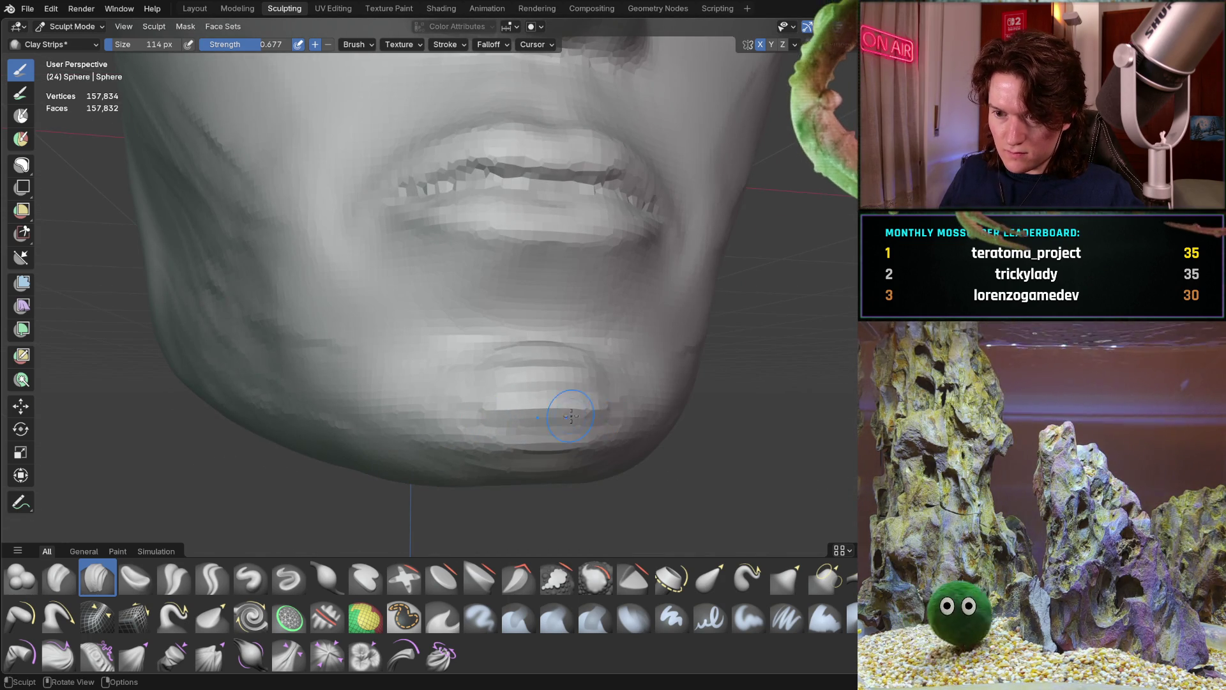
drag(612, 423, 593, 424)
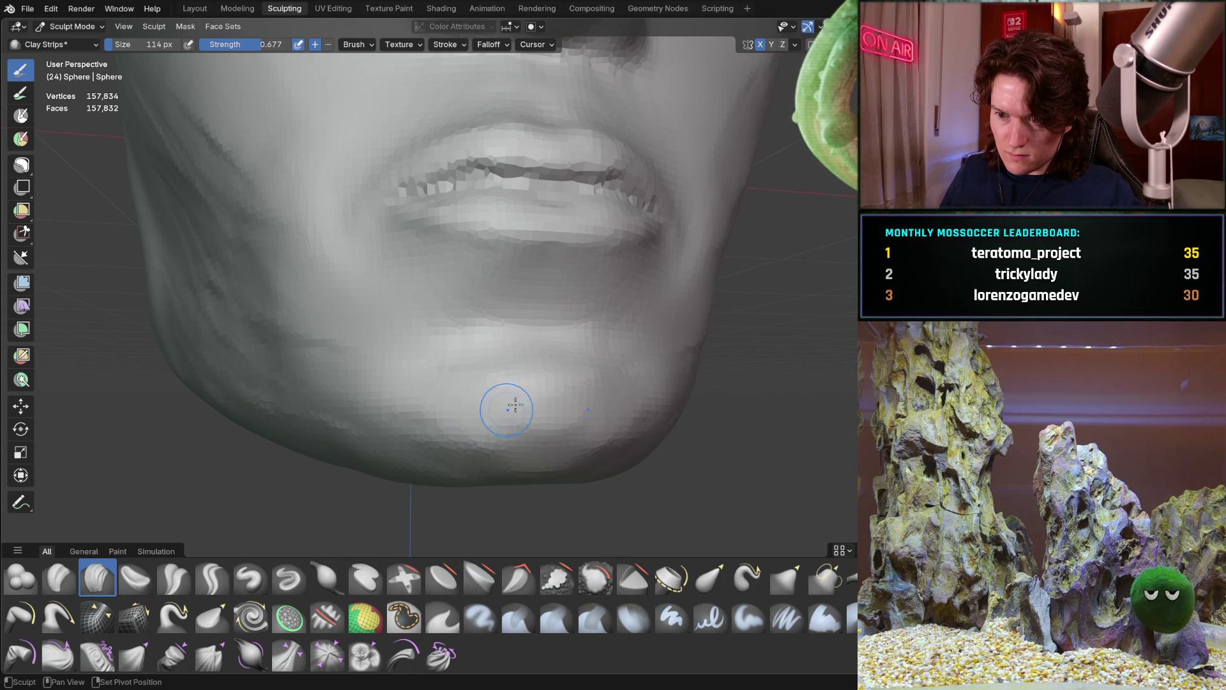
mouse_move(561, 407)
middle_down()
mouse_move(506, 411)
mouse_move(487, 381)
mouse_move(536, 413)
mouse_move(495, 419)
middle_up()
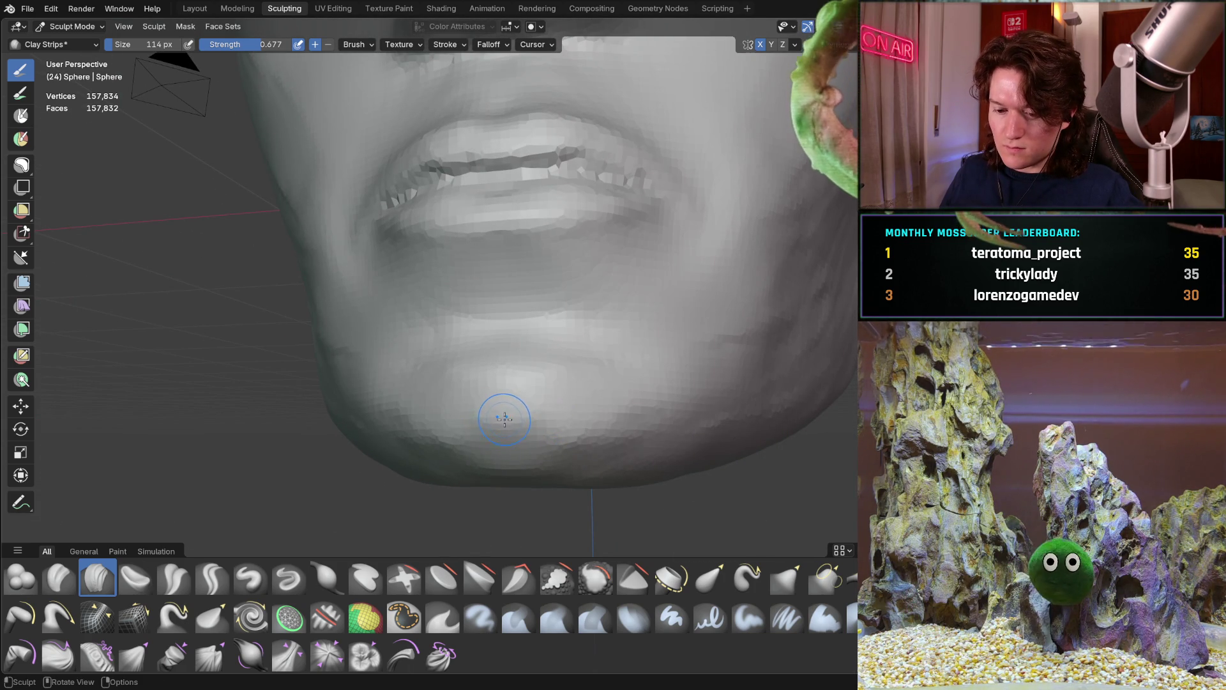
key(f)
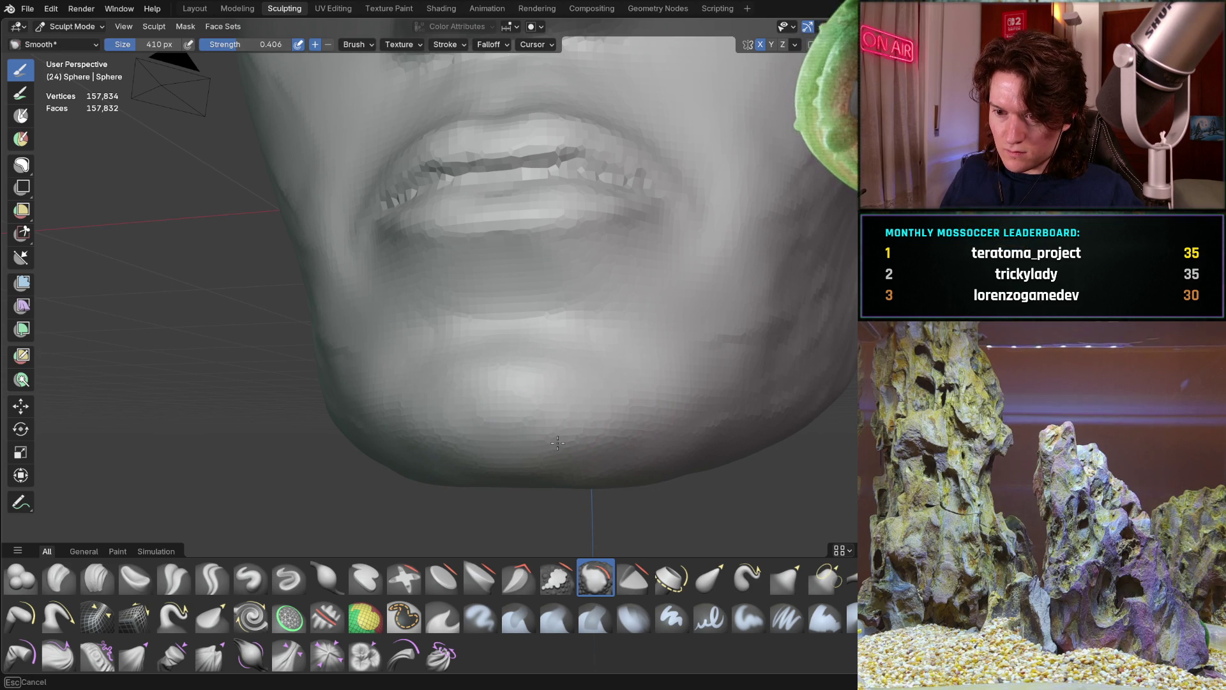
mouse_move(565, 377)
middle_down()
mouse_move(486, 392)
mouse_move(425, 383)
mouse_move(443, 412)
mouse_move(556, 419)
mouse_move(511, 450)
mouse_move(466, 448)
middle_up()
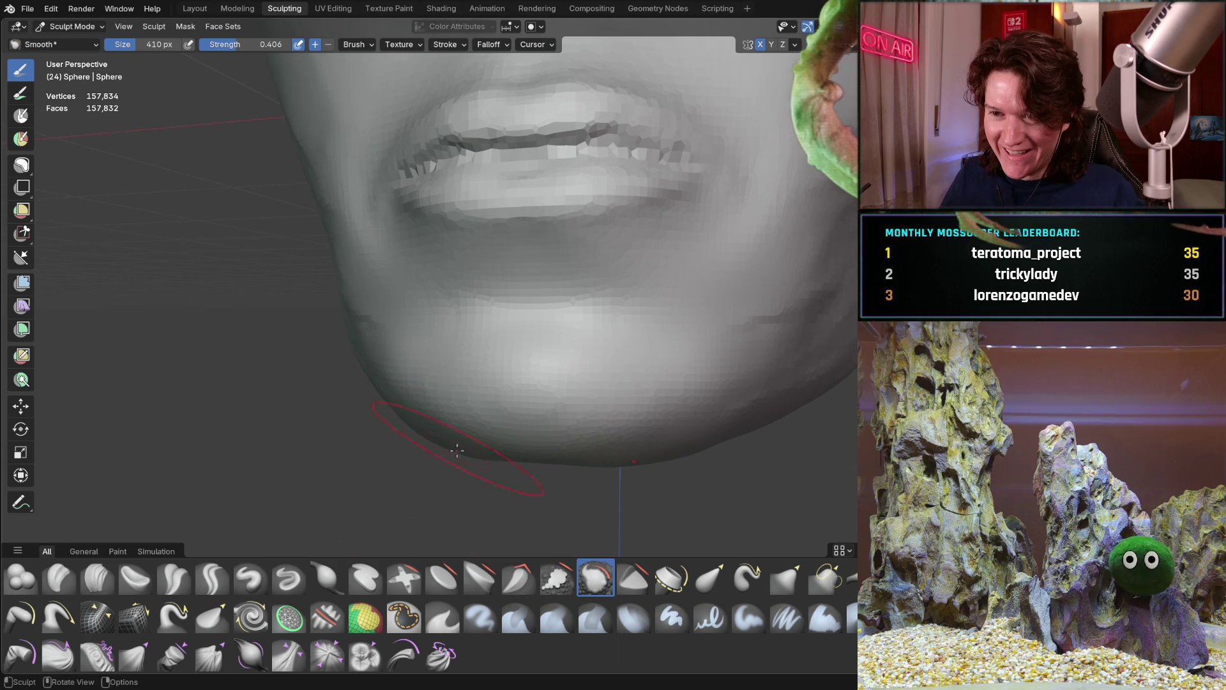
middle_drag(306, 452, 434, 460)
Step: Build up the chin with Clay Strips at 220 px and check it from below
key(f)
click(422, 383)
mouse_move(421, 383)
mouse_down()
mouse_move(441, 343)
mouse_move(511, 347)
mouse_up()
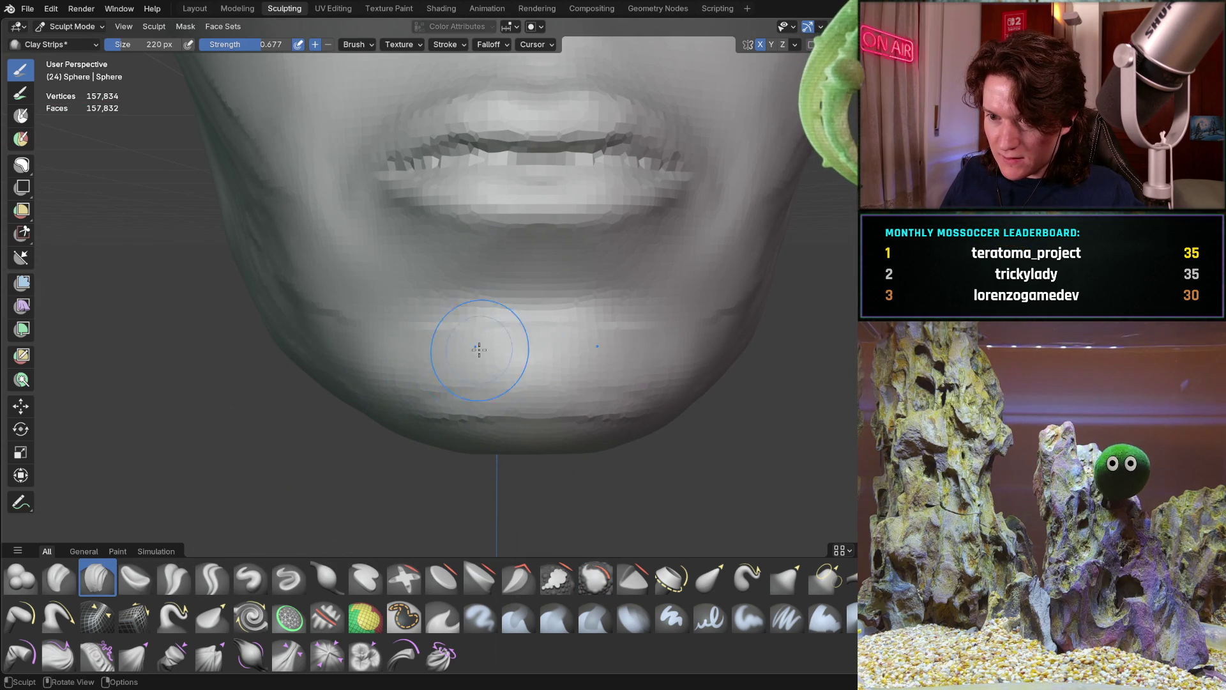
middle_drag(525, 451, 522, 329)
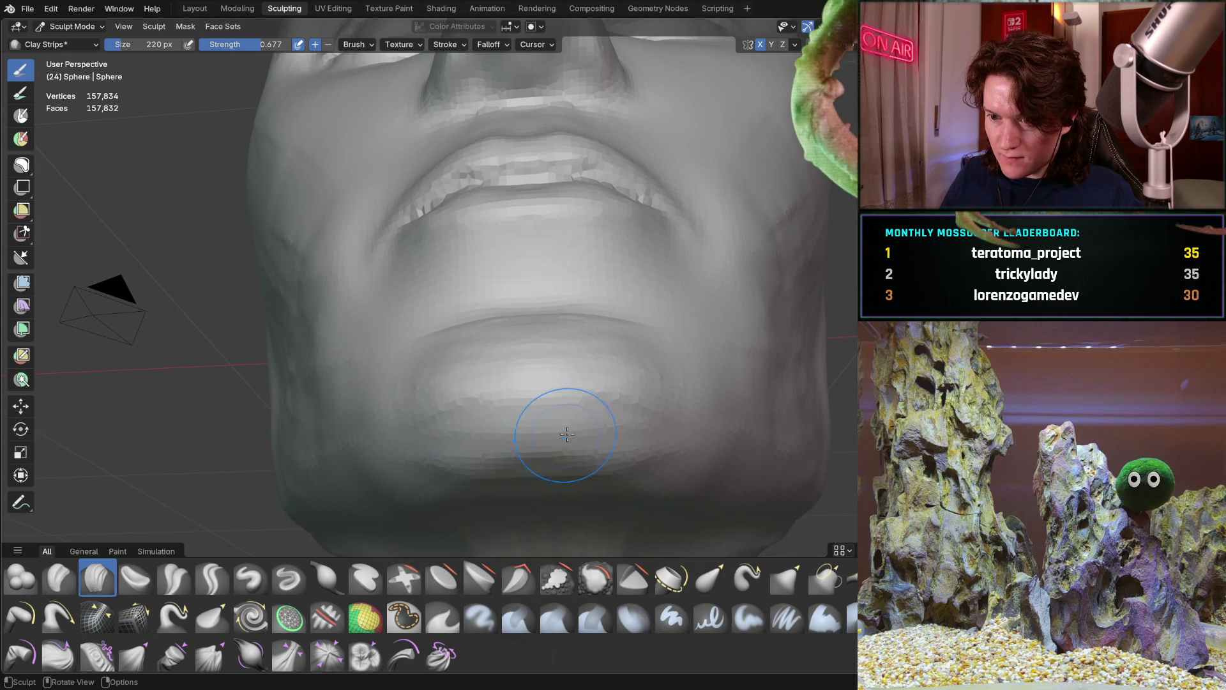
middle_drag(493, 407, 395, 383)
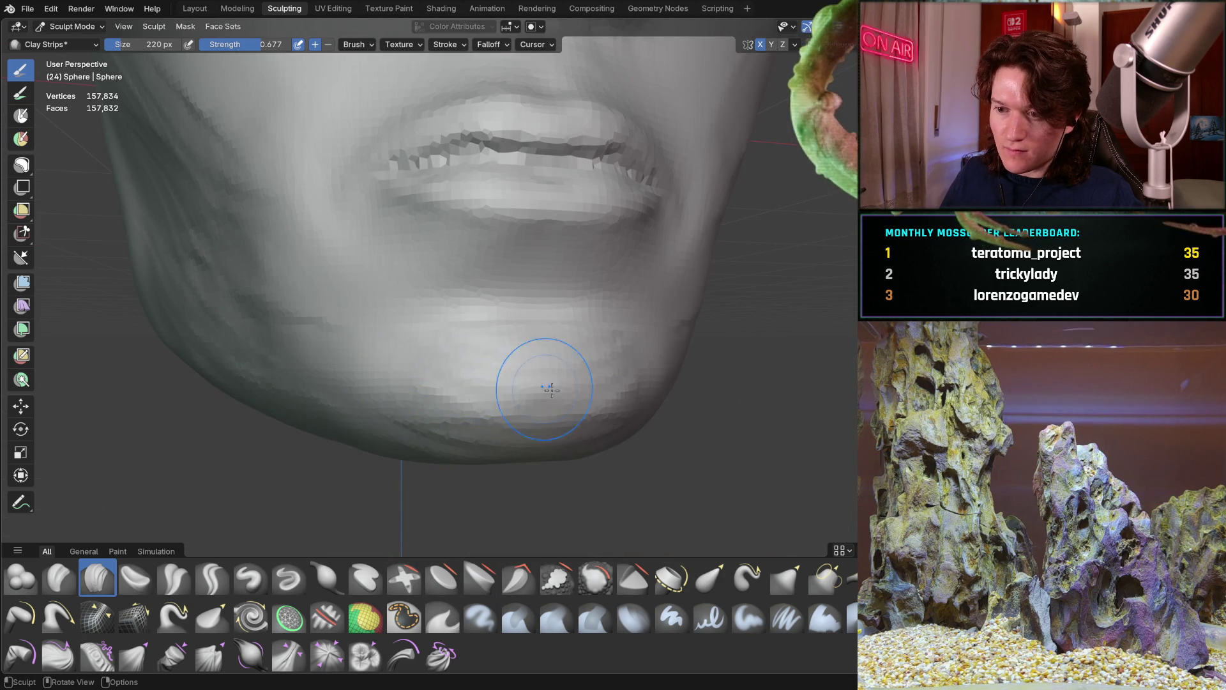
key(s)
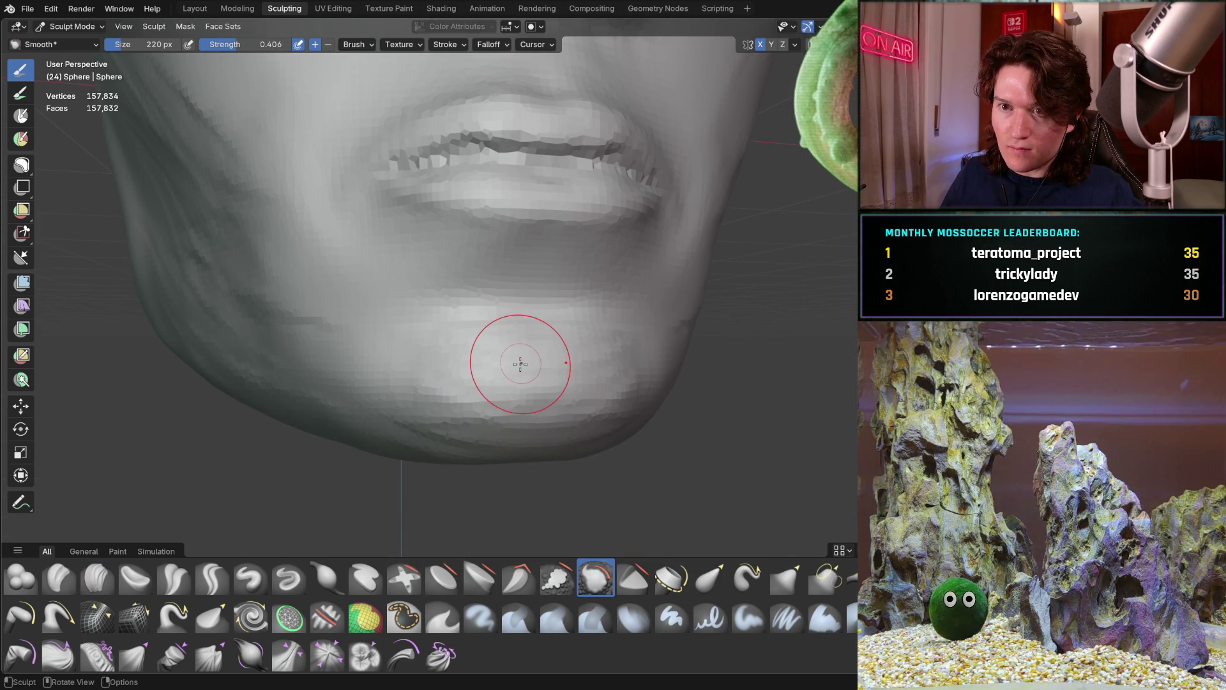
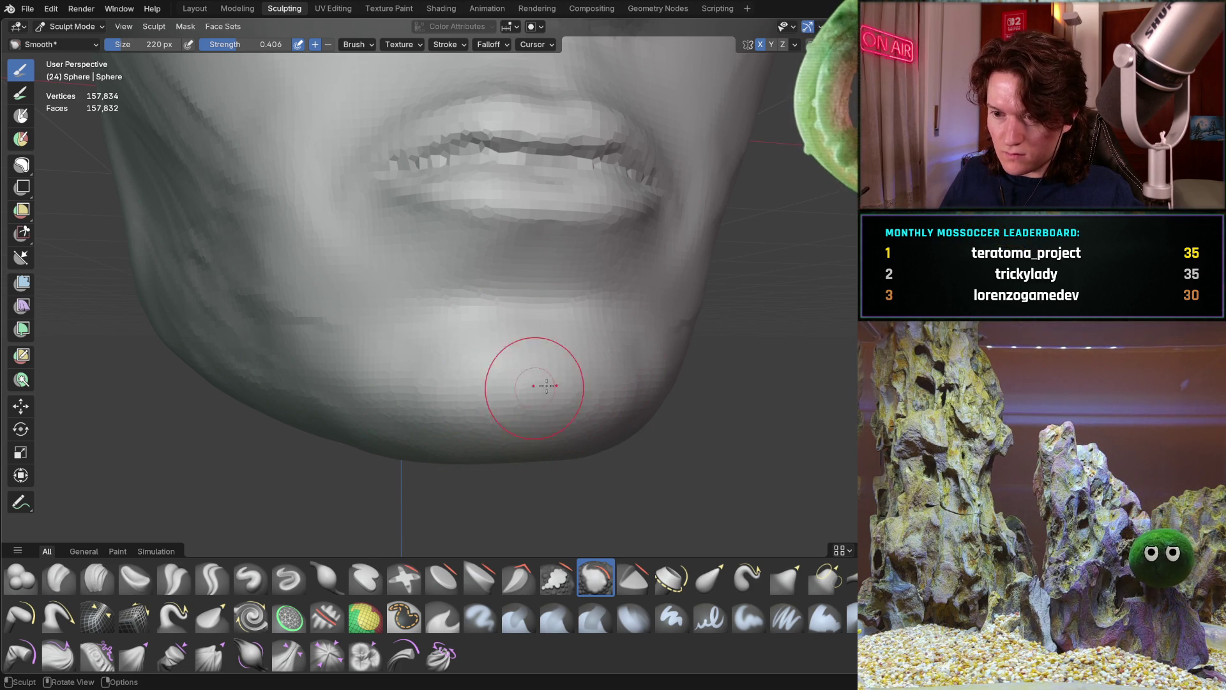
Step: Orbit from a side profile to a three-quarter view, then look up at the mouth from below the chin
mouse_move(589, 334)
middle_down()
mouse_move(454, 320)
mouse_move(424, 405)
mouse_move(547, 315)
mouse_move(645, 359)
mouse_move(623, 318)
mouse_move(659, 290)
mouse_move(551, 352)
mouse_move(504, 302)
mouse_move(420, 351)
middle_up()
scroll(552, 352, up, 4)
scroll(504, 302, down, 4)
scroll(420, 350, up, 3)
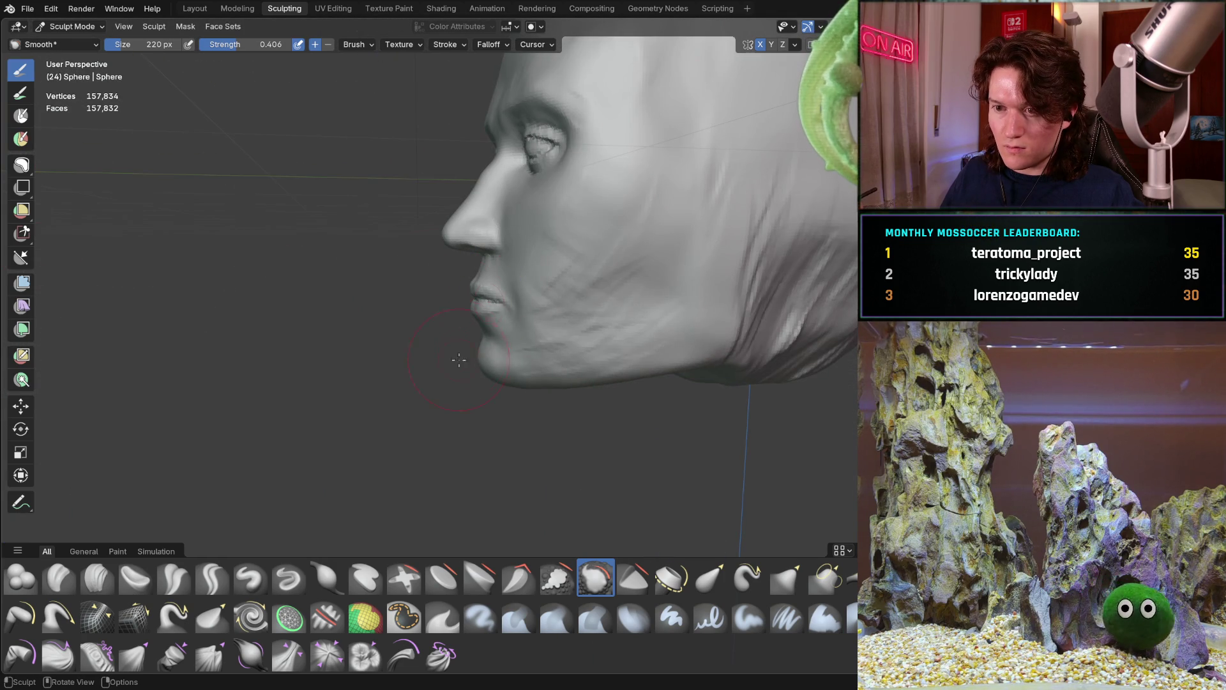
scroll(537, 318, down, 3)
mouse_move(537, 318)
middle_down()
mouse_move(679, 293)
mouse_move(686, 324)
middle_up()
scroll(679, 300, up, 3)
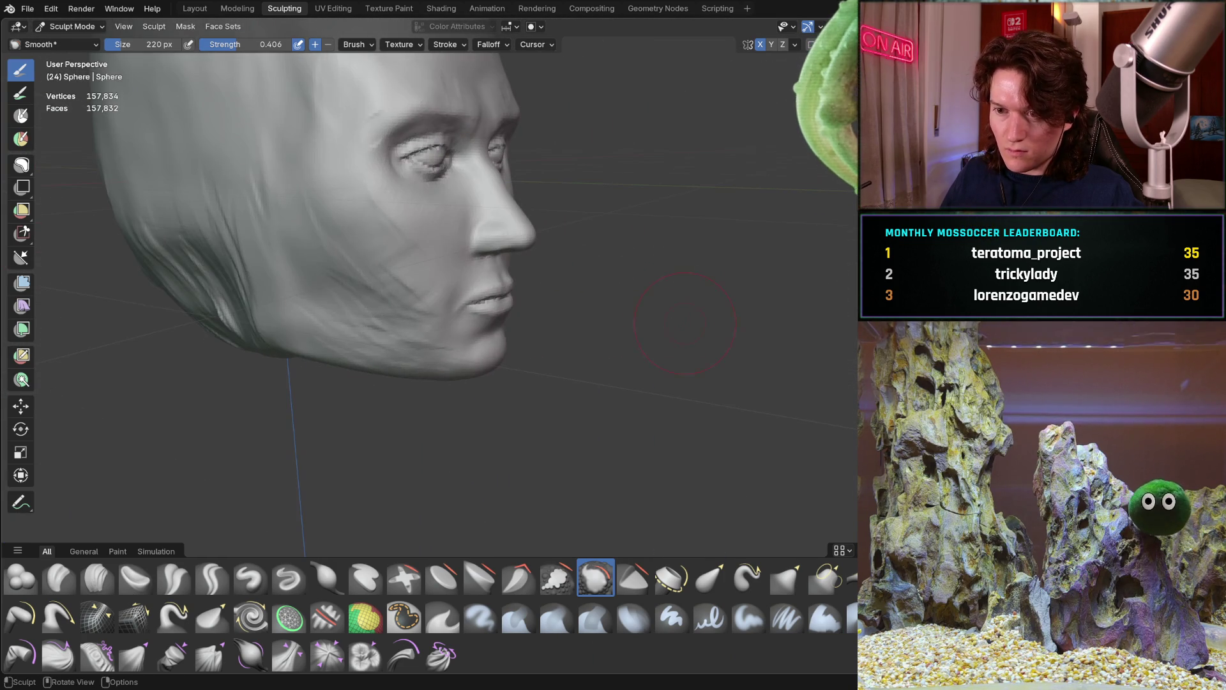
scroll(583, 284, down, 2)
mouse_move(534, 350)
middle_down()
mouse_move(498, 320)
mouse_move(460, 329)
mouse_move(452, 359)
mouse_move(466, 350)
mouse_move(415, 441)
mouse_move(443, 493)
mouse_move(405, 383)
mouse_move(504, 432)
mouse_move(389, 402)
mouse_move(384, 373)
mouse_move(373, 433)
mouse_move(417, 383)
middle_up()
scroll(470, 293, up, 2)
scroll(459, 391, up, 1)
Step: Enlarge the Grab brush to 434 px and orbit toward a frontal view from below
key(f)
click(426, 424)
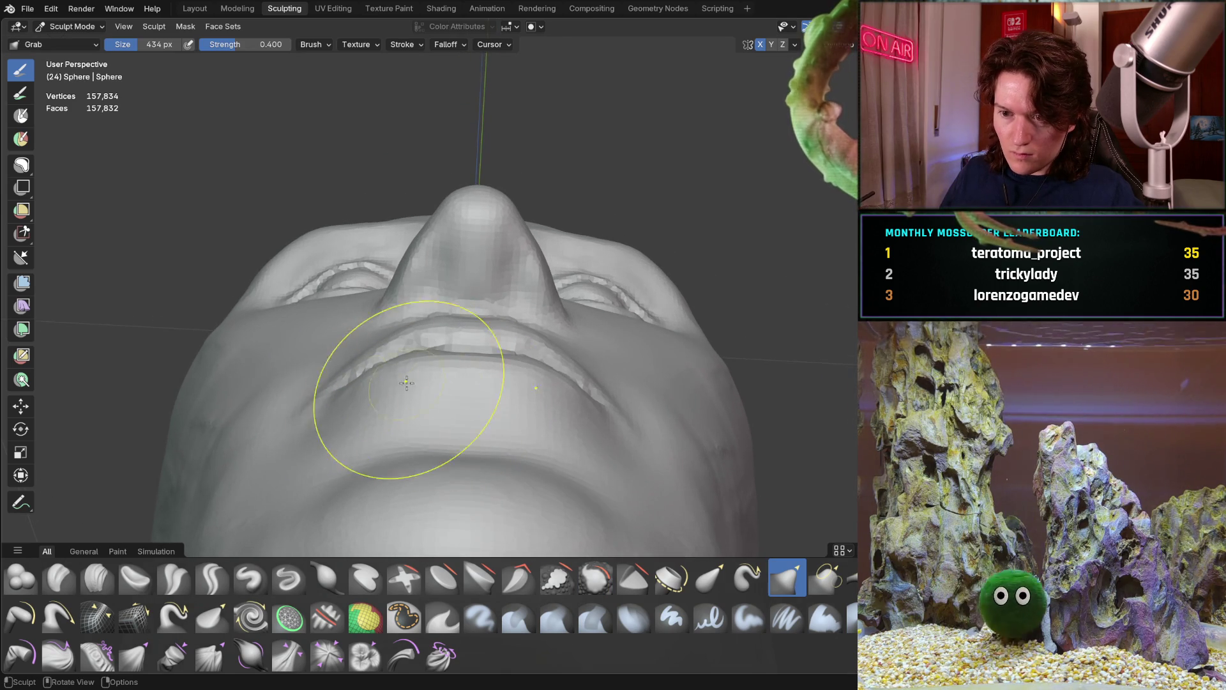
middle_drag(330, 394, 322, 379)
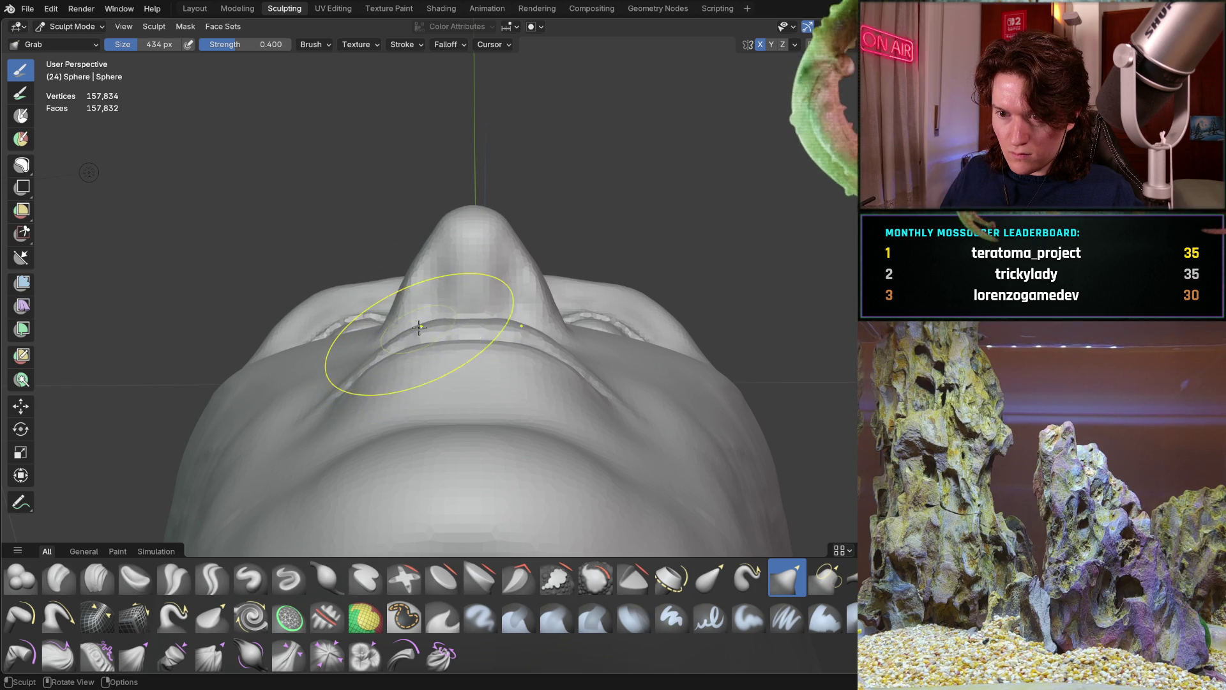
mouse_move(430, 326)
middle_down()
mouse_move(427, 435)
mouse_move(414, 392)
mouse_move(591, 392)
mouse_move(458, 343)
mouse_move(436, 276)
middle_up()
scroll(463, 345, down, 3)
scroll(486, 294, up, 3)
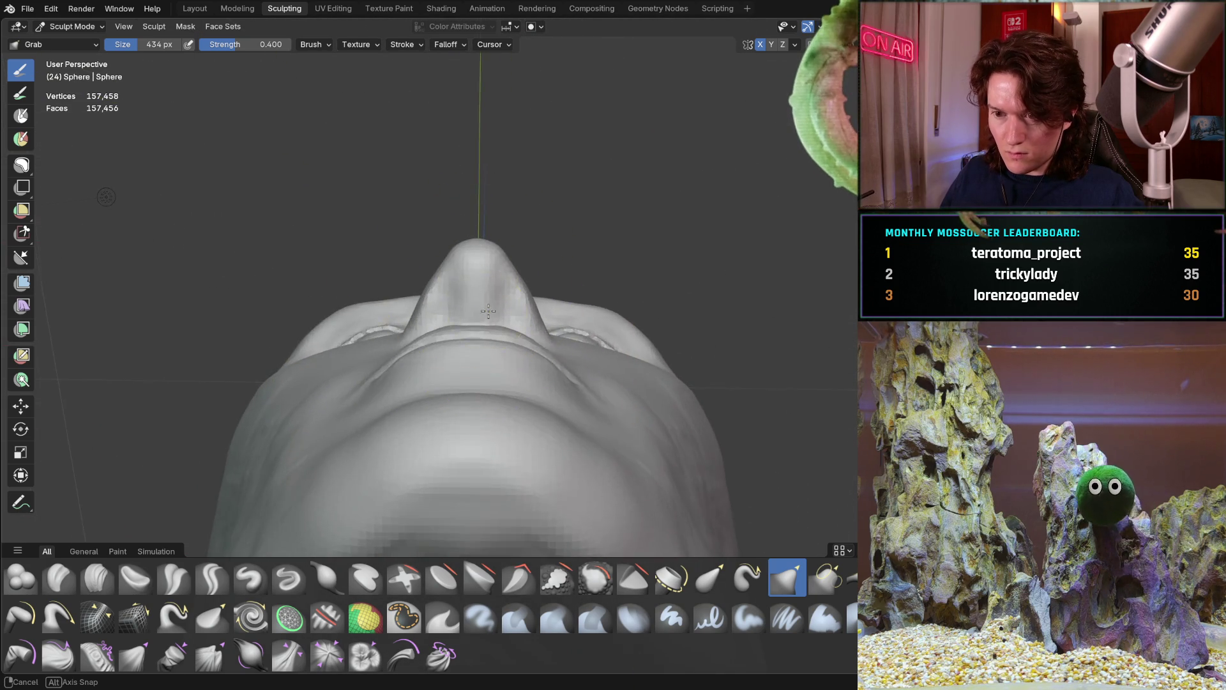
Step: Zoom in on the lips in profile and switch to Crease Sharp at about 186 px
mouse_move(495, 312)
middle_down()
mouse_move(383, 396)
mouse_move(416, 390)
mouse_move(424, 355)
mouse_move(573, 421)
mouse_move(466, 433)
mouse_move(341, 422)
mouse_move(367, 383)
mouse_move(376, 391)
mouse_move(354, 391)
mouse_move(443, 392)
mouse_move(410, 403)
mouse_move(504, 416)
mouse_move(508, 402)
mouse_move(356, 424)
mouse_move(337, 383)
mouse_move(274, 449)
mouse_move(219, 419)
mouse_move(328, 404)
mouse_move(428, 373)
middle_up()
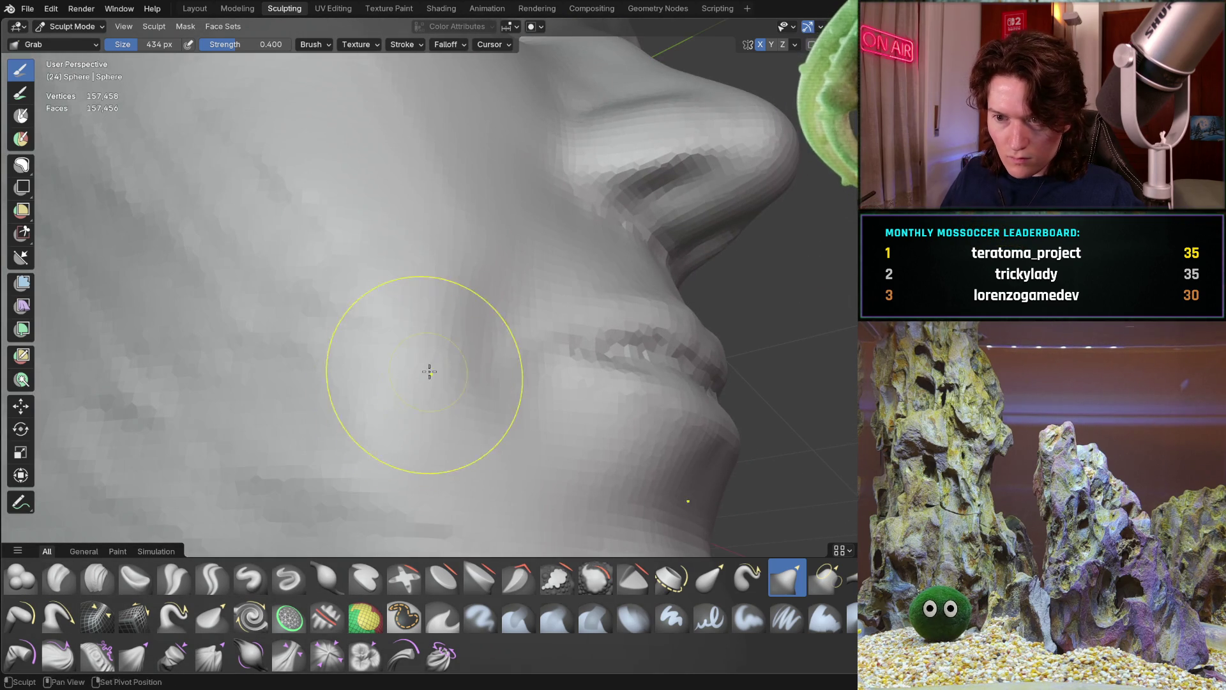
mouse_move(465, 332)
middle_down()
mouse_move(438, 343)
mouse_move(274, 315)
middle_up()
mouse_move(596, 377)
middle_down()
mouse_move(619, 293)
mouse_move(479, 383)
middle_up()
scroll(511, 318, up, 5)
middle_drag(511, 318, 411, 343)
click(212, 569)
key(f)
click(424, 334)
Step: Shrink the Crease Sharp brush to 138 px and inspect the lips from front and side
key(f)
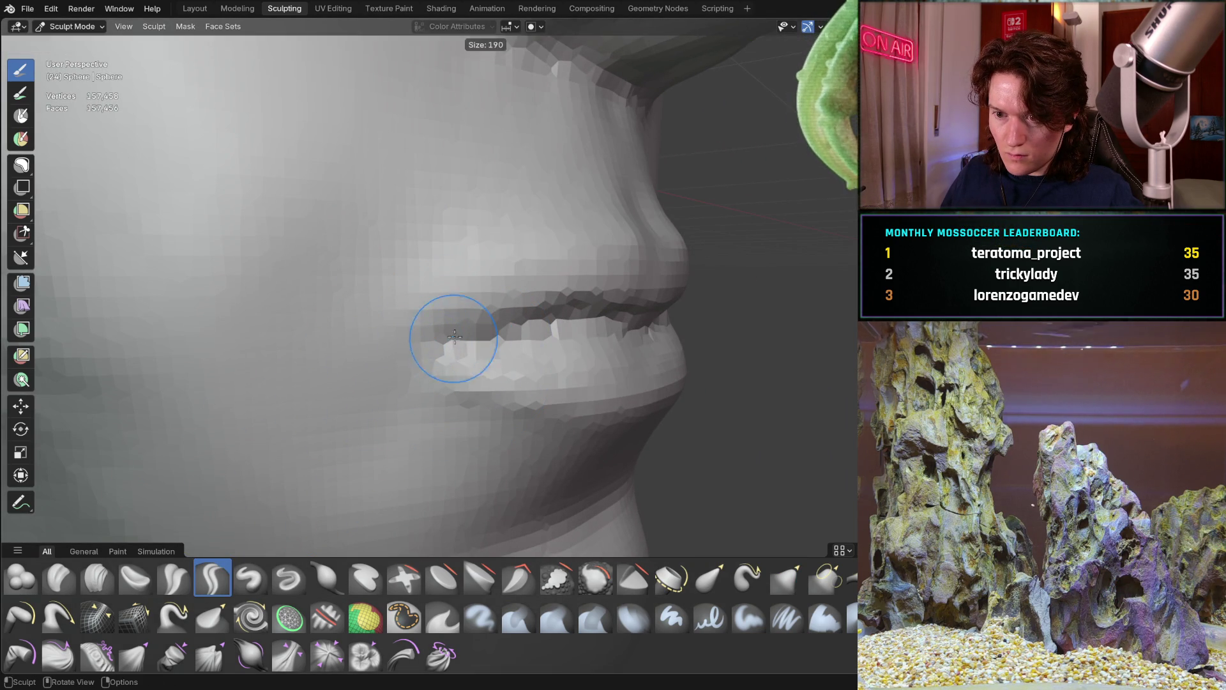
click(424, 327)
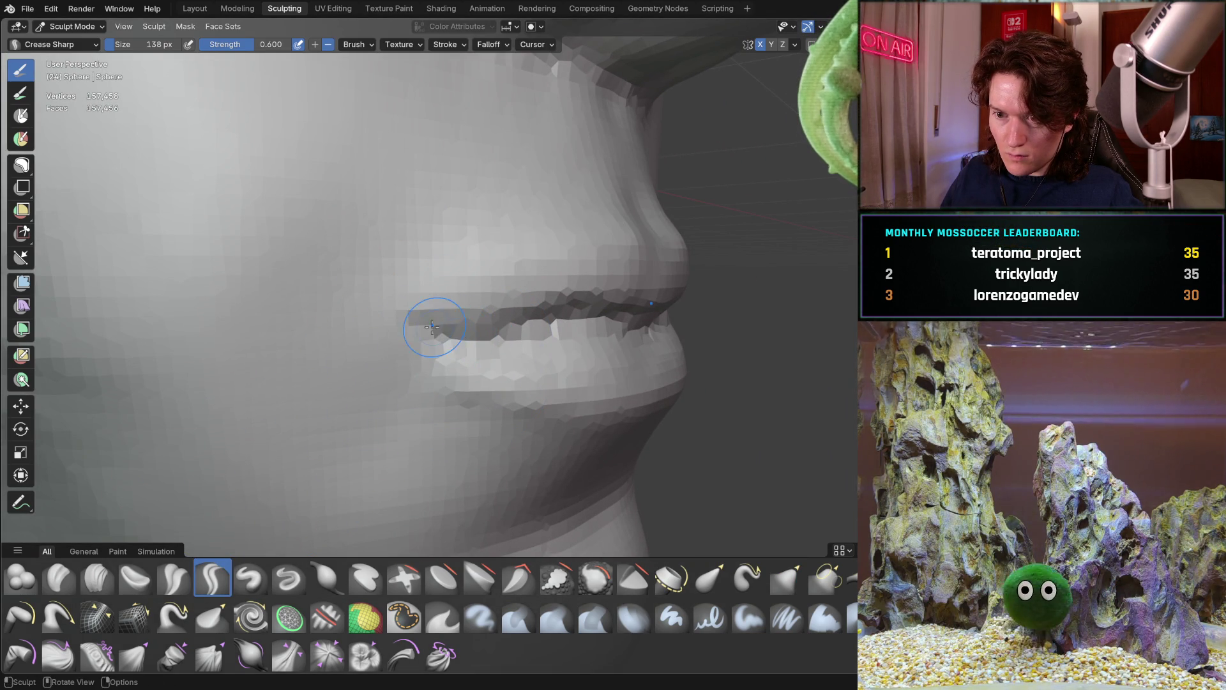
mouse_move(538, 289)
middle_down()
mouse_move(528, 271)
mouse_move(442, 365)
mouse_move(457, 340)
middle_up()
scroll(450, 351, down, 2)
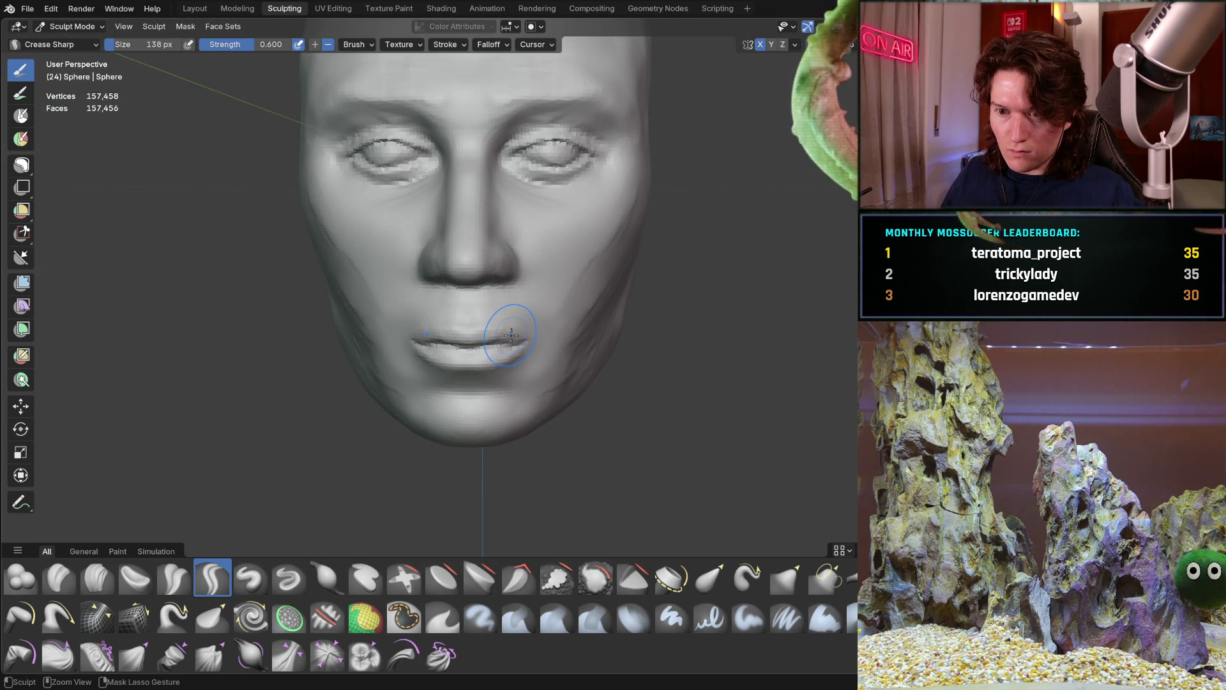
scroll(447, 326, up, 3)
middle_drag(482, 293, 358, 329)
scroll(355, 329, up, 3)
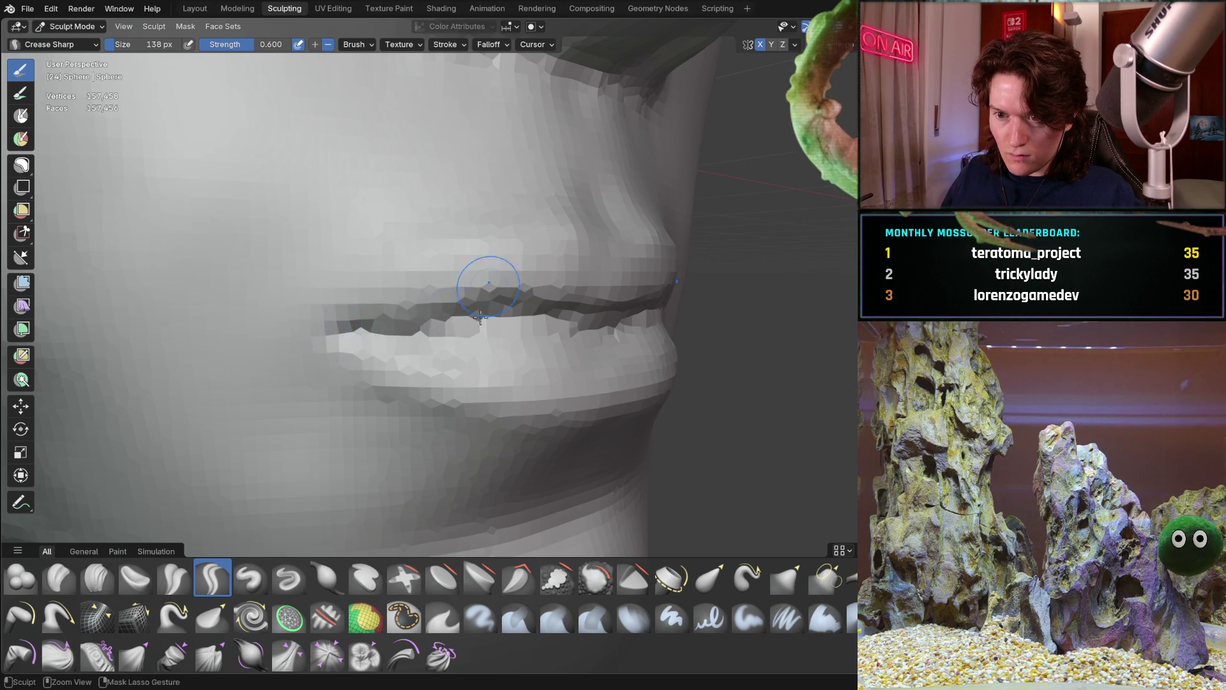
scroll(488, 287, down, 4)
middle_drag(488, 287, 464, 355)
Step: Carve the lip crease further toward the mouth corner from a three-quarter angle
scroll(463, 355, down, 2)
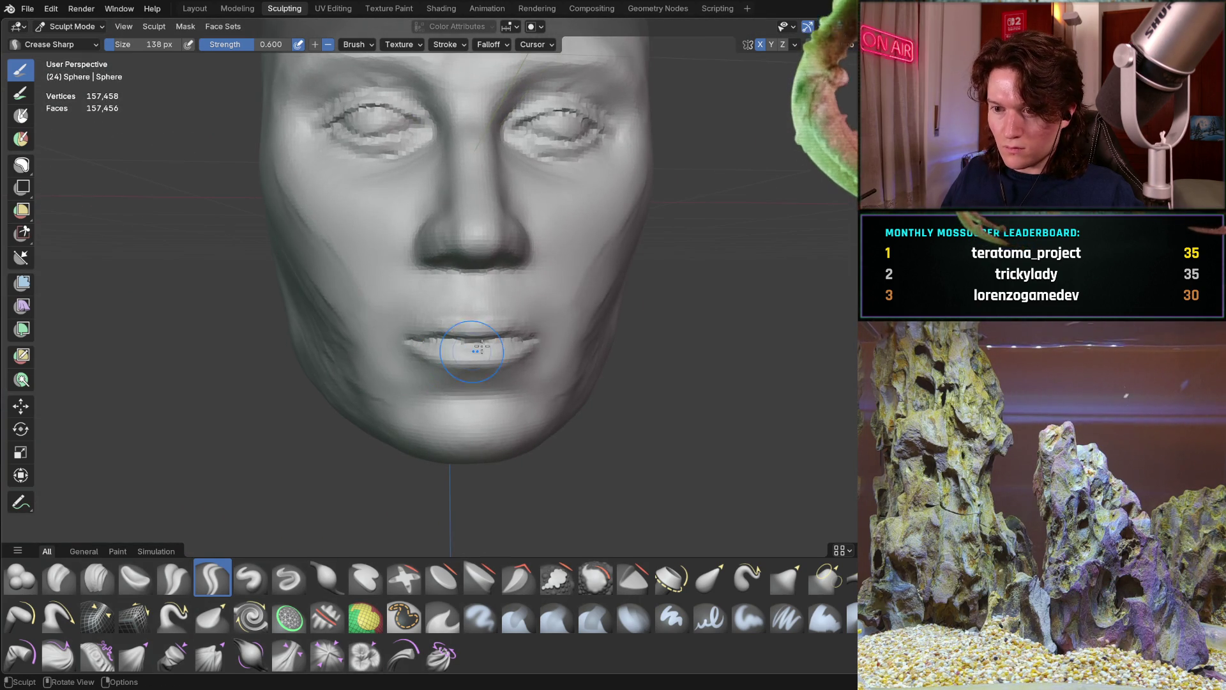
scroll(387, 340, up, 4)
mouse_move(386, 340)
middle_down()
mouse_move(441, 348)
mouse_move(442, 317)
middle_up()
scroll(441, 317, up, 2)
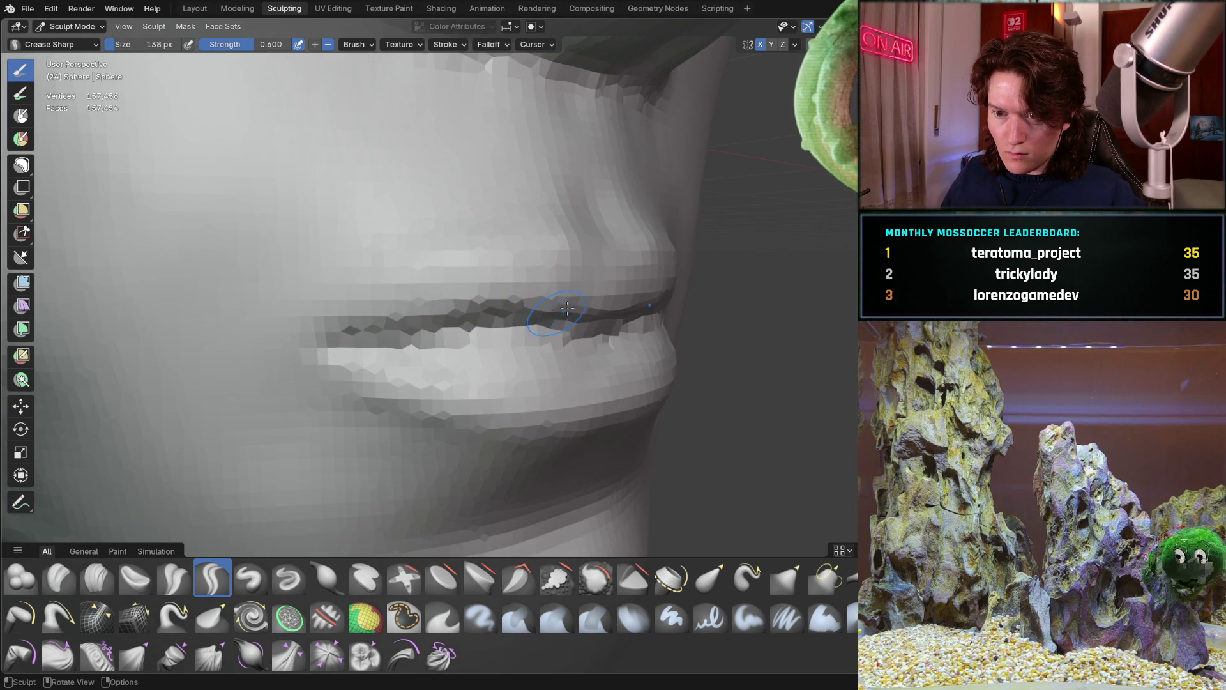
scroll(557, 313, down, 10)
mouse_move(411, 343)
middle_down()
mouse_move(467, 376)
mouse_move(417, 345)
mouse_move(461, 395)
middle_up()
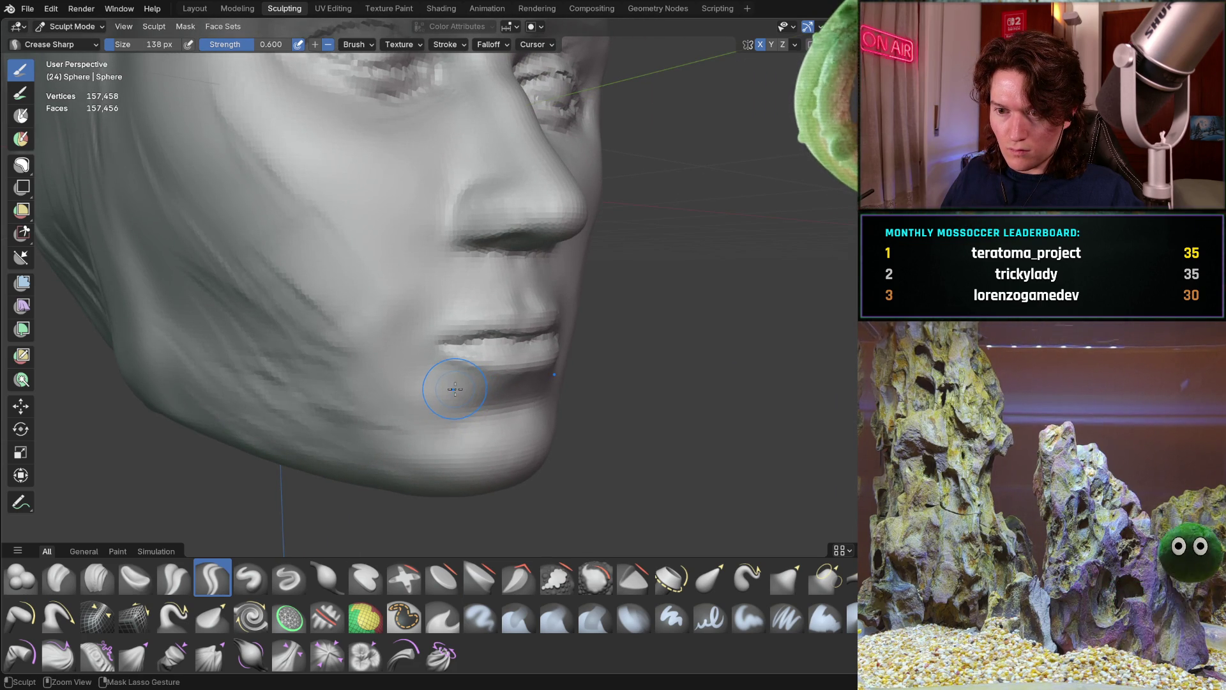
scroll(456, 387, up, 6)
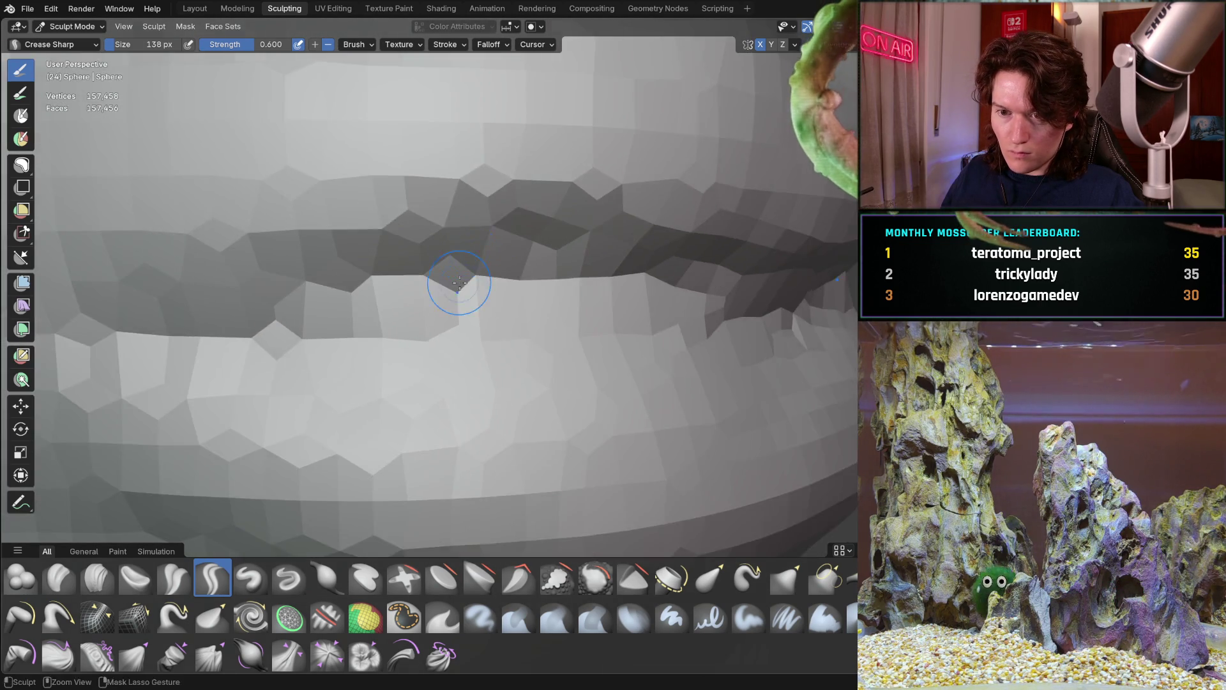
scroll(386, 341, up, 4)
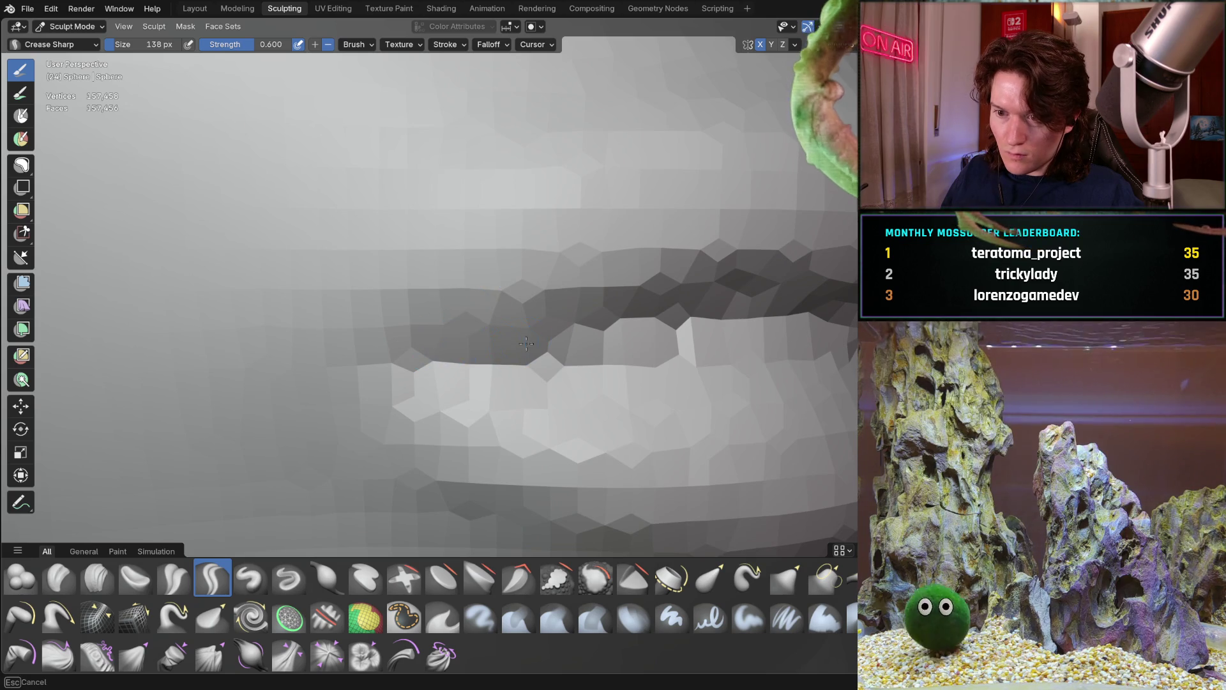
mouse_move(340, 371)
mouse_down()
mouse_move(295, 366)
mouse_move(400, 362)
mouse_up()
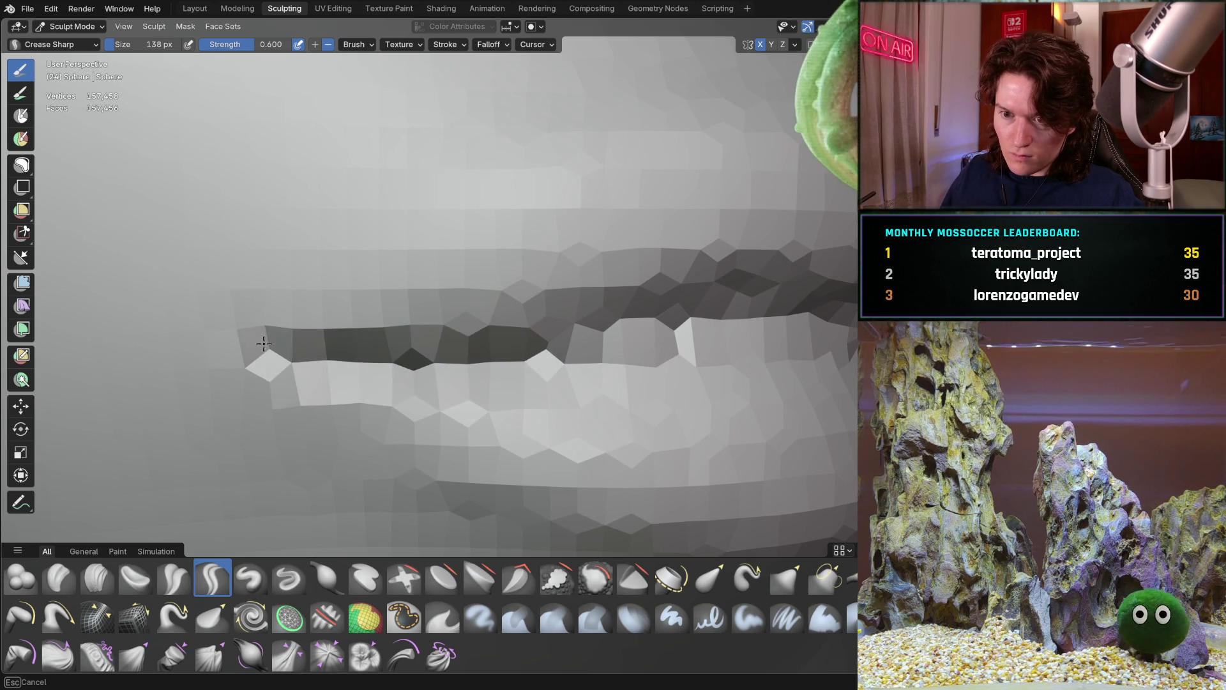
mouse_move(540, 274)
ctrl+middle_down()
mouse_move(488, 349)
mouse_move(486, 370)
mouse_move(503, 381)
mouse_move(415, 364)
mouse_move(433, 282)
mouse_move(360, 326)
mouse_move(451, 282)
mouse_move(427, 340)
mouse_move(447, 332)
mouse_move(364, 359)
ctrl+middle_up()
Step: Crease up the side of the nose wing and down along the nostril edge
middle_drag(465, 301, 584, 309)
mouse_move(470, 306)
middle_down()
mouse_move(455, 308)
mouse_move(494, 304)
middle_up()
mouse_move(416, 319)
ctrl+middle_down()
mouse_move(342, 280)
mouse_move(411, 348)
mouse_move(408, 277)
mouse_move(373, 301)
mouse_move(411, 322)
mouse_move(456, 388)
ctrl+middle_up()
scroll(457, 387, up, 1)
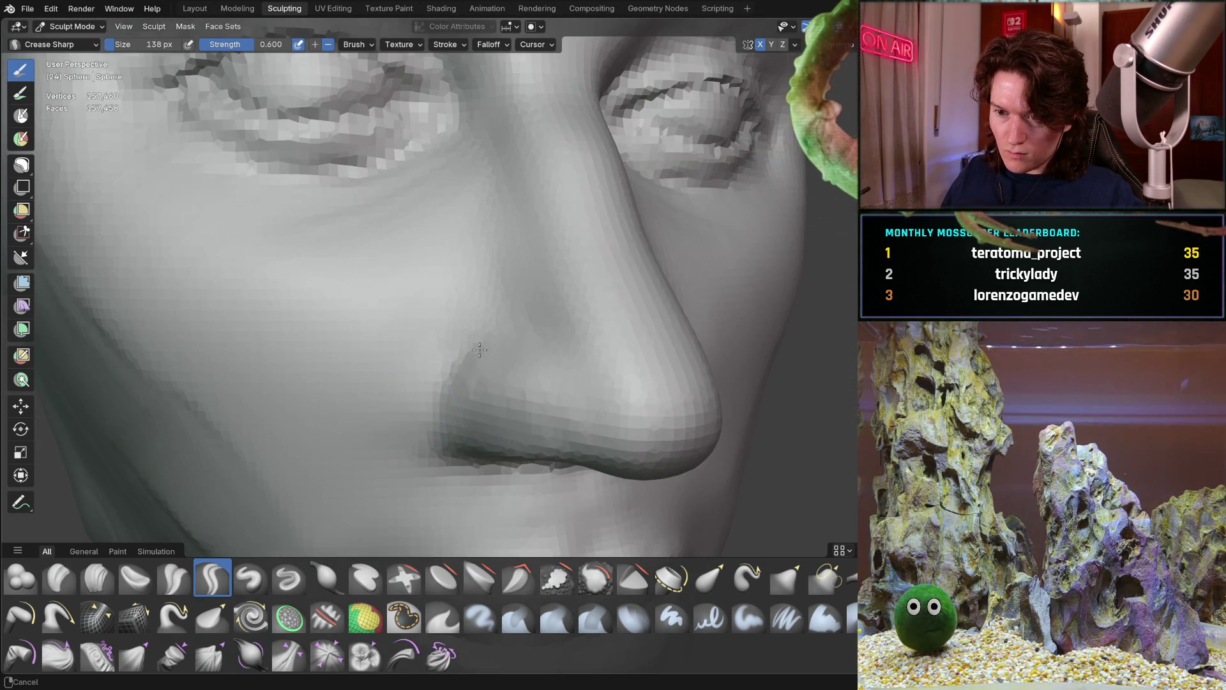
scroll(465, 383, up, 1)
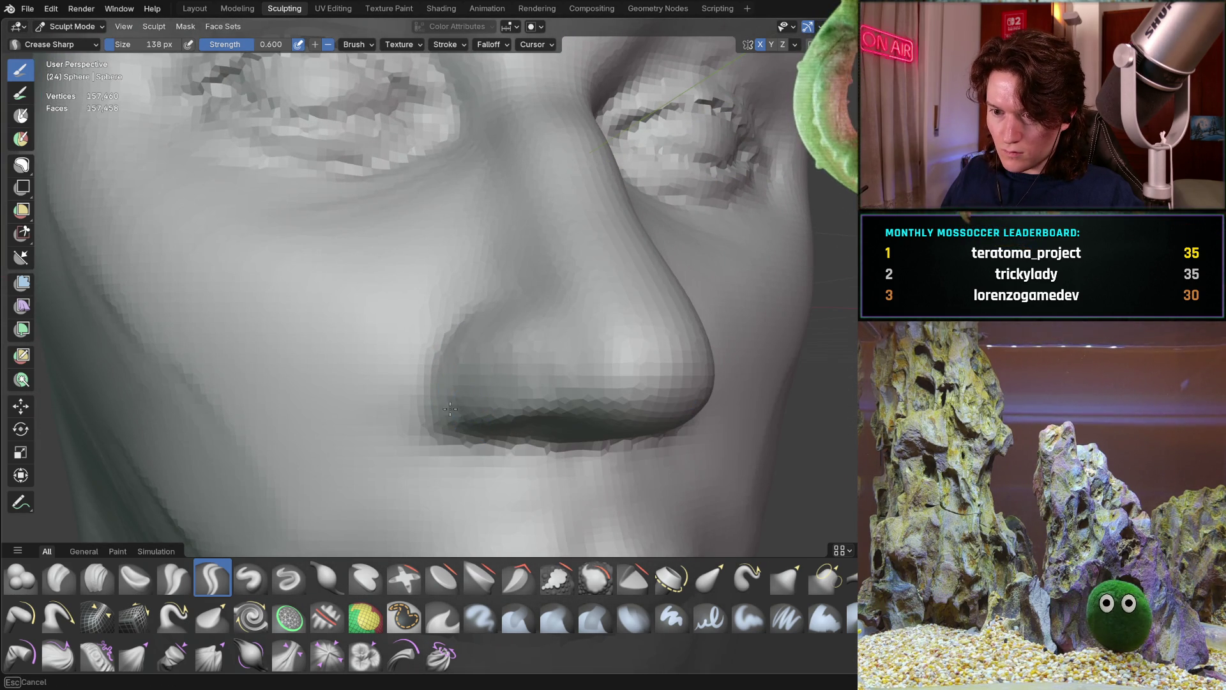
drag(443, 399, 449, 332)
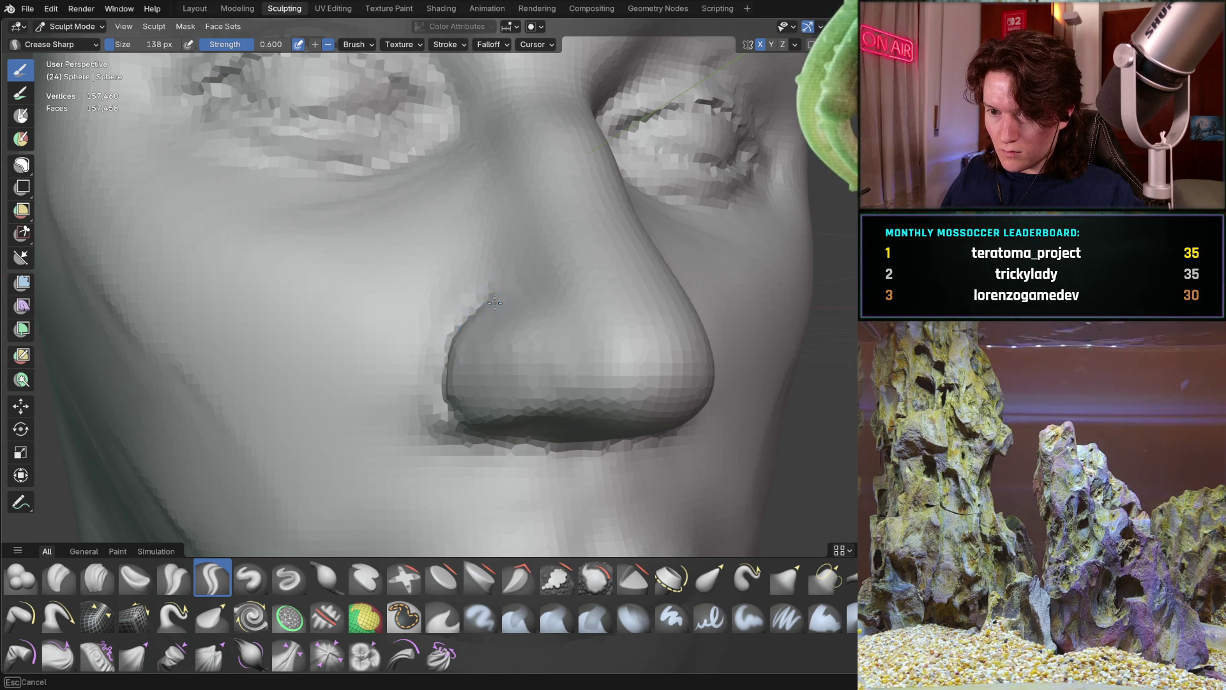
middle_drag(487, 308, 541, 315)
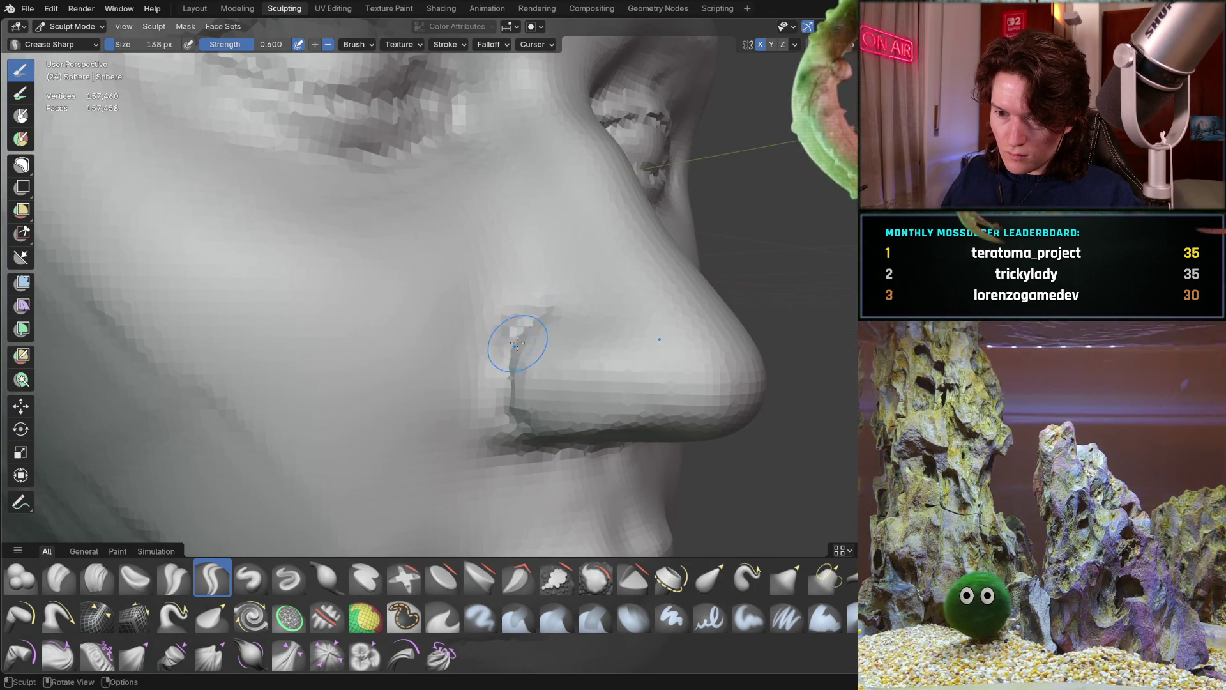
middle_drag(505, 371, 497, 295)
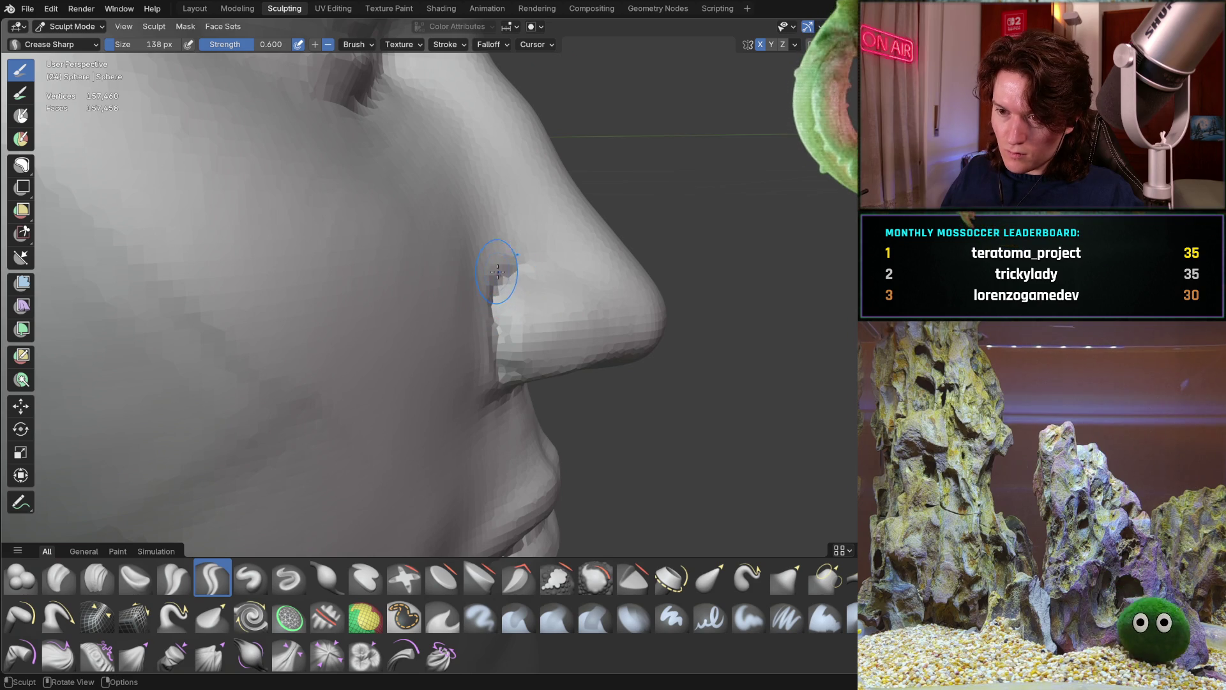
drag(492, 287, 504, 399)
Step: Crease the upper edge of the opposite nostril and check it from several angles
mouse_move(504, 399)
middle_down()
mouse_move(438, 316)
mouse_move(361, 340)
middle_up()
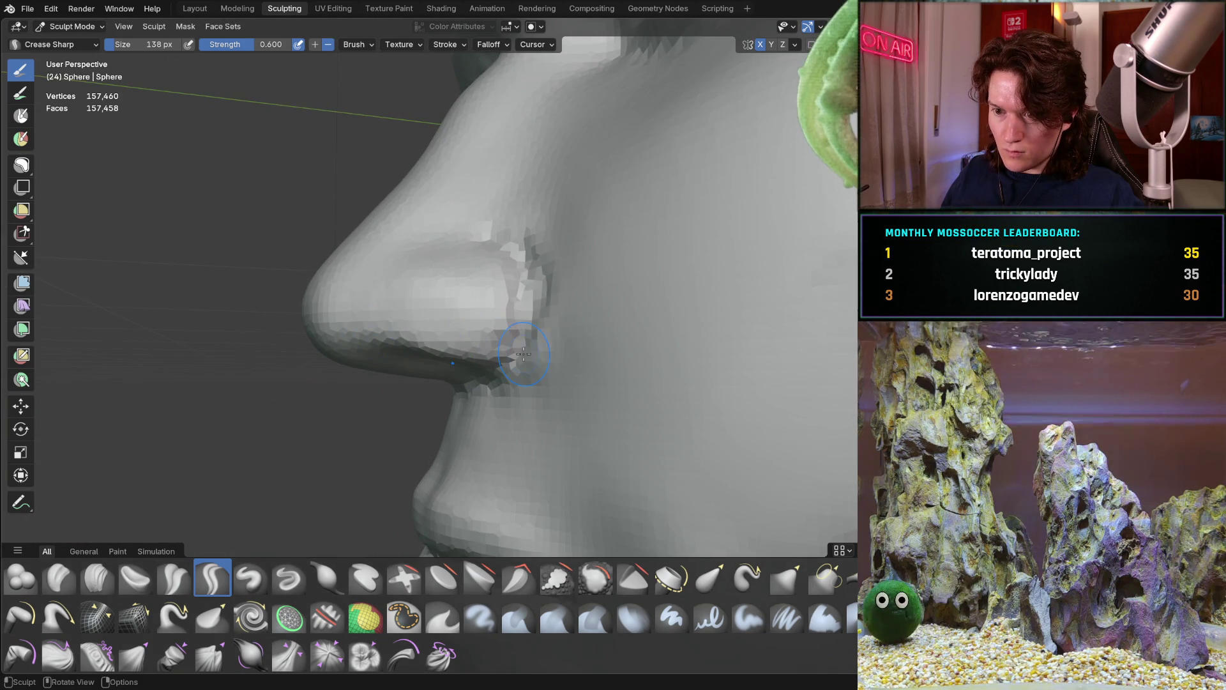
middle_drag(501, 275, 557, 300)
mouse_move(556, 300)
mouse_down()
mouse_move(606, 274)
mouse_move(578, 271)
mouse_up()
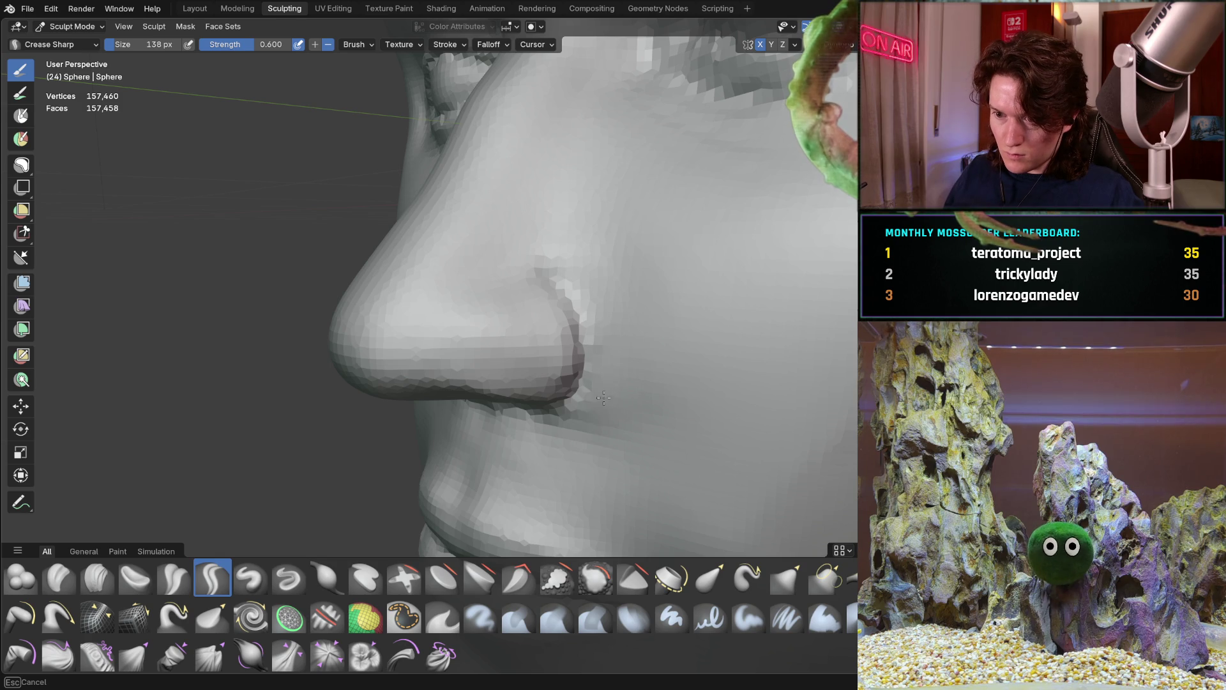
drag(613, 319, 629, 301)
middle_drag(630, 301, 660, 281)
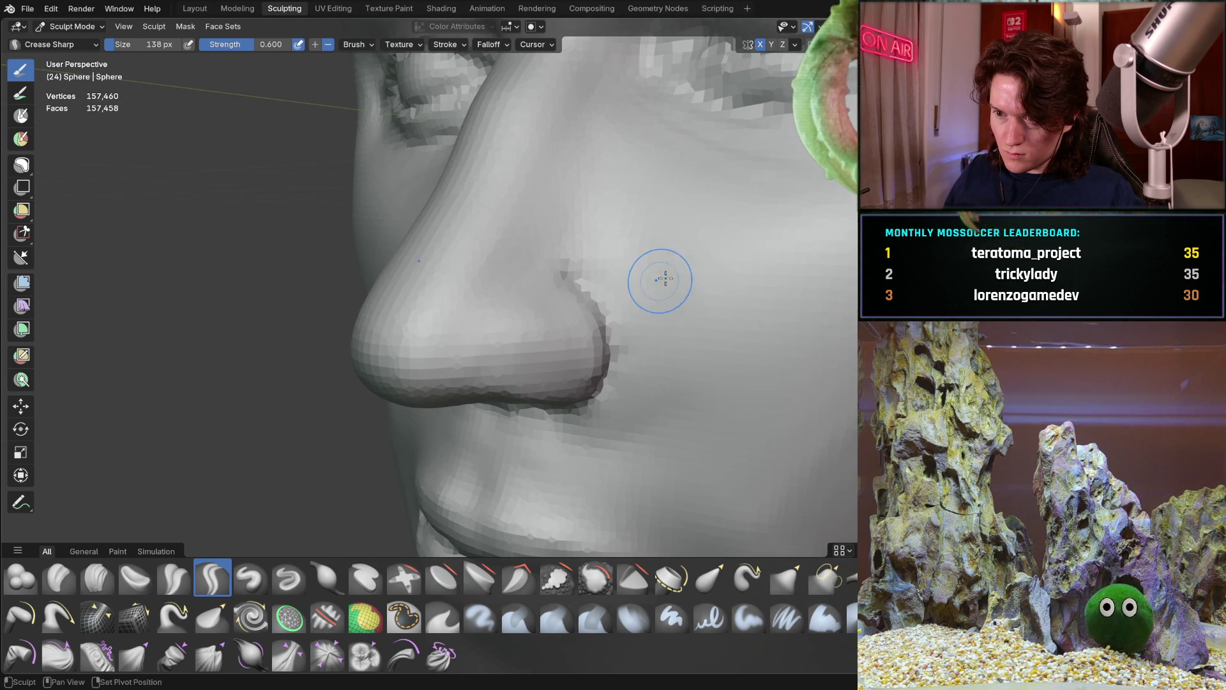
middle_drag(615, 455, 631, 339)
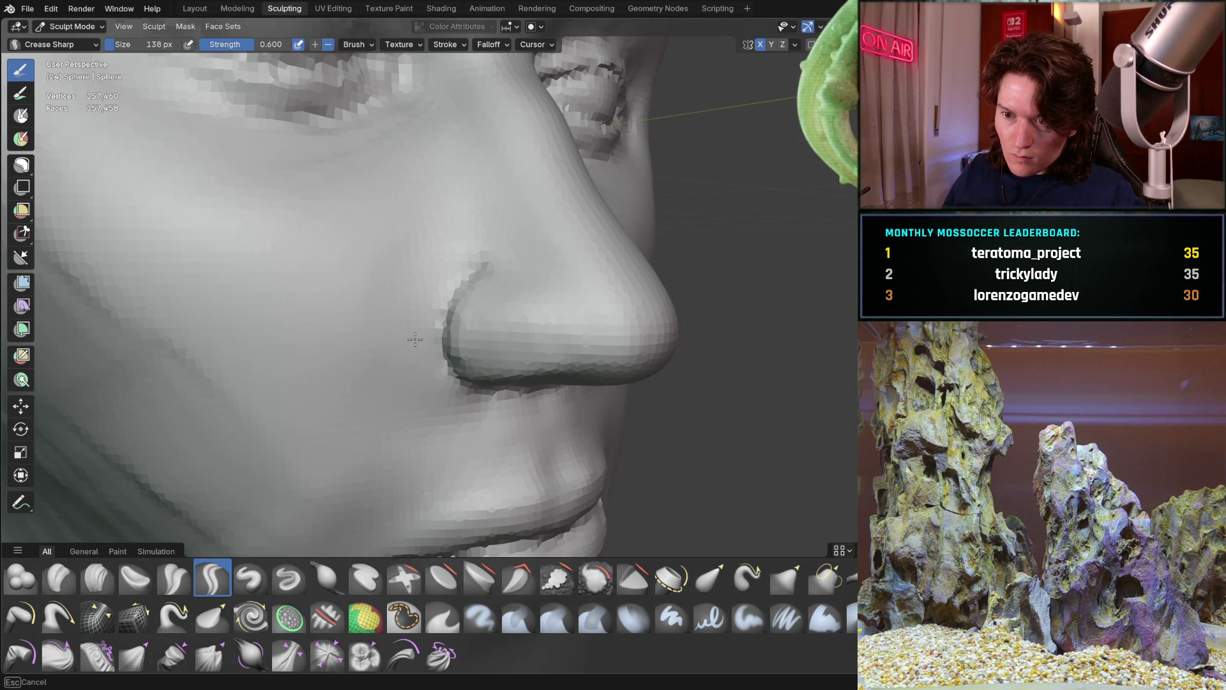
mouse_move(430, 342)
middle_down()
mouse_move(459, 314)
mouse_move(396, 399)
middle_up()
mouse_move(384, 352)
middle_down()
mouse_move(364, 408)
mouse_move(452, 353)
mouse_move(462, 261)
mouse_move(463, 310)
middle_up()
scroll(363, 414, down, 5)
scroll(364, 414, down, 3)
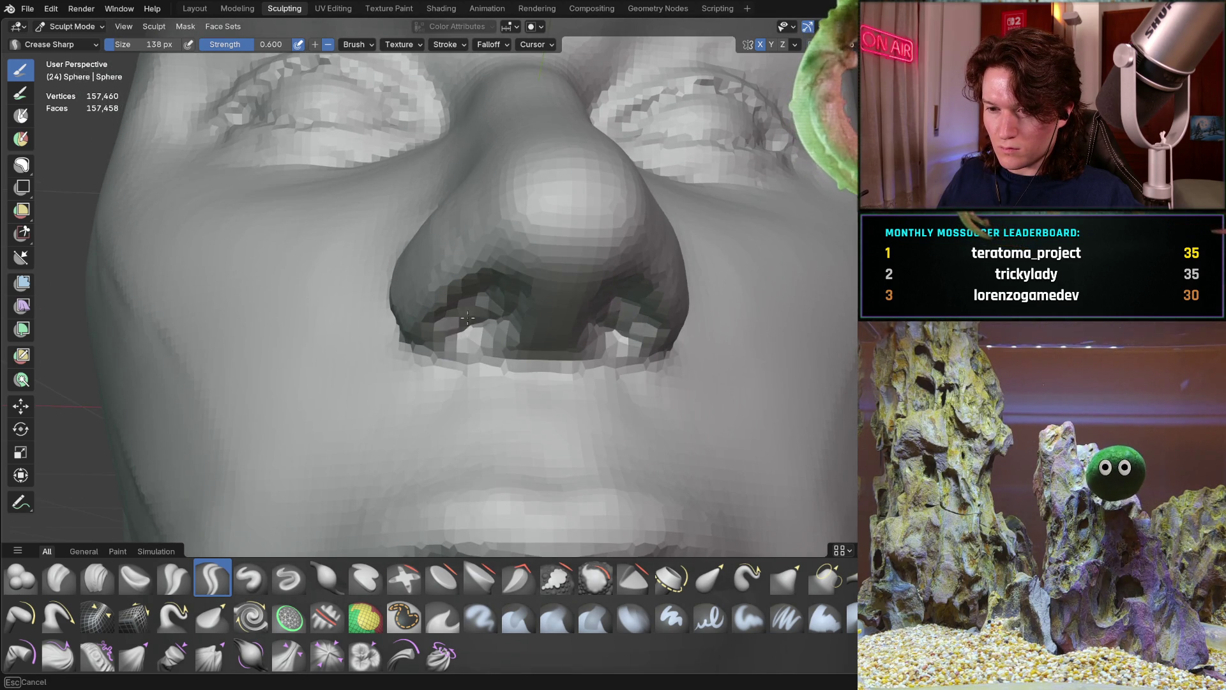
middle_drag(504, 292, 493, 289)
mouse_move(468, 345)
ctrl+middle_down()
mouse_move(423, 384)
mouse_move(479, 355)
mouse_move(460, 377)
mouse_move(364, 383)
mouse_move(434, 358)
ctrl+middle_up()
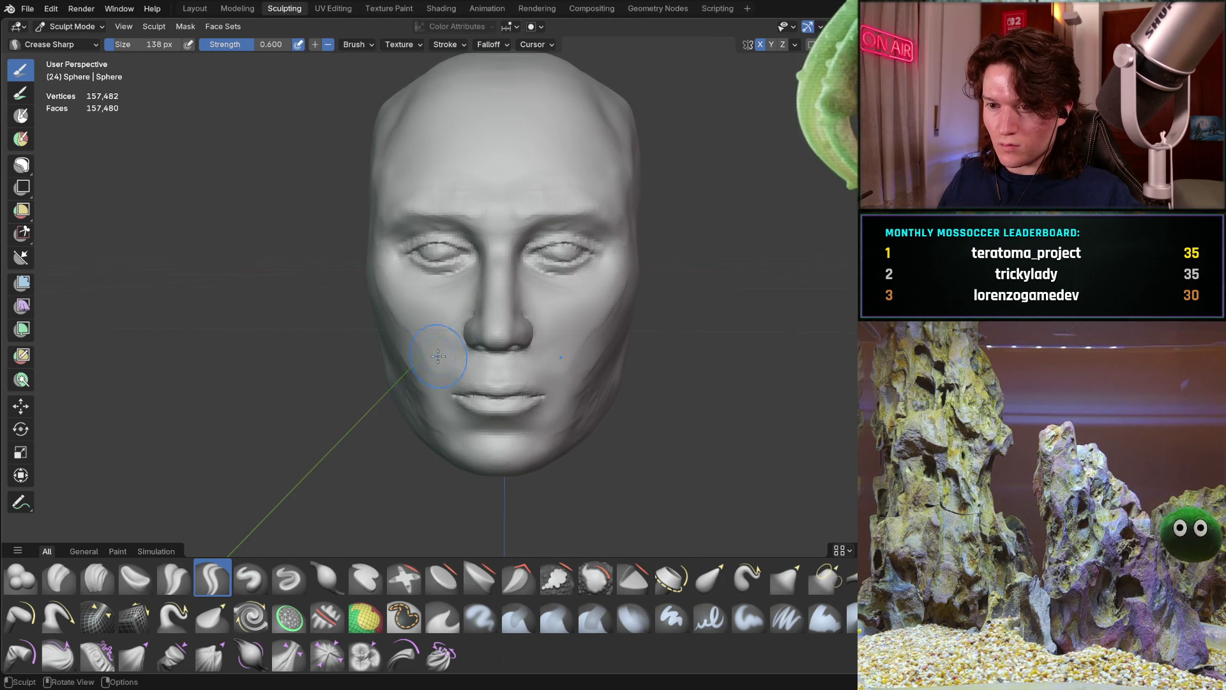
mouse_move(510, 328)
middle_down()
mouse_move(479, 306)
mouse_move(510, 245)
mouse_move(357, 370)
mouse_move(411, 329)
mouse_move(374, 331)
mouse_move(418, 333)
mouse_move(421, 347)
mouse_move(431, 318)
mouse_move(414, 345)
mouse_move(423, 325)
mouse_move(495, 282)
mouse_move(462, 266)
middle_up()
Step: Pull the flesh beside the eye with the Grab brush (G) and check the result
scroll(484, 293, up, 2)
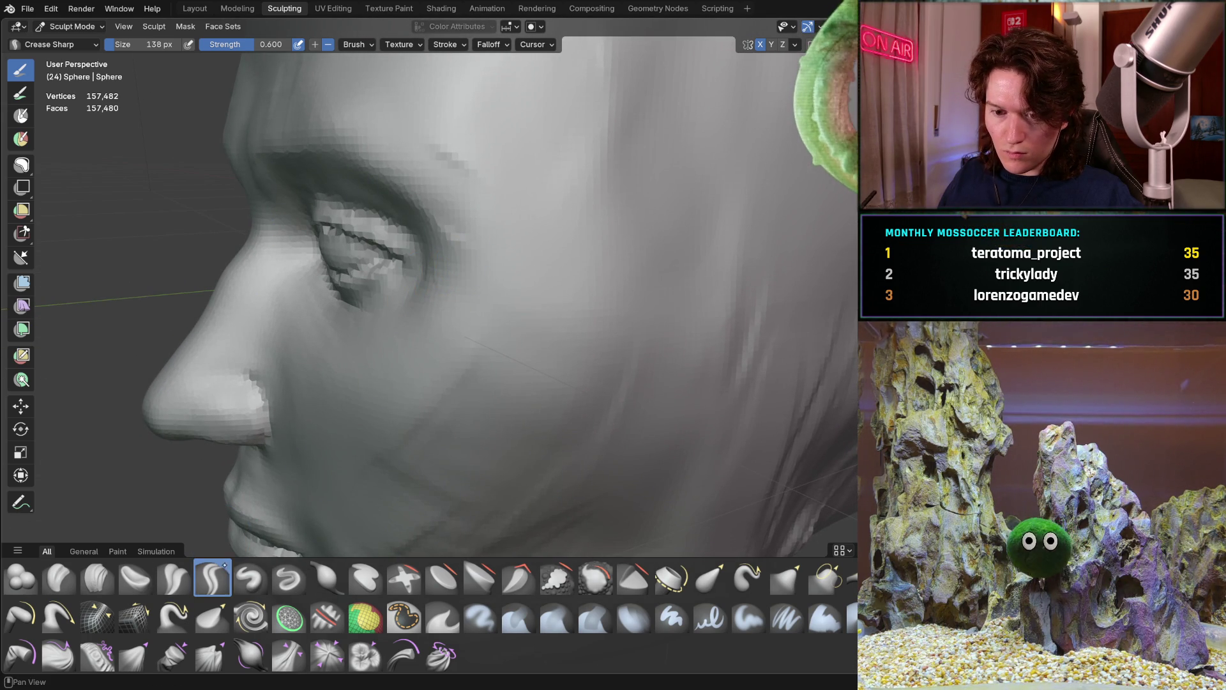
key(g)
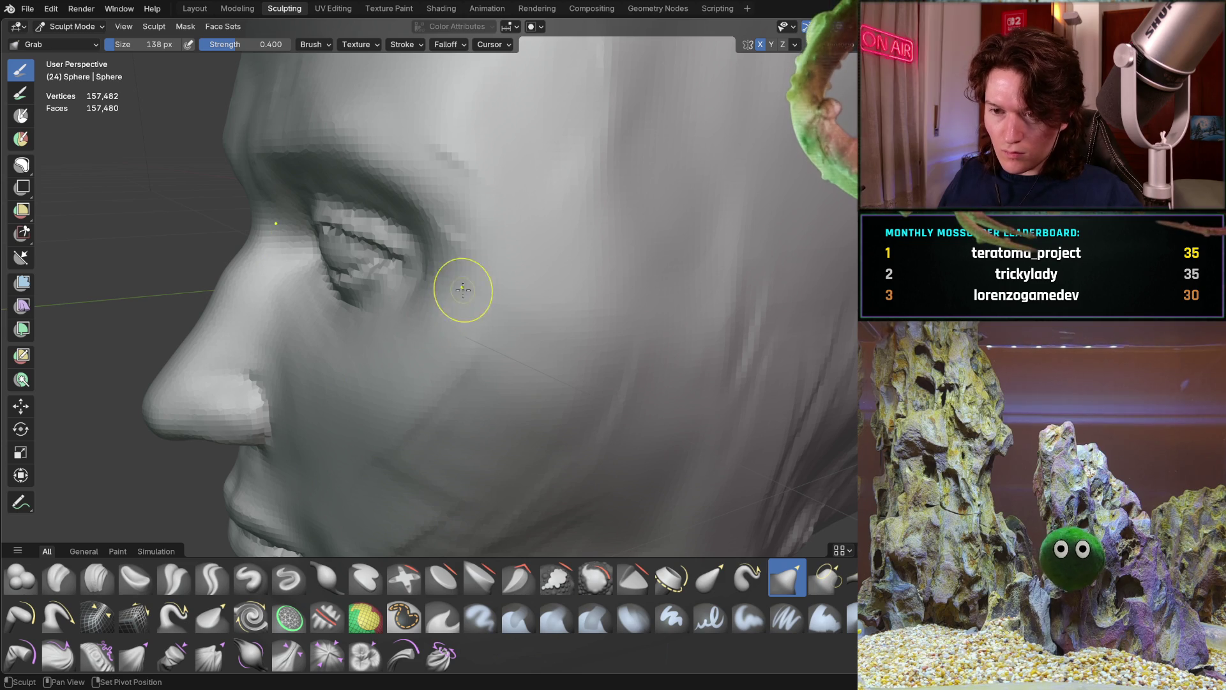
drag(460, 292, 451, 258)
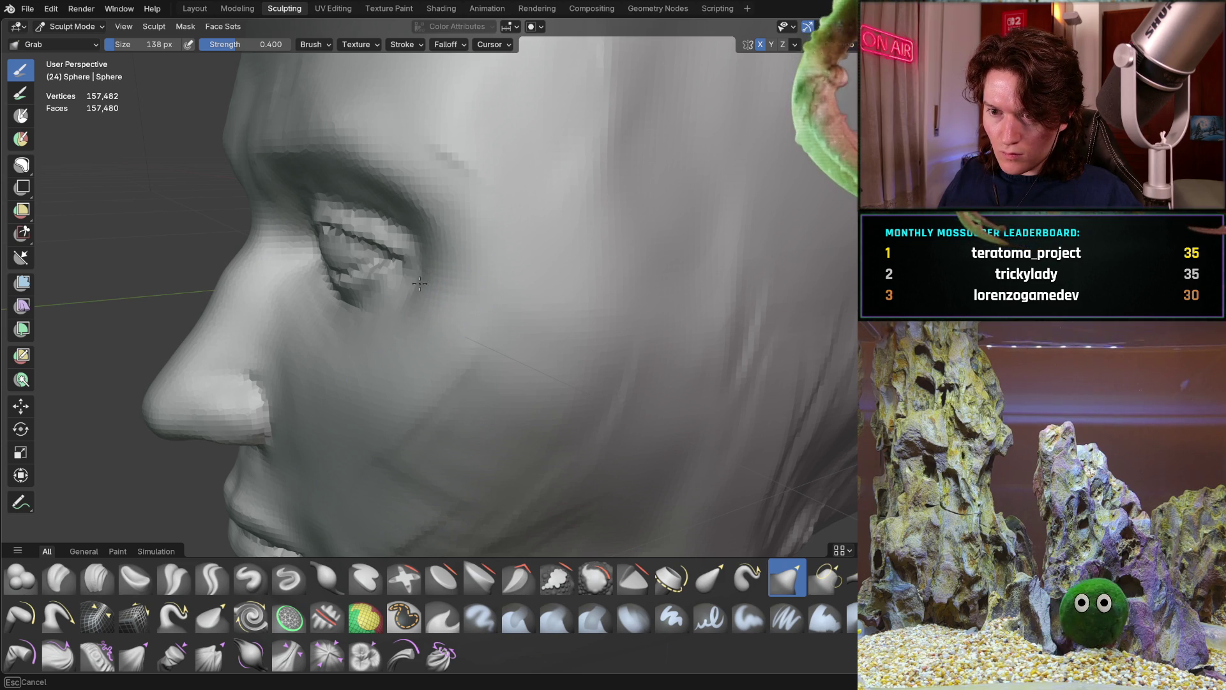
middle_drag(434, 247, 469, 231)
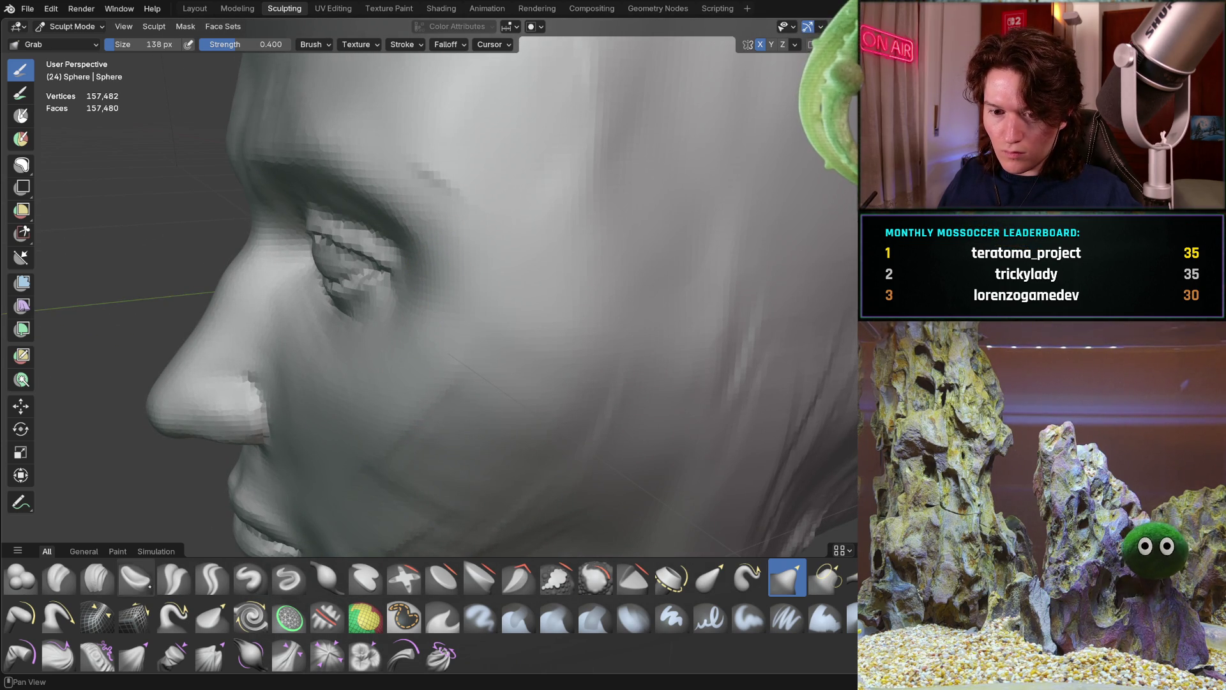
click(104, 583)
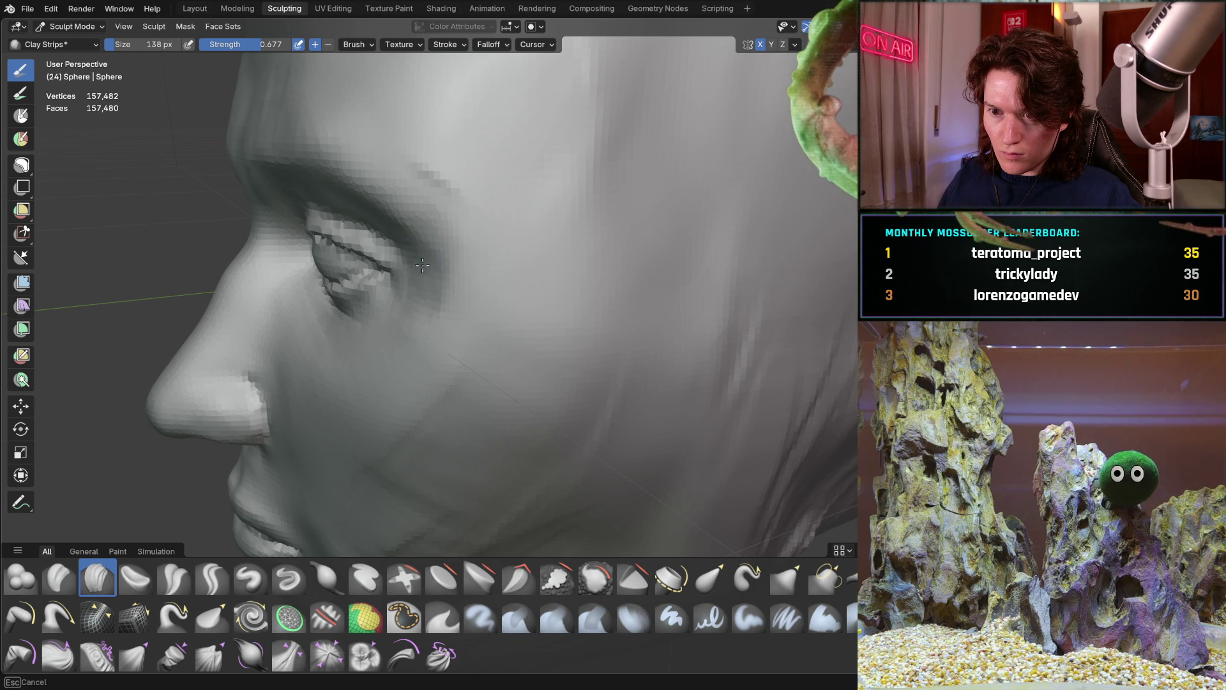
Step: Add a Clay Strips ridge beside the eye, then undo it as too blocky
mouse_move(432, 264)
middle_down()
mouse_move(604, 262)
mouse_move(613, 274)
mouse_move(644, 257)
mouse_move(543, 287)
middle_up()
scroll(445, 312, up, 4)
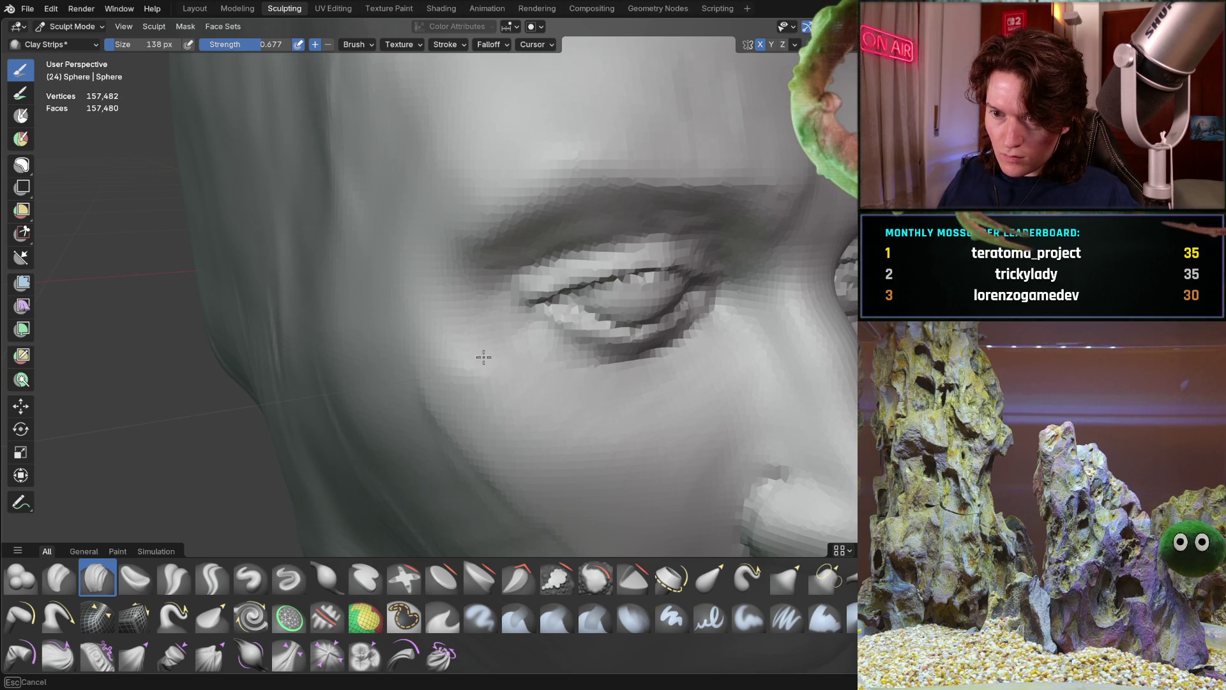
scroll(375, 321, down, 4)
mouse_move(375, 321)
middle_down()
mouse_move(452, 315)
mouse_move(383, 315)
mouse_move(416, 334)
mouse_move(485, 269)
mouse_move(413, 249)
mouse_move(323, 334)
mouse_move(419, 321)
mouse_move(504, 269)
middle_up()
drag(581, 254, 598, 253)
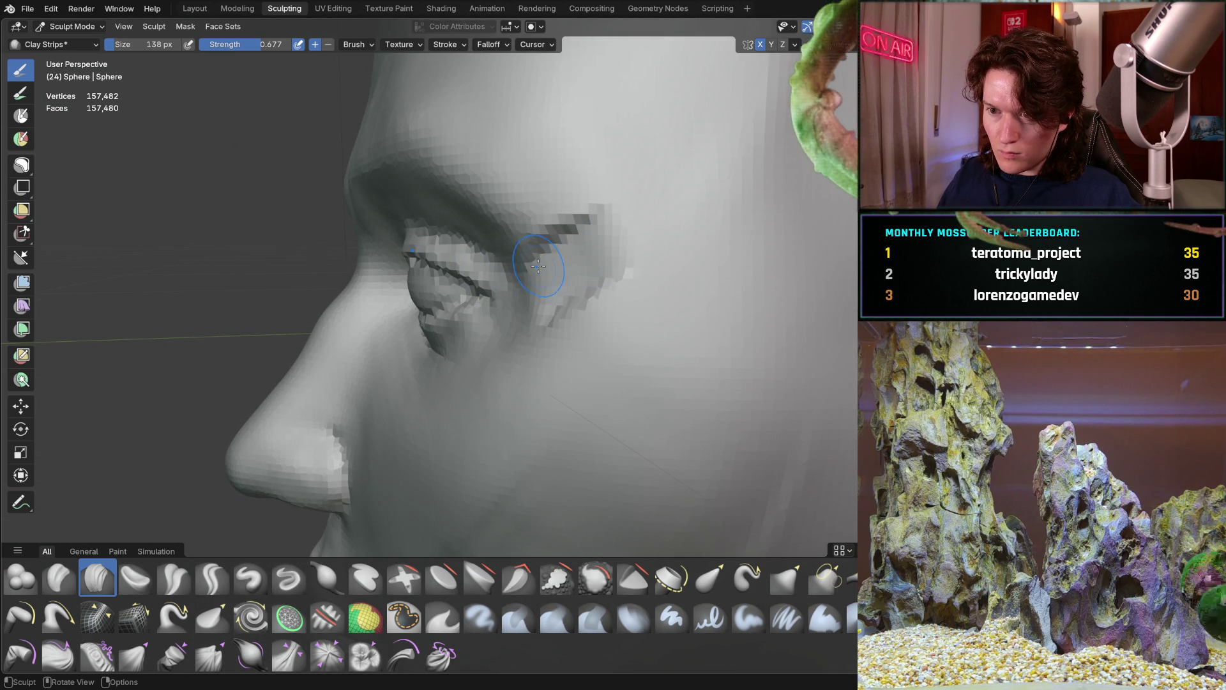
key(ctrl+z)
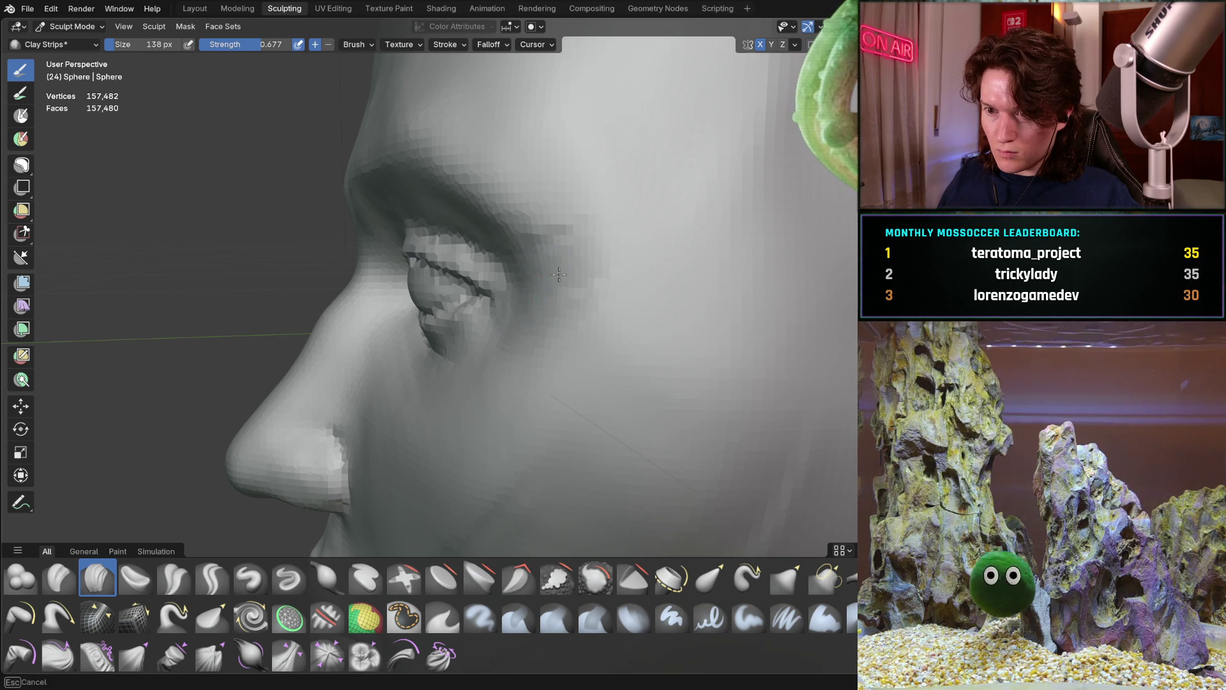
Step: Build up clay beside the eye and on the cheek below it, then view from the front
drag(508, 206, 553, 185)
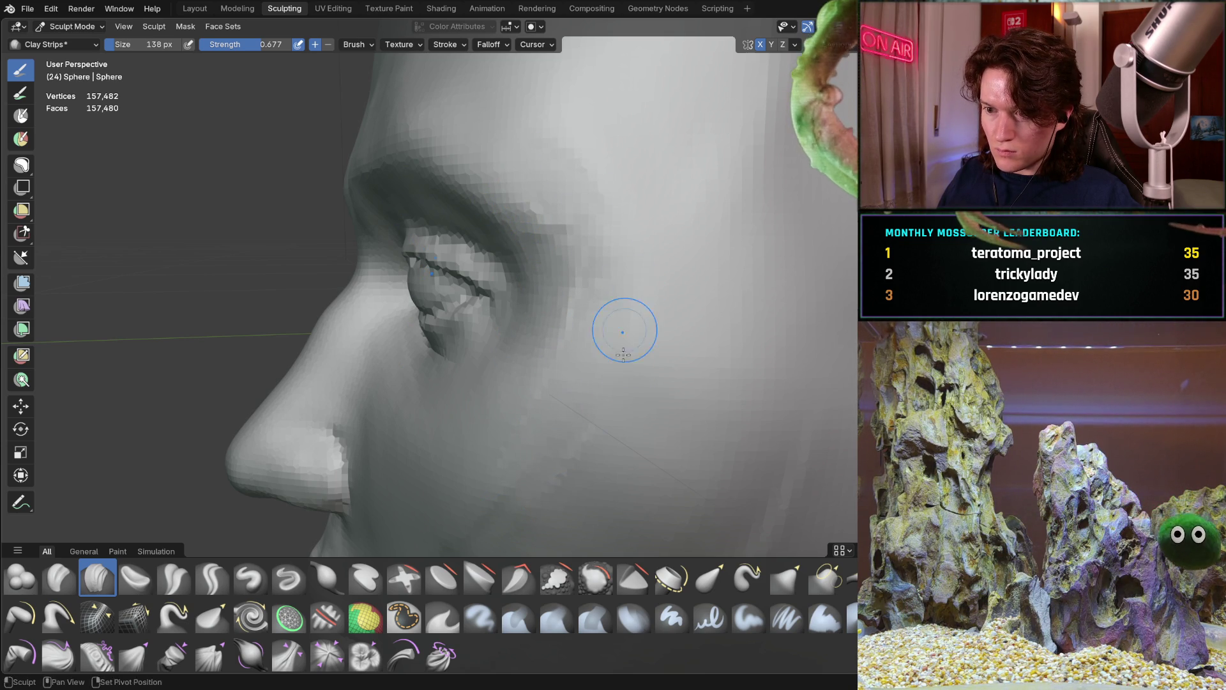
drag(625, 330, 590, 195)
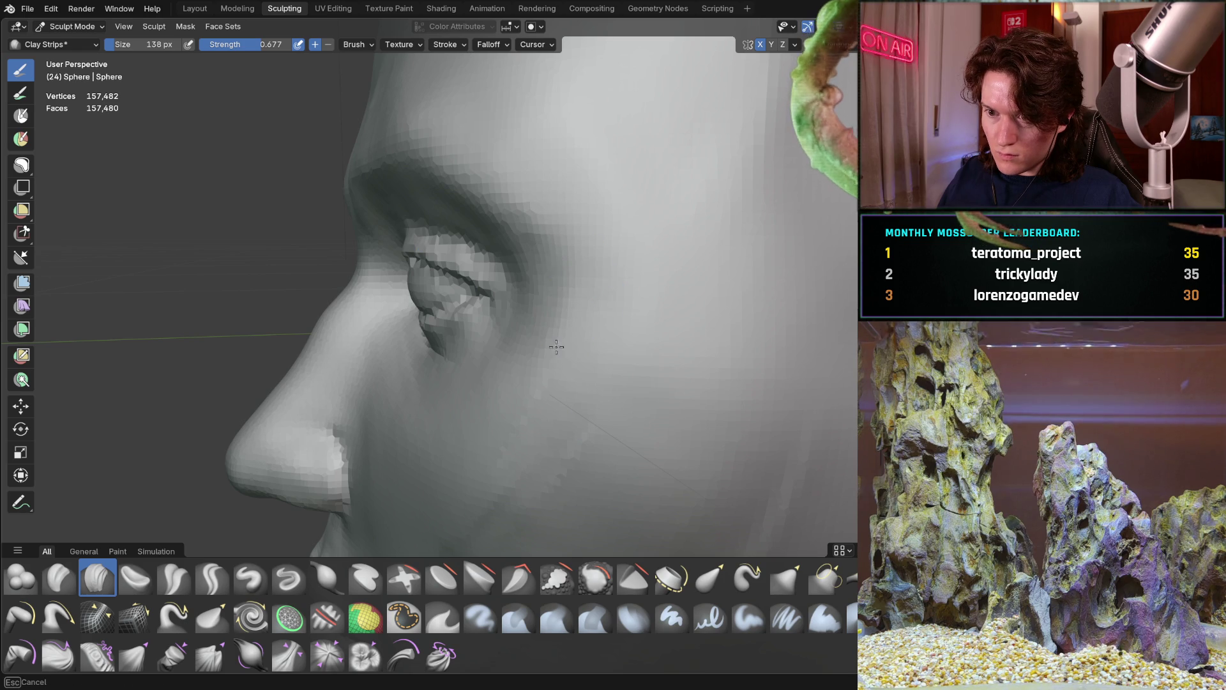
drag(565, 320, 515, 306)
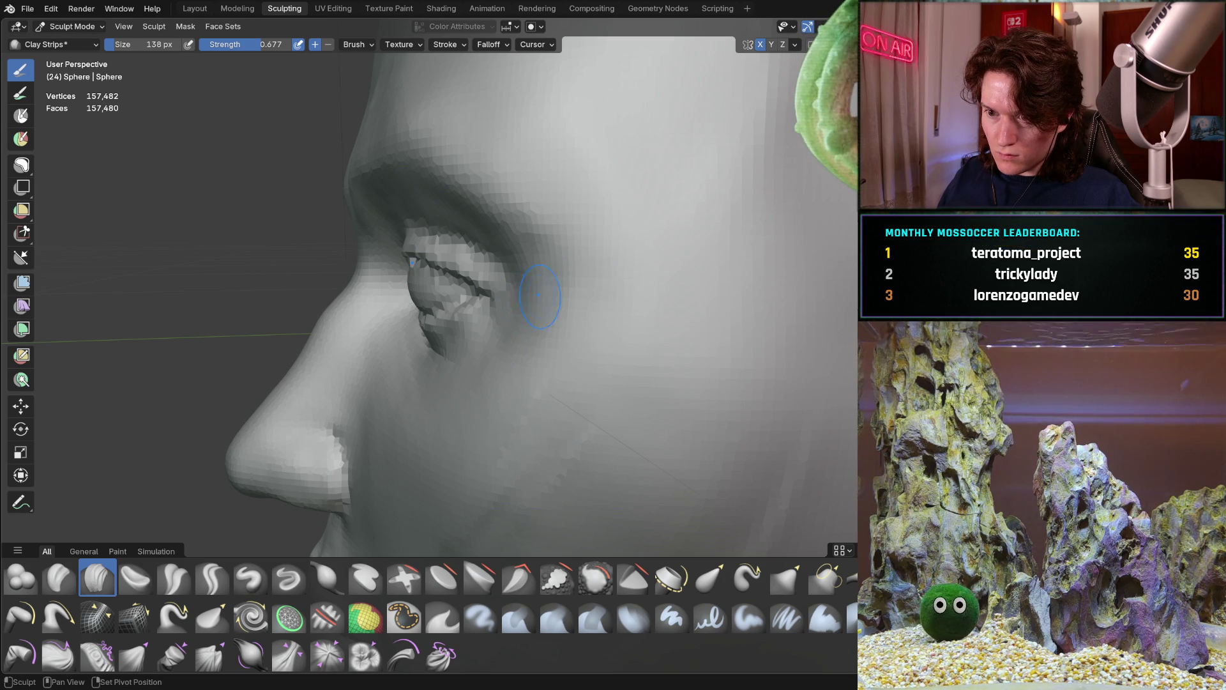
mouse_move(568, 289)
middle_down()
mouse_move(625, 206)
mouse_move(563, 219)
middle_up()
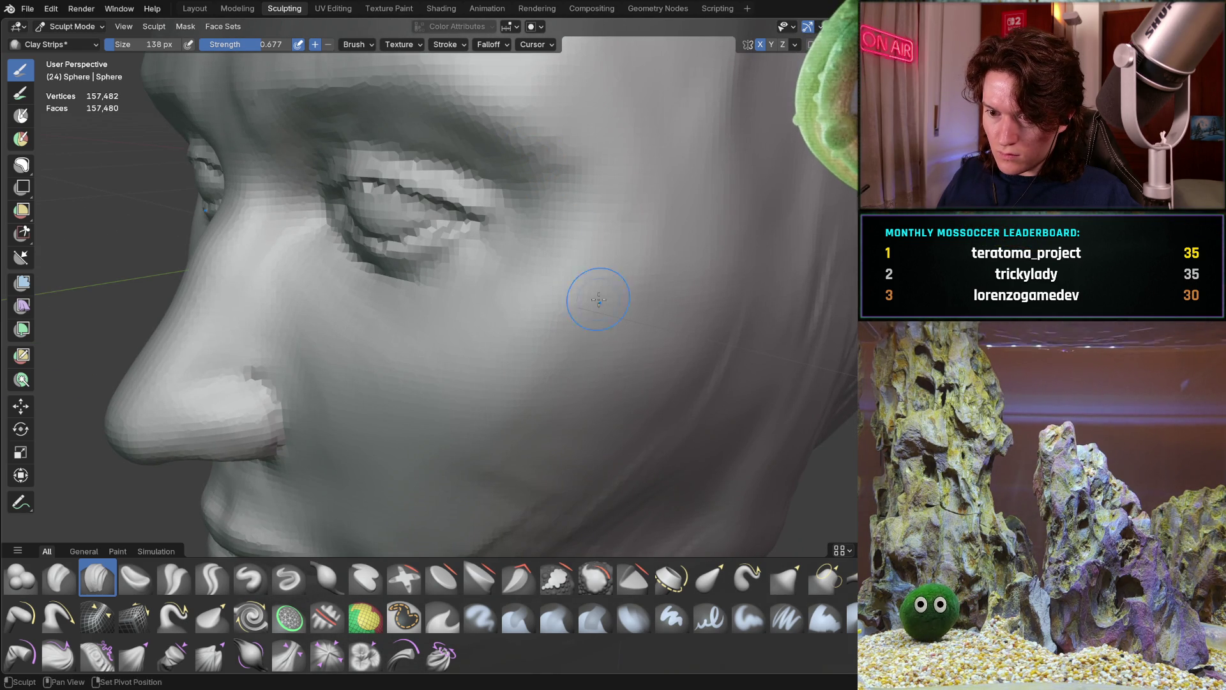
scroll(595, 304, down, 5)
mouse_move(595, 303)
middle_down()
mouse_move(445, 363)
mouse_move(505, 319)
middle_up()
scroll(505, 320, up, 5)
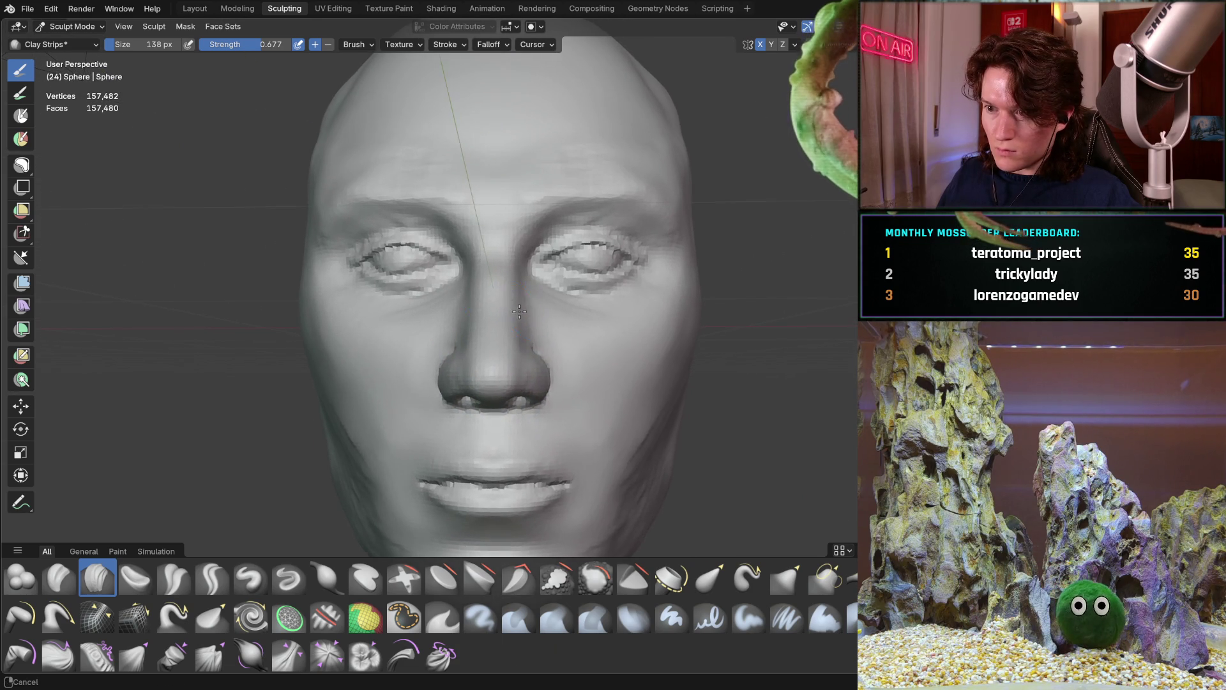
Step: Orbit and zoom around the face until looking up at the chin from below
mouse_move(575, 274)
middle_down()
mouse_move(465, 328)
mouse_move(415, 320)
middle_up()
scroll(544, 269, up, 5)
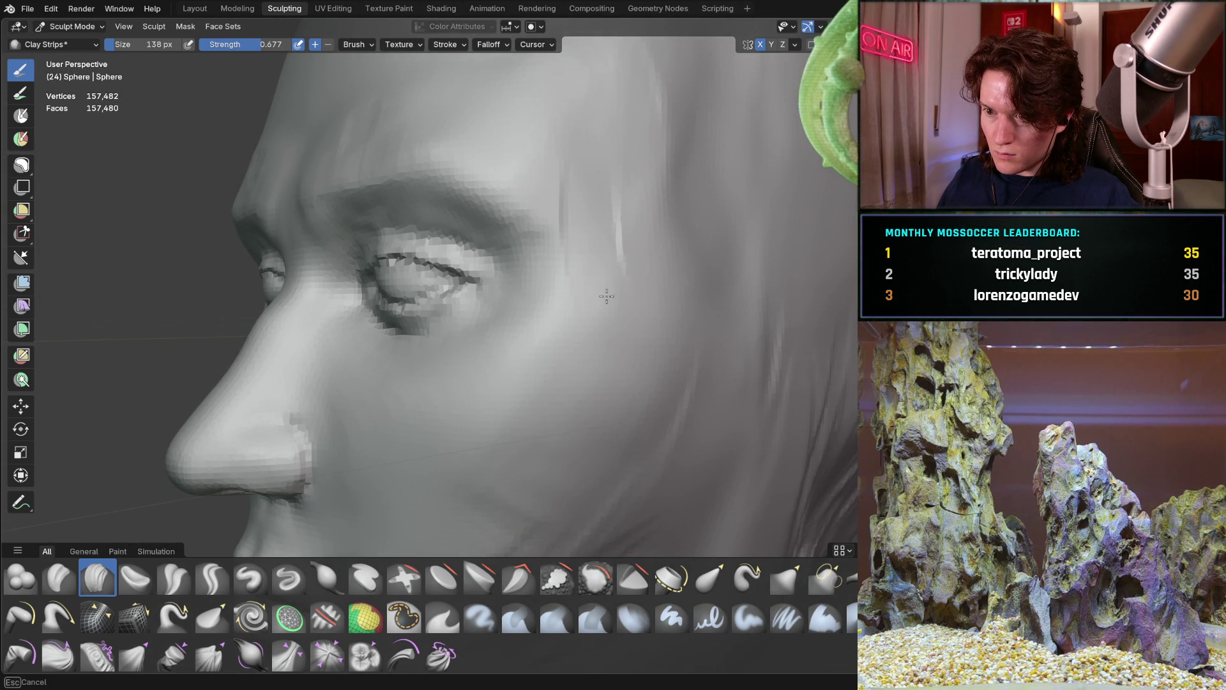
scroll(601, 311, down, 4)
mouse_move(601, 311)
middle_down()
mouse_move(561, 233)
mouse_move(544, 335)
middle_up()
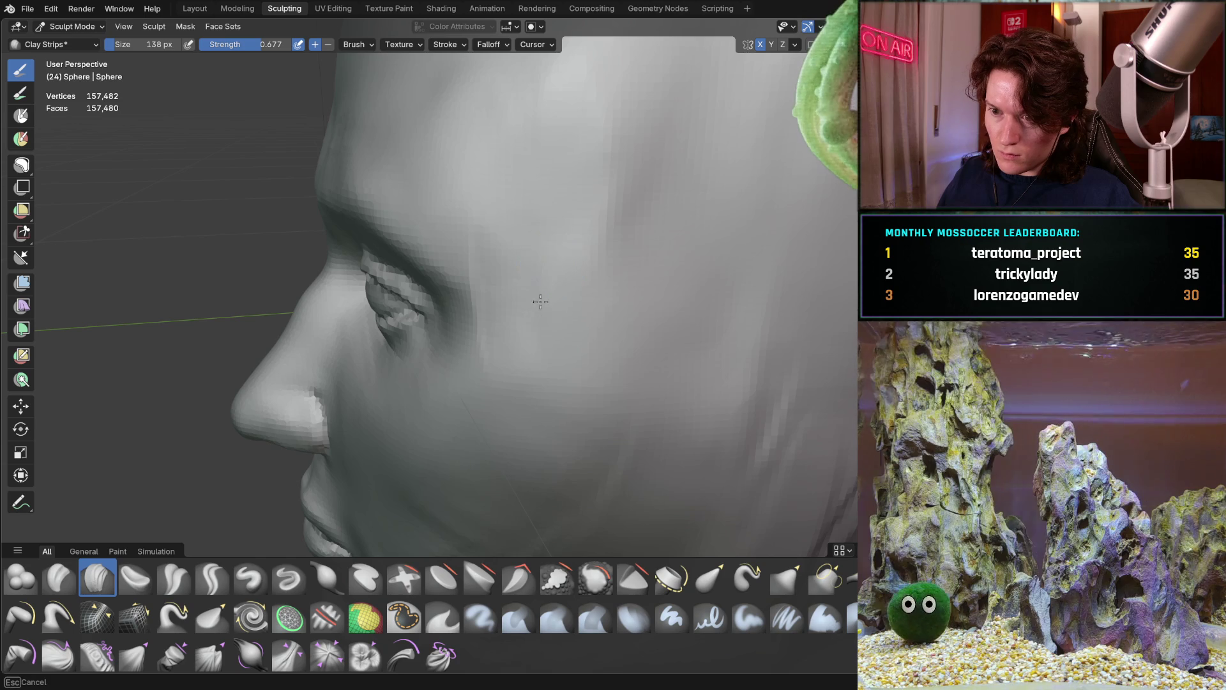
mouse_move(496, 375)
middle_down()
mouse_move(656, 206)
mouse_move(539, 287)
mouse_move(580, 297)
middle_up()
scroll(656, 207, down, 5)
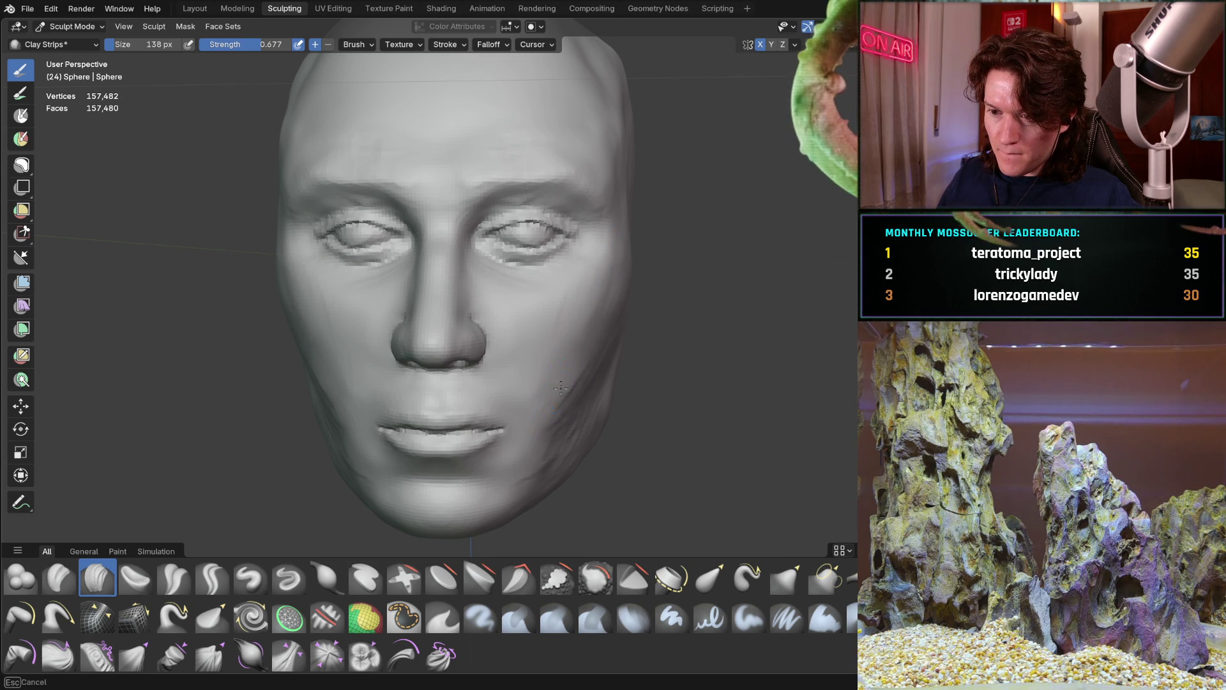
mouse_move(521, 383)
ctrl+middle_down()
mouse_move(509, 336)
mouse_move(595, 317)
mouse_move(503, 381)
ctrl+middle_up()
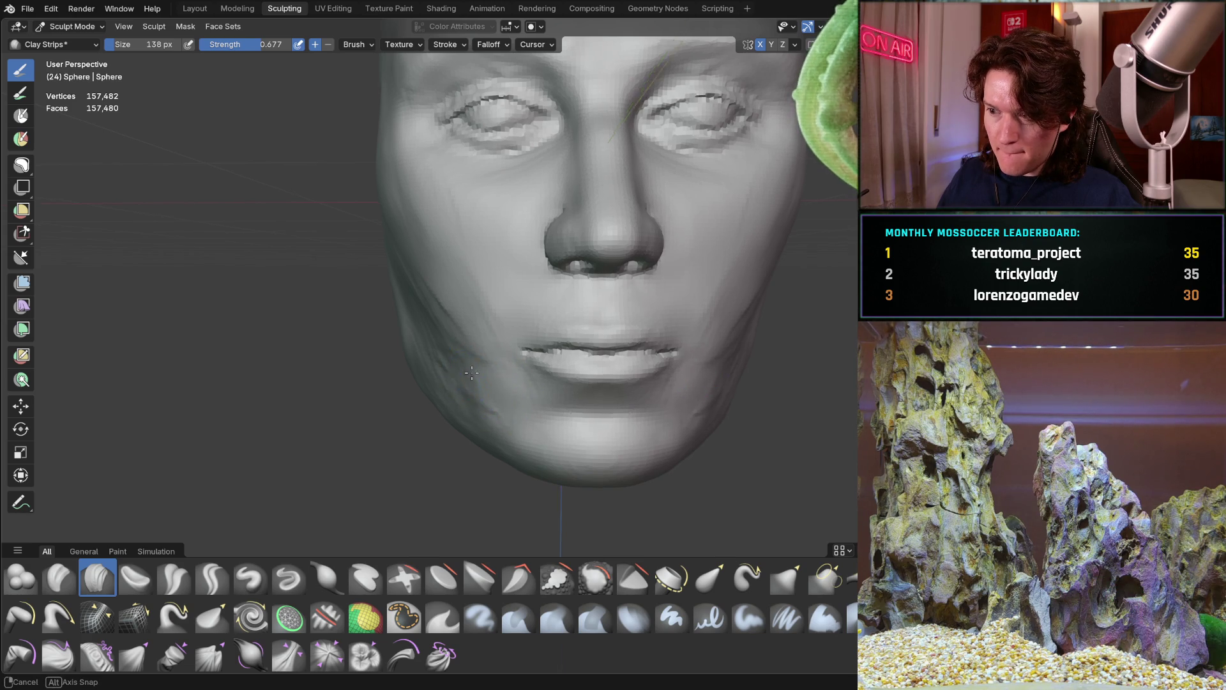
middle_drag(471, 373, 495, 378)
mouse_move(433, 342)
middle_down()
mouse_move(483, 288)
mouse_move(350, 359)
middle_up()
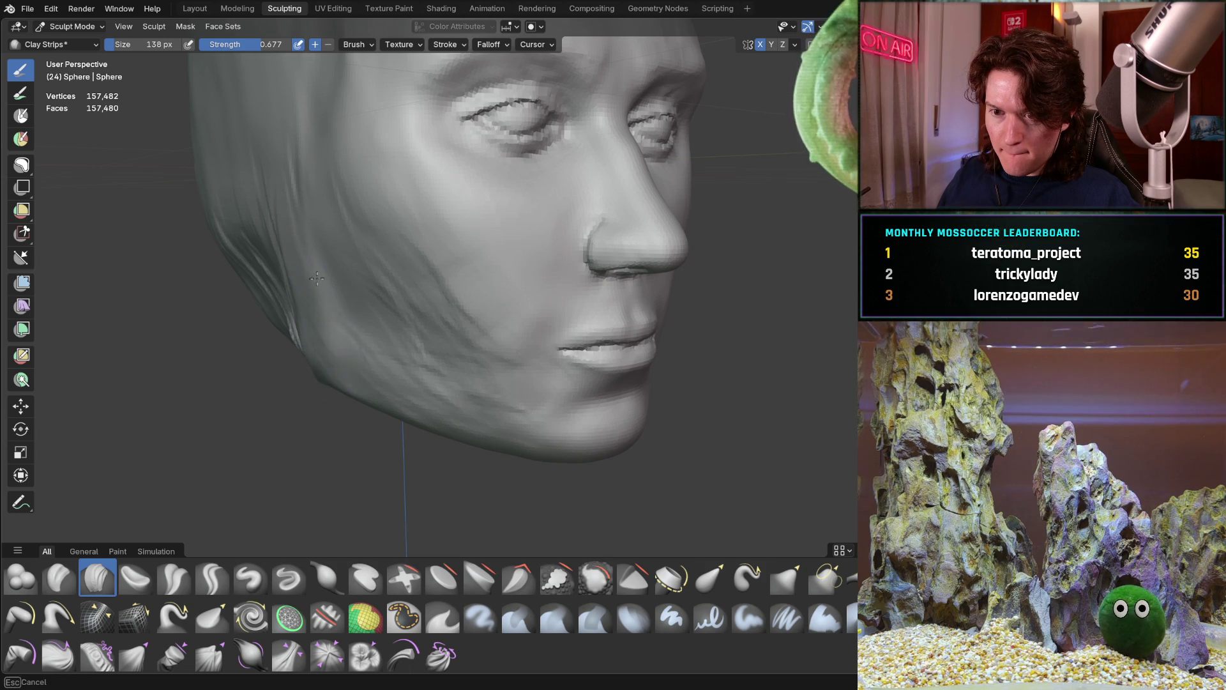
middle_drag(477, 281, 426, 254)
mouse_move(514, 286)
middle_down()
mouse_move(384, 301)
mouse_move(581, 318)
mouse_move(487, 325)
middle_up()
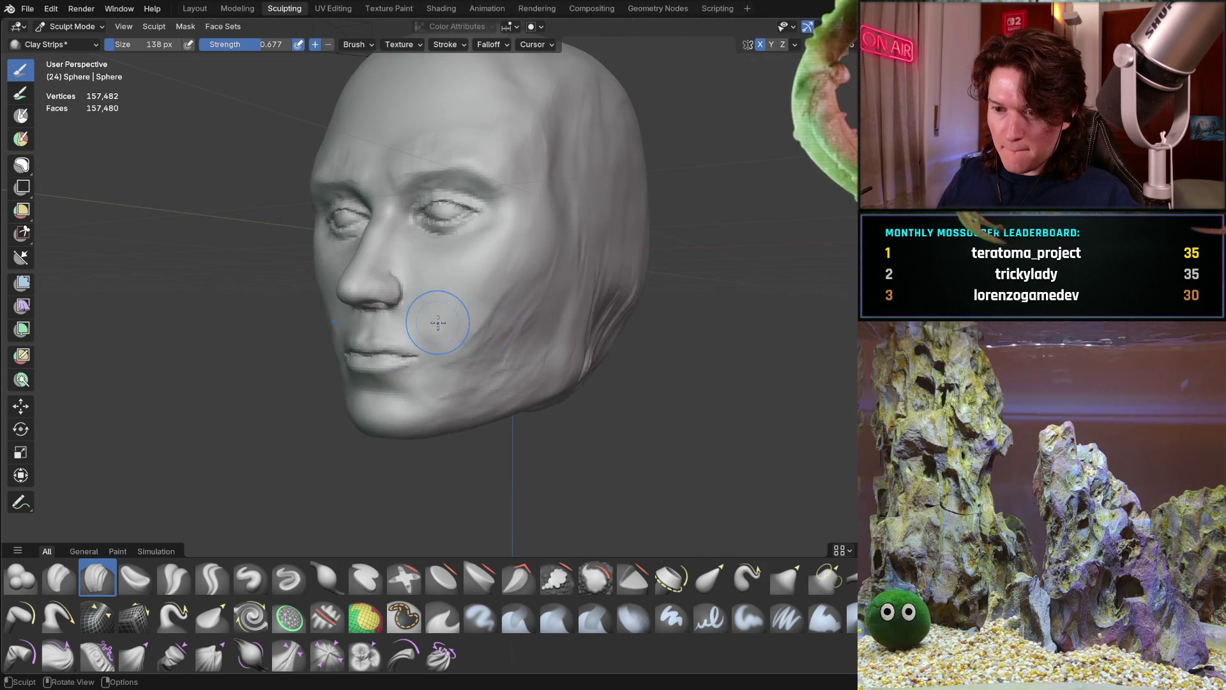
mouse_move(451, 411)
ctrl+middle_down()
mouse_move(456, 261)
mouse_move(383, 316)
ctrl+middle_up()
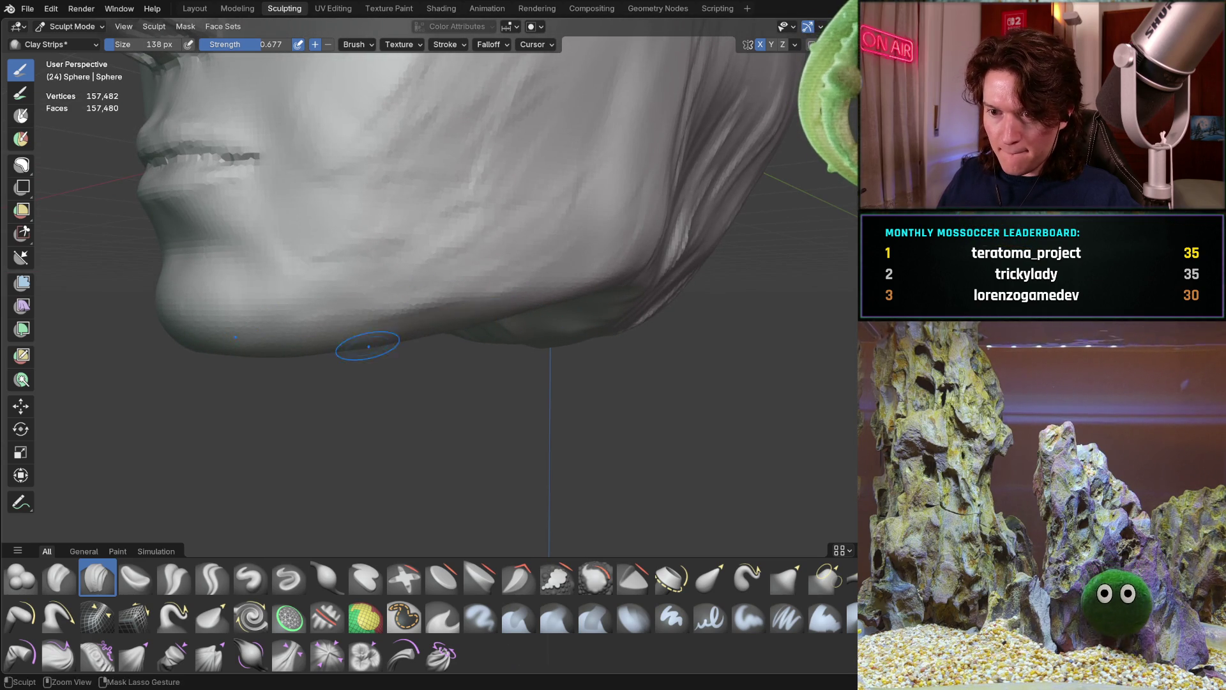
middle_drag(481, 315, 320, 290)
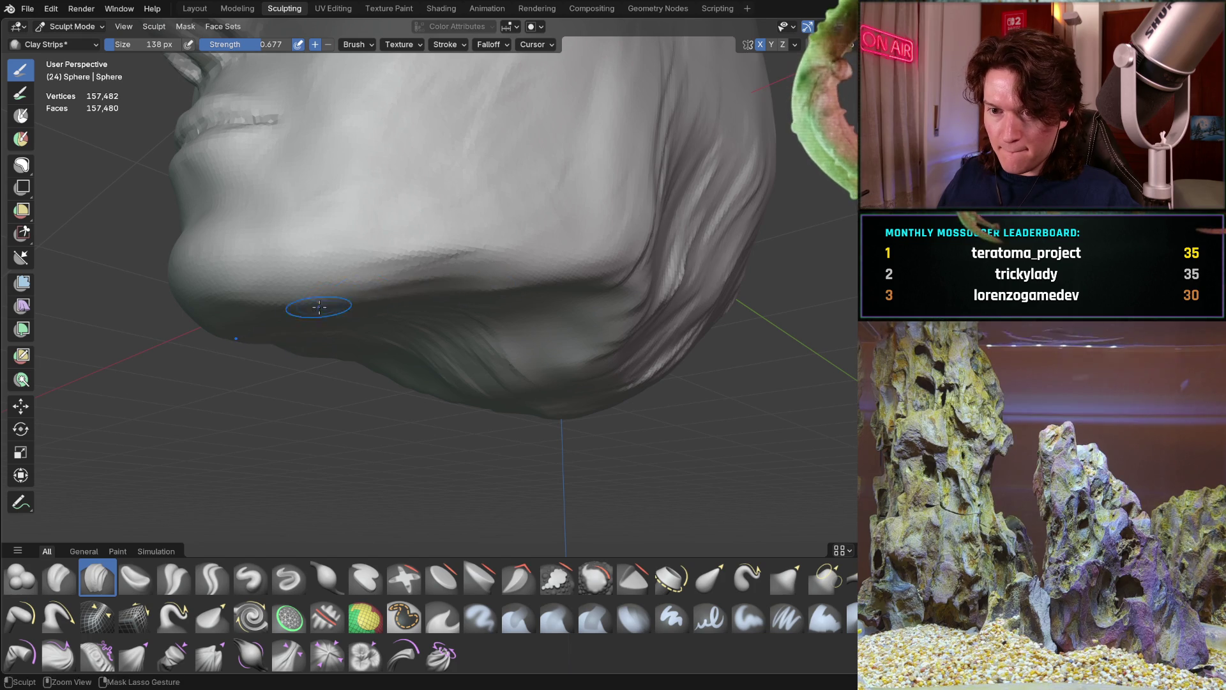
mouse_move(419, 276)
middle_down()
mouse_move(392, 265)
mouse_move(487, 315)
mouse_move(404, 328)
mouse_move(364, 287)
mouse_move(405, 266)
middle_up()
scroll(405, 266, up, 4)
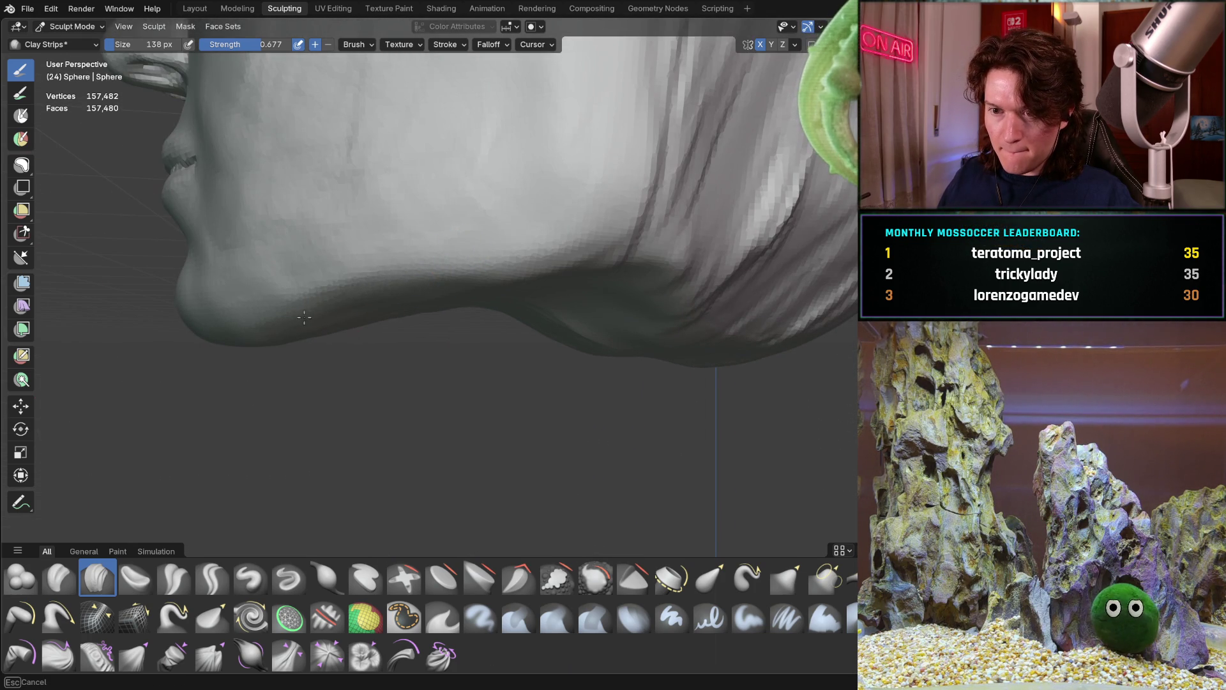
middle_drag(345, 322, 460, 273)
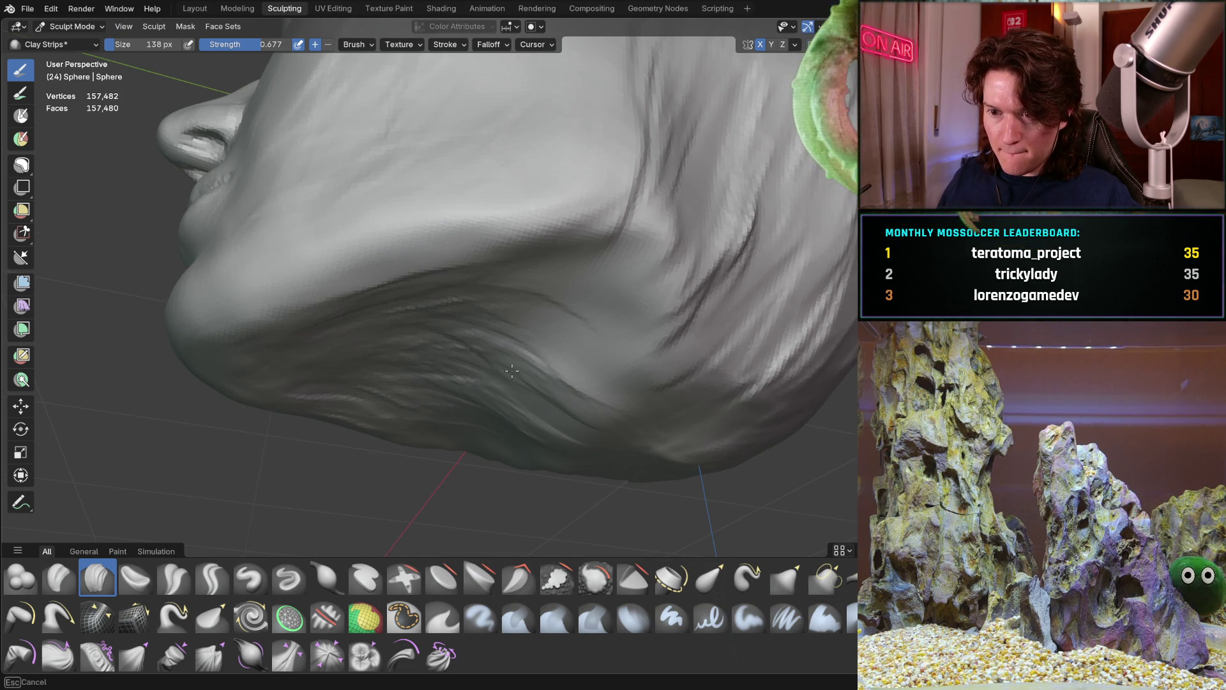
Step: Build up clay under the chin and check the jawline from the side and above
mouse_move(505, 345)
mouse_down()
mouse_move(534, 388)
mouse_move(550, 348)
mouse_move(605, 309)
mouse_move(433, 355)
mouse_up()
mouse_move(306, 348)
middle_down()
mouse_move(422, 306)
mouse_move(421, 336)
mouse_move(364, 403)
mouse_move(433, 356)
mouse_move(369, 356)
mouse_move(457, 355)
middle_up()
scroll(473, 306, up, 3)
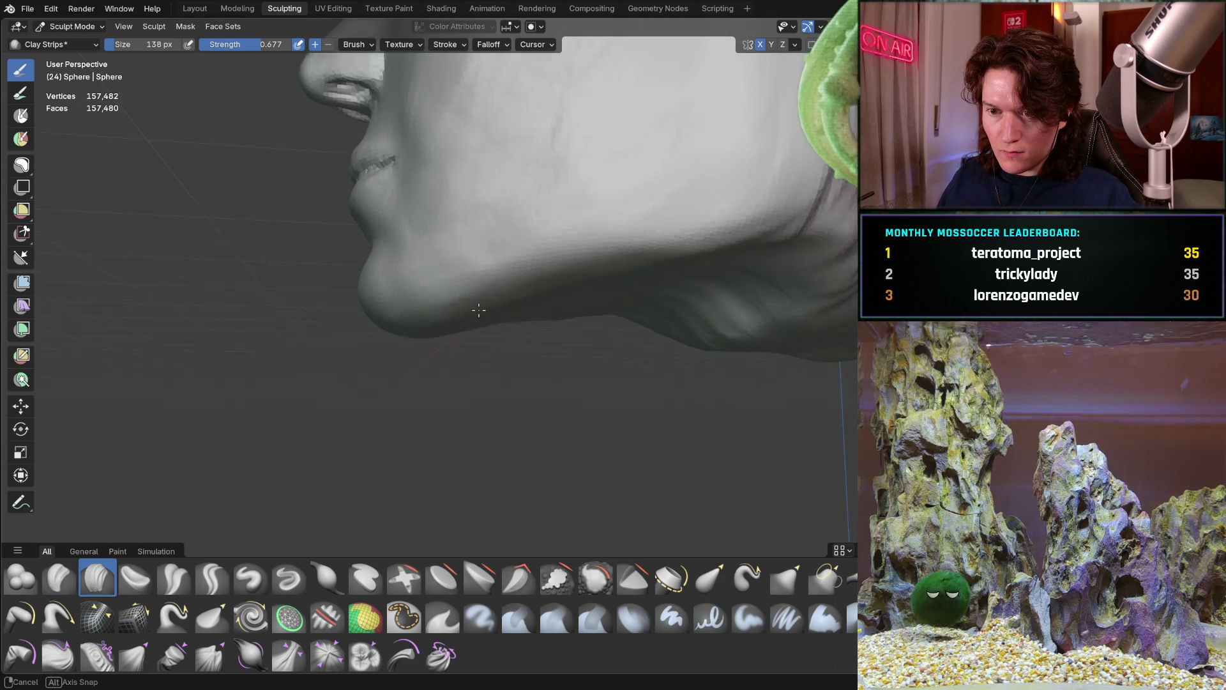
middle_drag(436, 324, 460, 322)
middle_drag(426, 362, 427, 362)
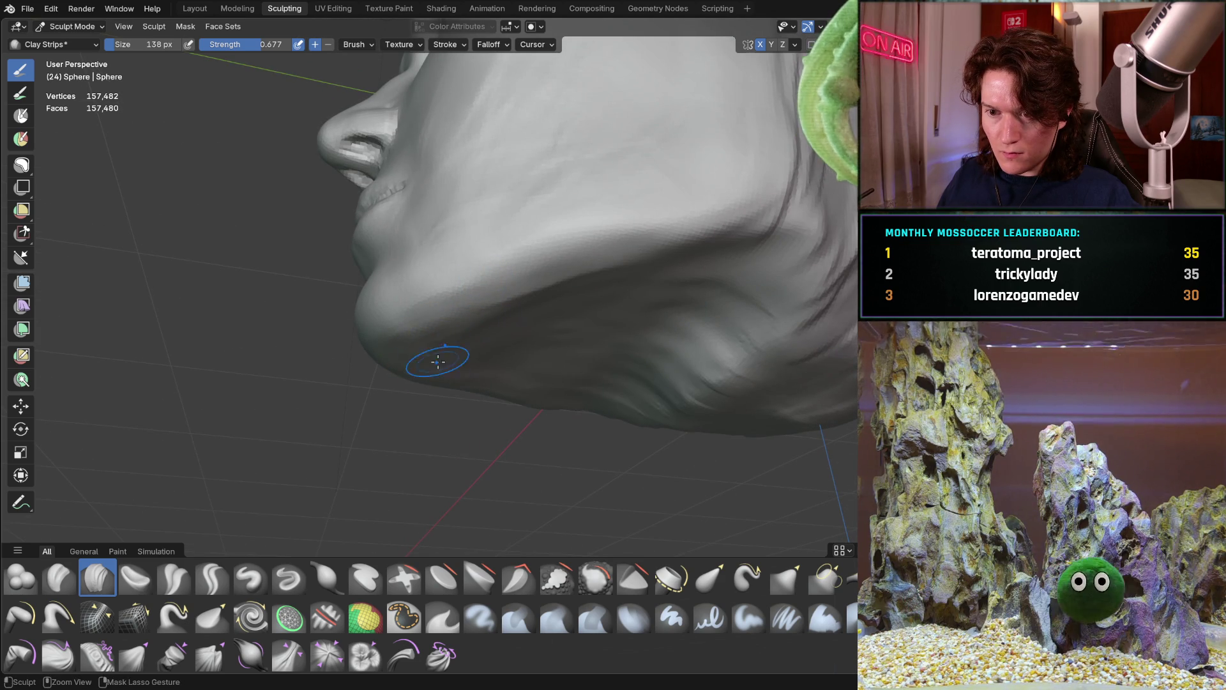
mouse_move(578, 292)
middle_down()
mouse_move(567, 332)
mouse_move(530, 305)
middle_up()
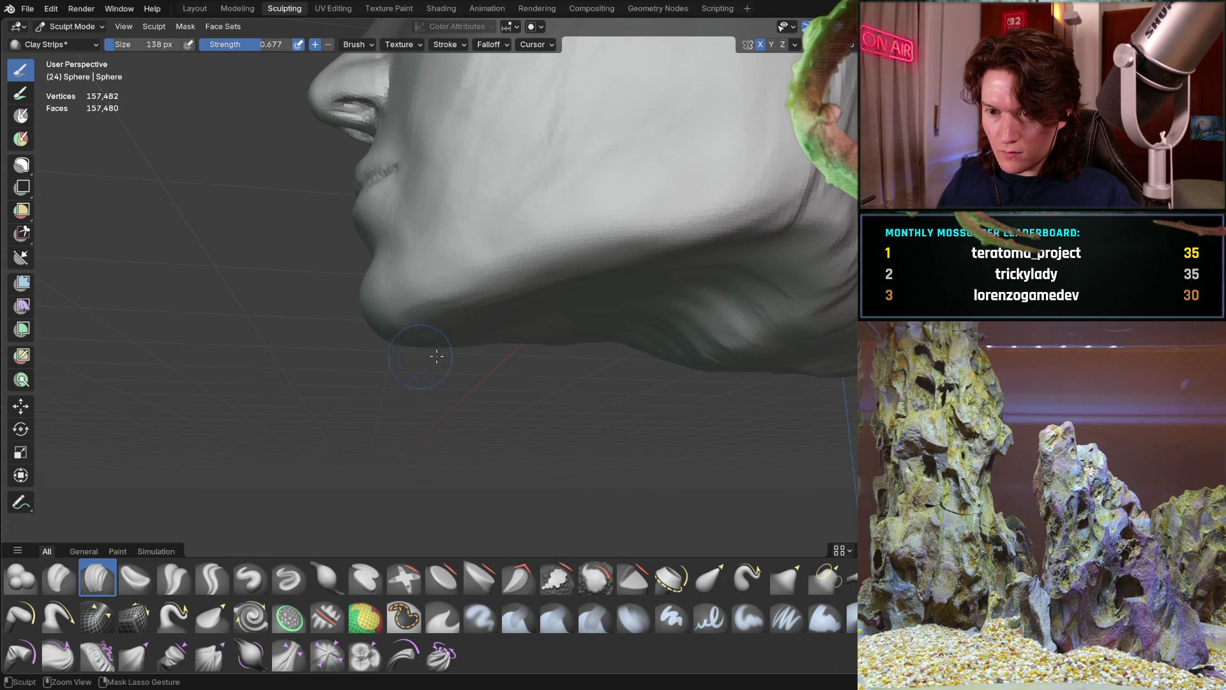
middle_drag(466, 336, 484, 268)
mouse_move(408, 343)
middle_down()
mouse_move(398, 360)
mouse_move(481, 298)
mouse_move(525, 314)
mouse_move(646, 293)
mouse_move(556, 315)
mouse_move(681, 271)
mouse_move(501, 351)
middle_up()
Step: Build up clay along the back of the jaw
scroll(490, 293, up, 3)
scroll(490, 294, down, 3)
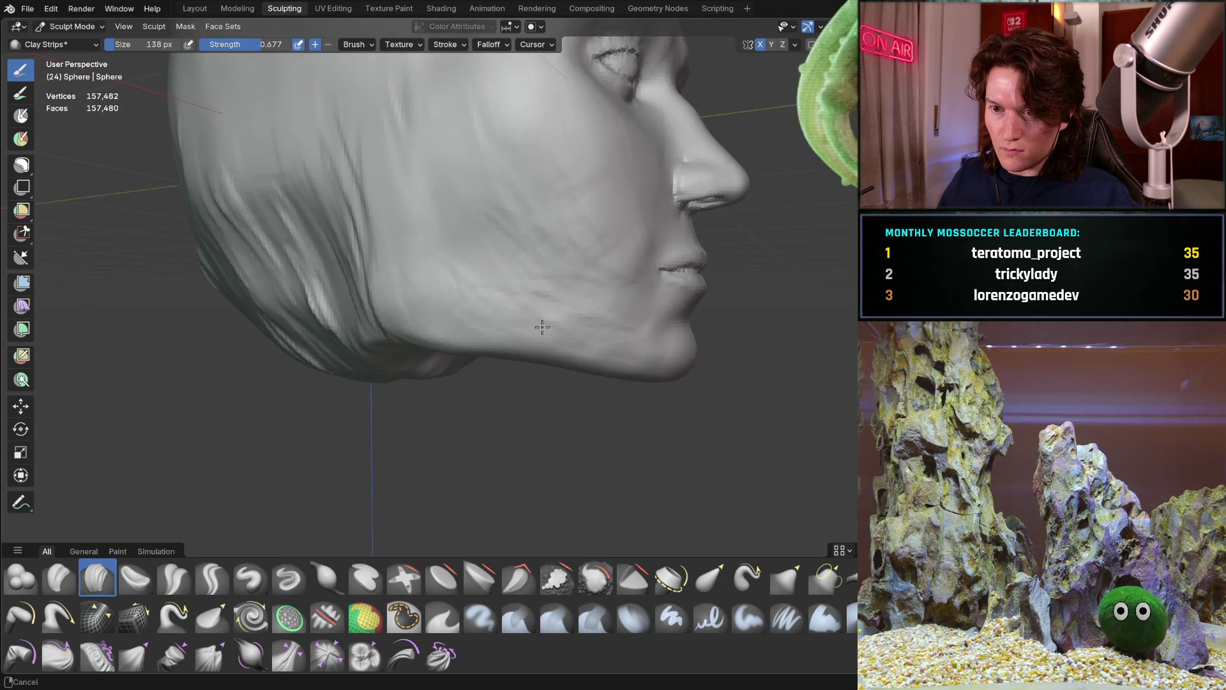
scroll(460, 294, up, 3)
scroll(493, 271, up, 2)
scroll(459, 306, down, 3)
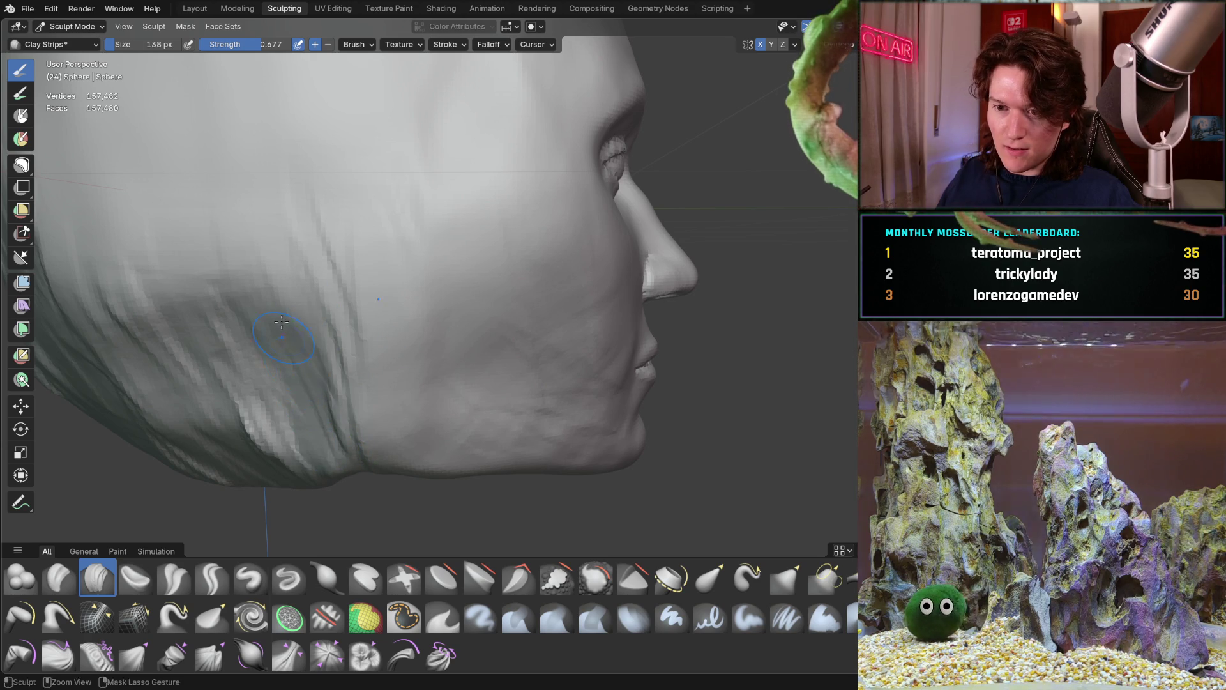
mouse_move(338, 364)
mouse_down()
mouse_move(283, 271)
mouse_move(240, 171)
mouse_move(282, 224)
mouse_move(246, 167)
mouse_up()
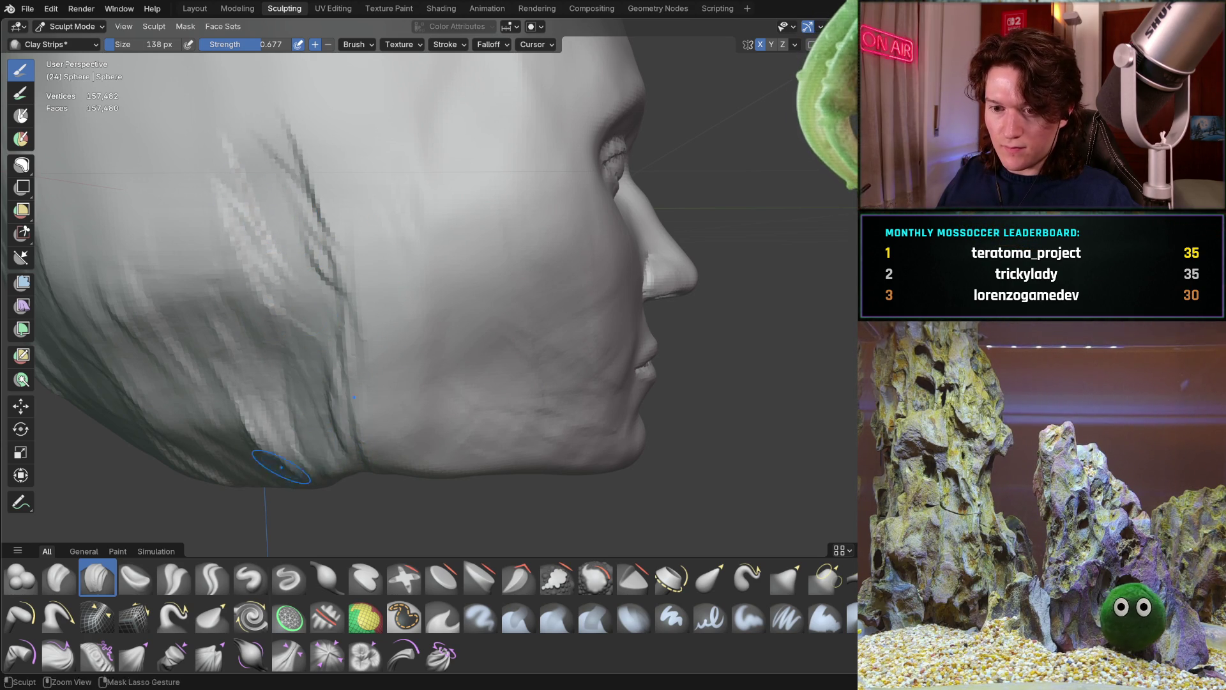
Step: Orbit to a front view and enlarge the Clay Strips brush to 274 px
scroll(243, 357, down, 5)
mouse_move(243, 356)
middle_down()
mouse_move(417, 289)
mouse_move(402, 391)
middle_up()
scroll(403, 391, up, 4)
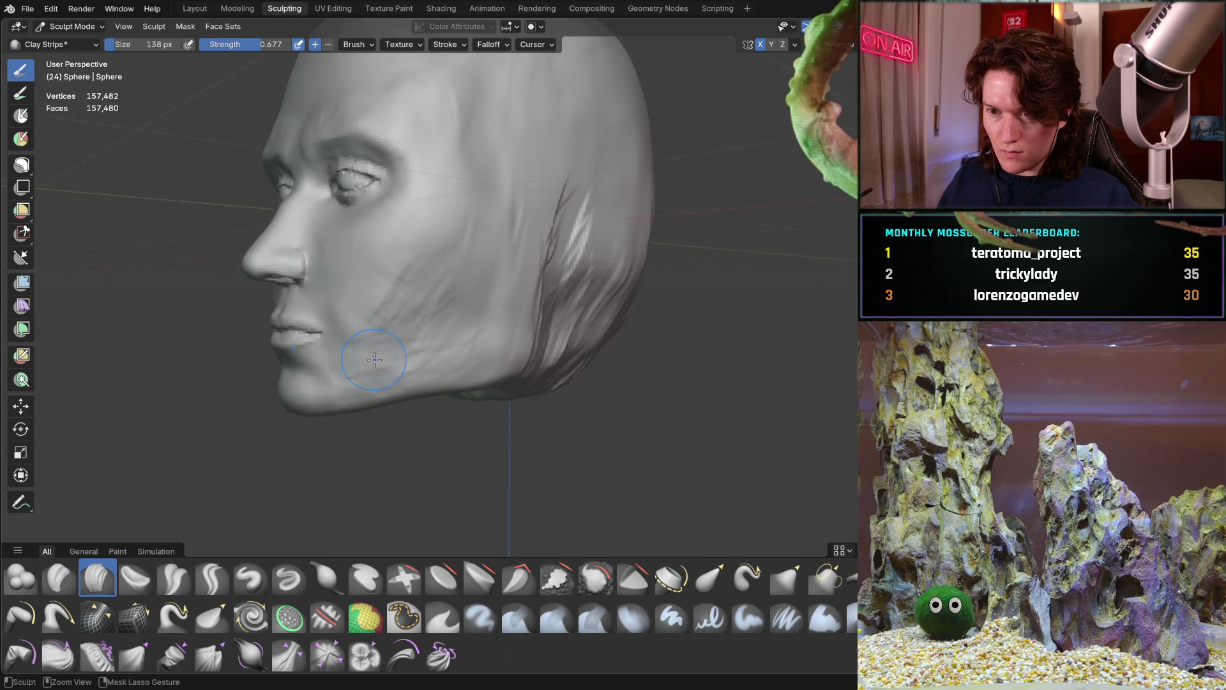
key(f)
click(419, 315)
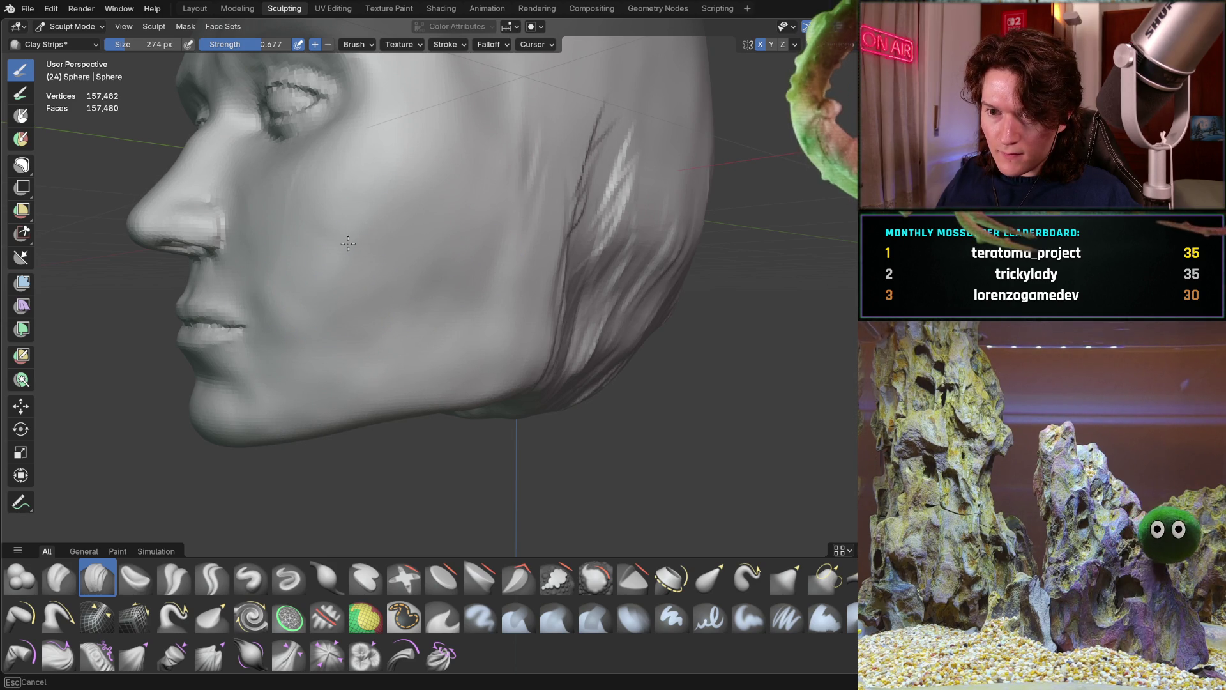
middle_drag(532, 150, 520, 241)
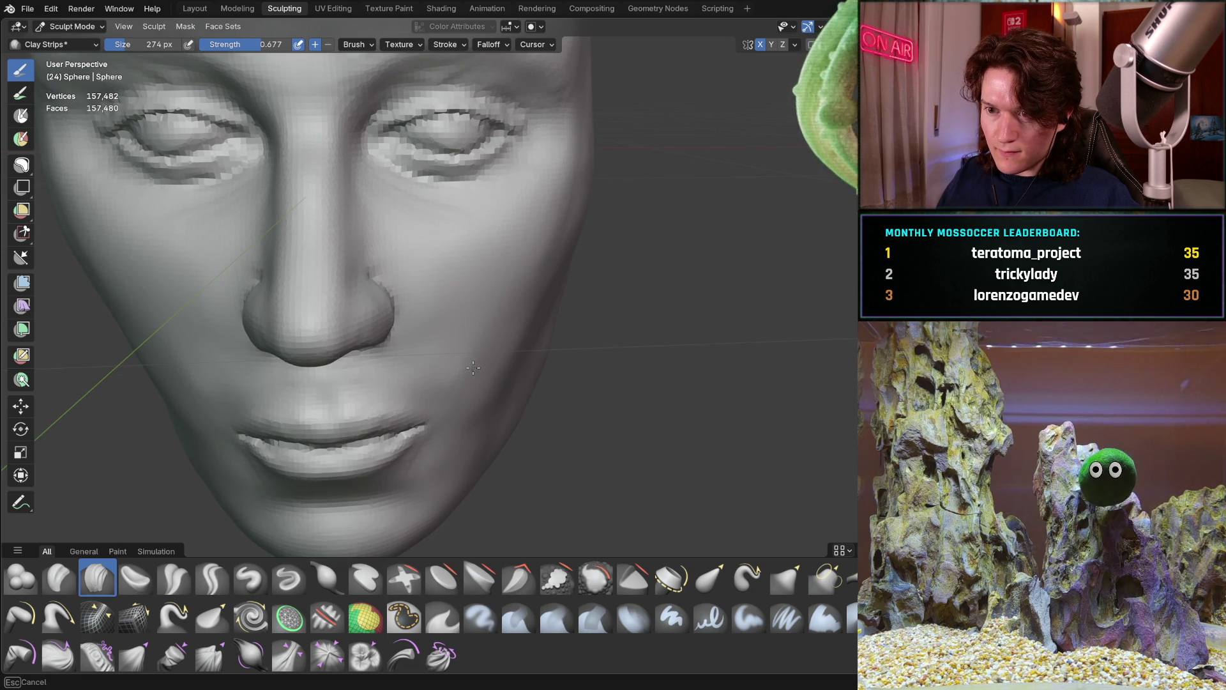
middle_drag(484, 326, 504, 203)
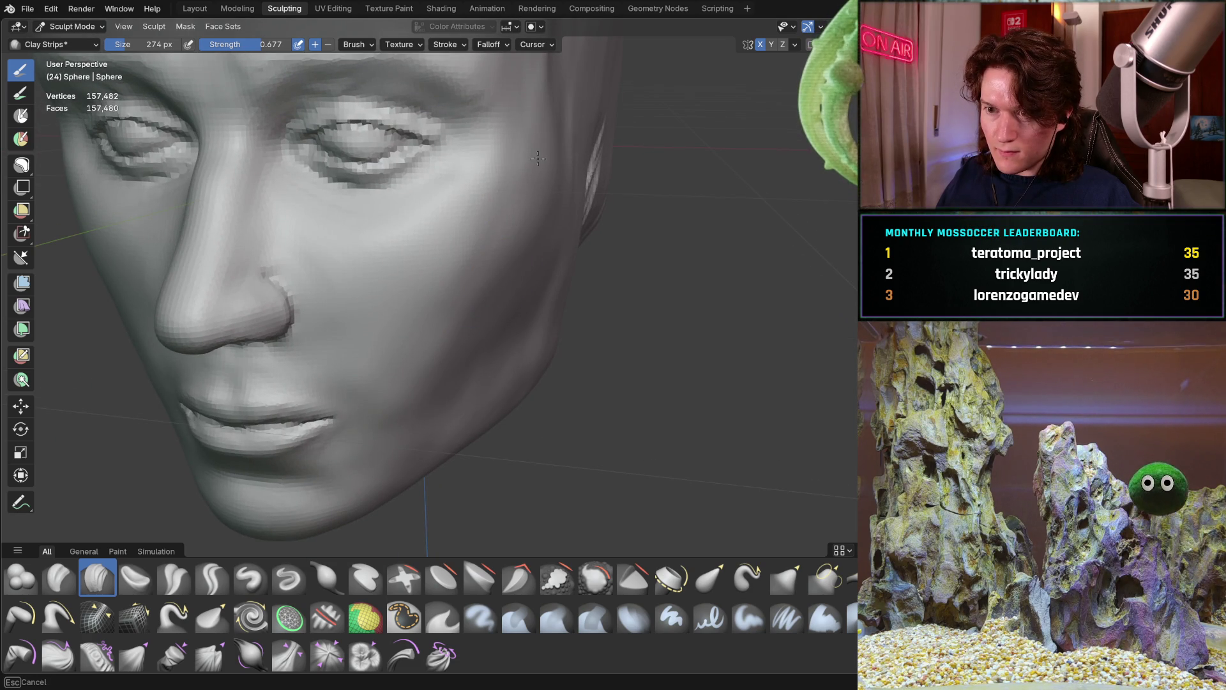
mouse_move(438, 408)
middle_down()
mouse_move(568, 227)
mouse_move(530, 284)
middle_up()
mouse_move(519, 241)
middle_down()
mouse_move(540, 292)
mouse_move(528, 245)
mouse_move(516, 337)
middle_up()
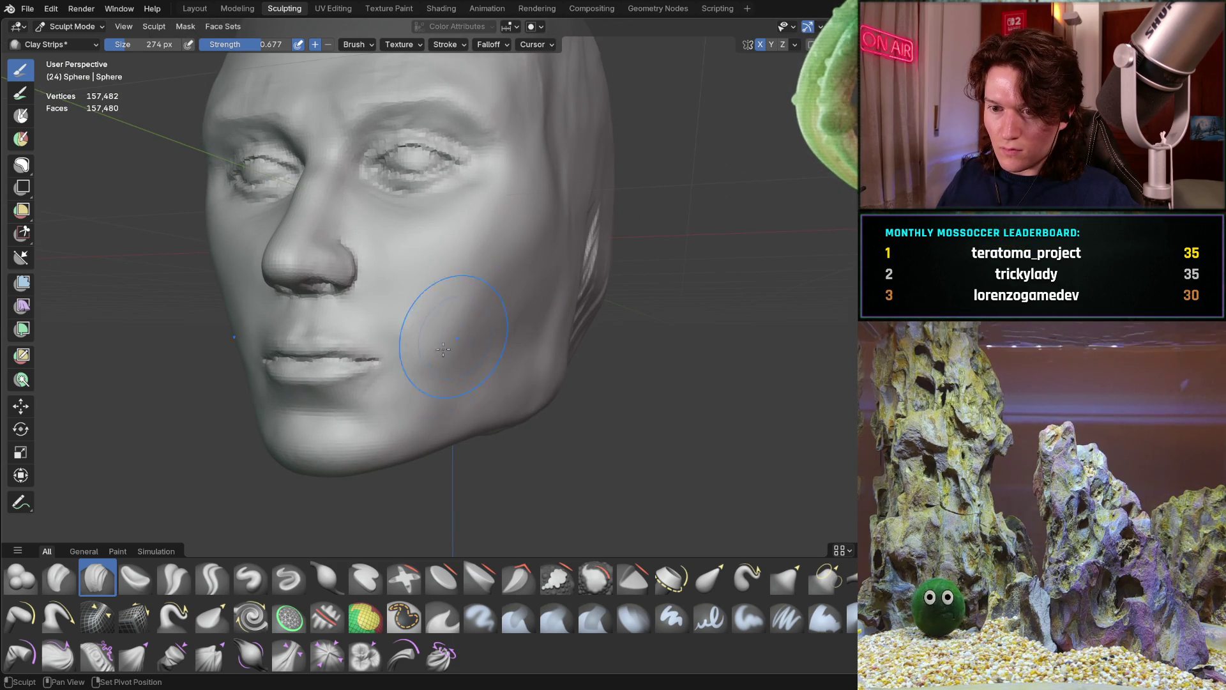
middle_drag(450, 365, 484, 411)
scroll(484, 410, up, 4)
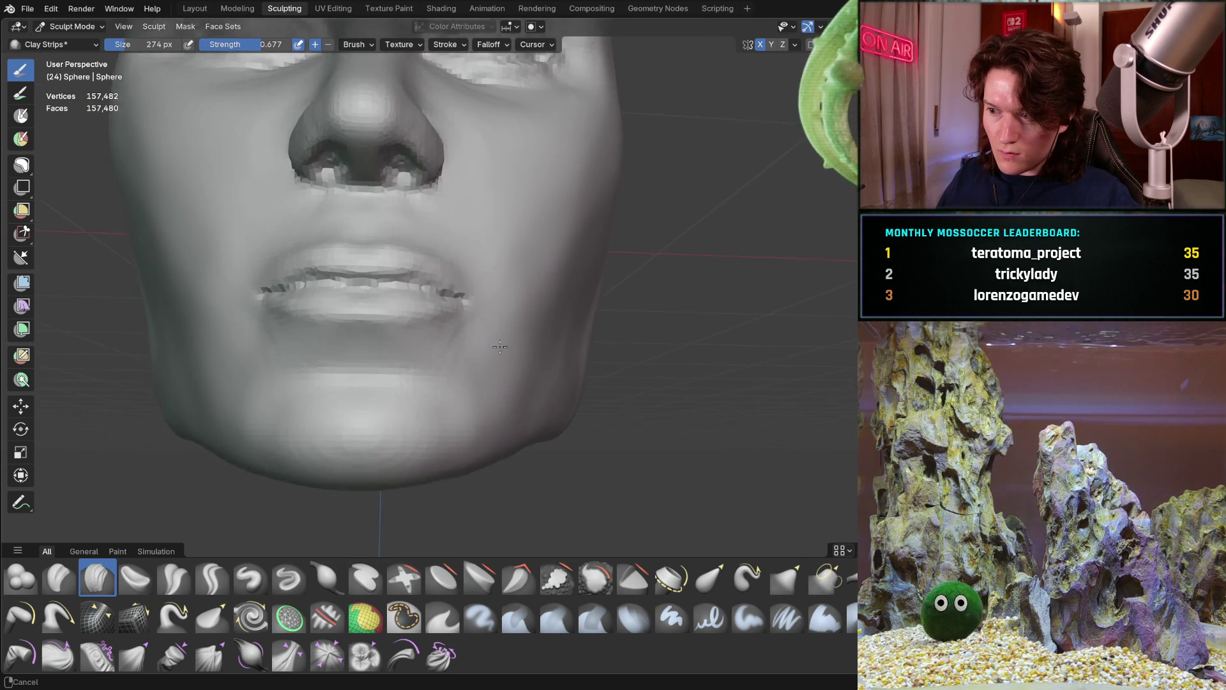
middle_drag(465, 346, 520, 528)
scroll(520, 528, up, 6)
mouse_move(343, 350)
middle_down()
mouse_move(402, 356)
mouse_move(475, 311)
mouse_move(485, 319)
middle_up()
scroll(473, 358, down, 4)
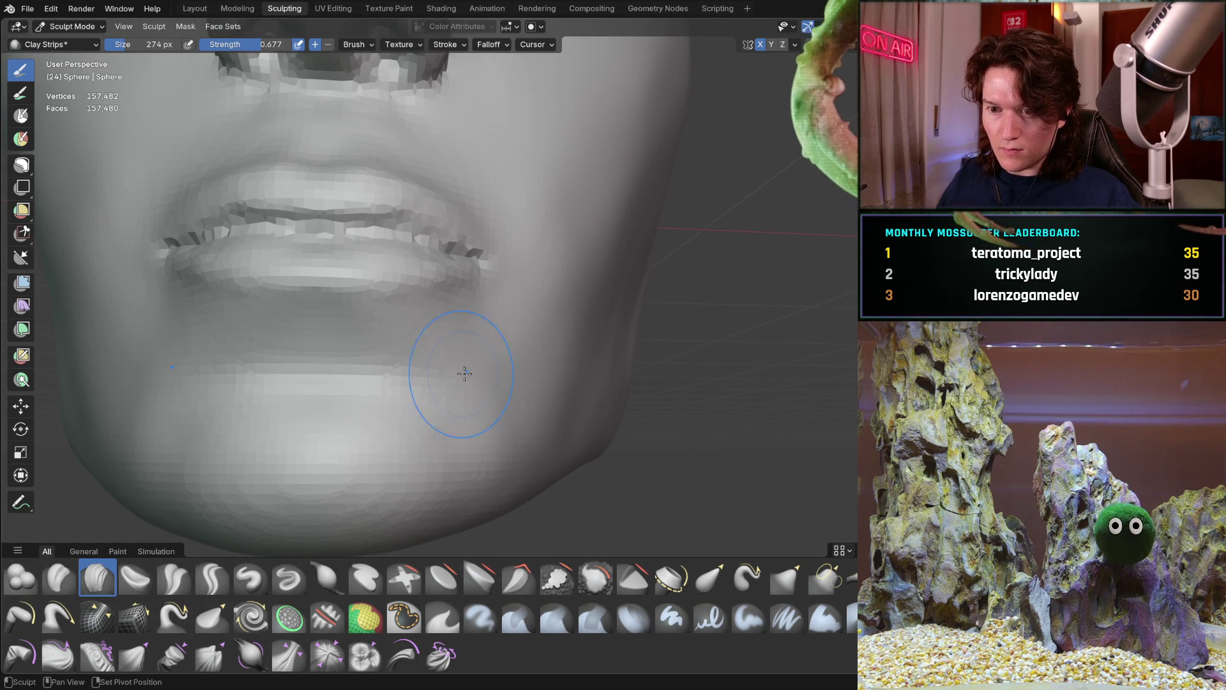
scroll(442, 365, up, 2)
middle_drag(442, 365, 416, 378)
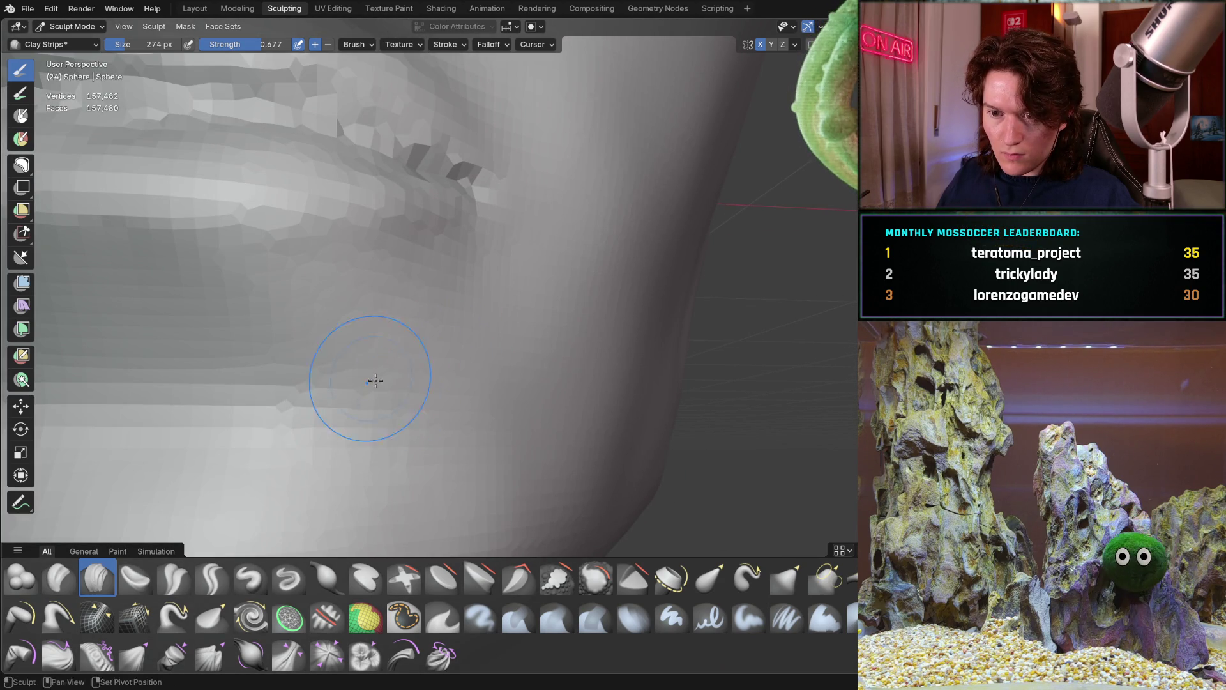
scroll(440, 423, down, 4)
mouse_move(440, 423)
middle_down()
mouse_move(403, 424)
mouse_move(424, 415)
mouse_move(390, 392)
mouse_move(331, 415)
mouse_move(353, 392)
middle_up()
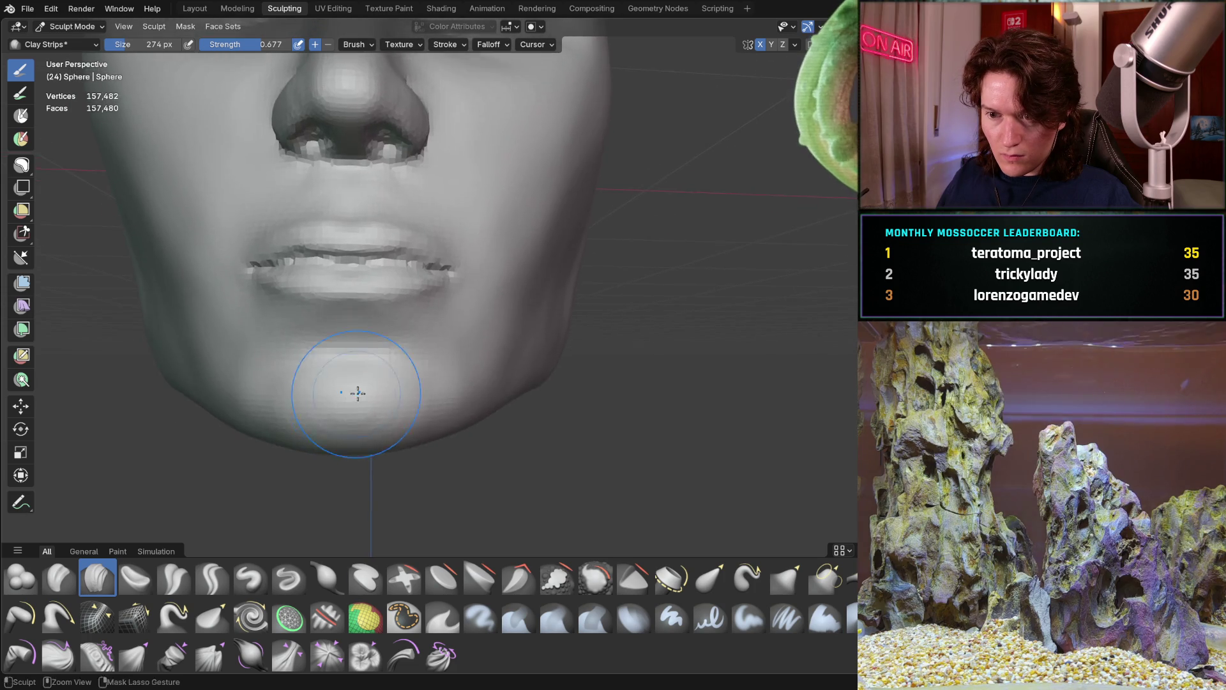
scroll(353, 392, up, 3)
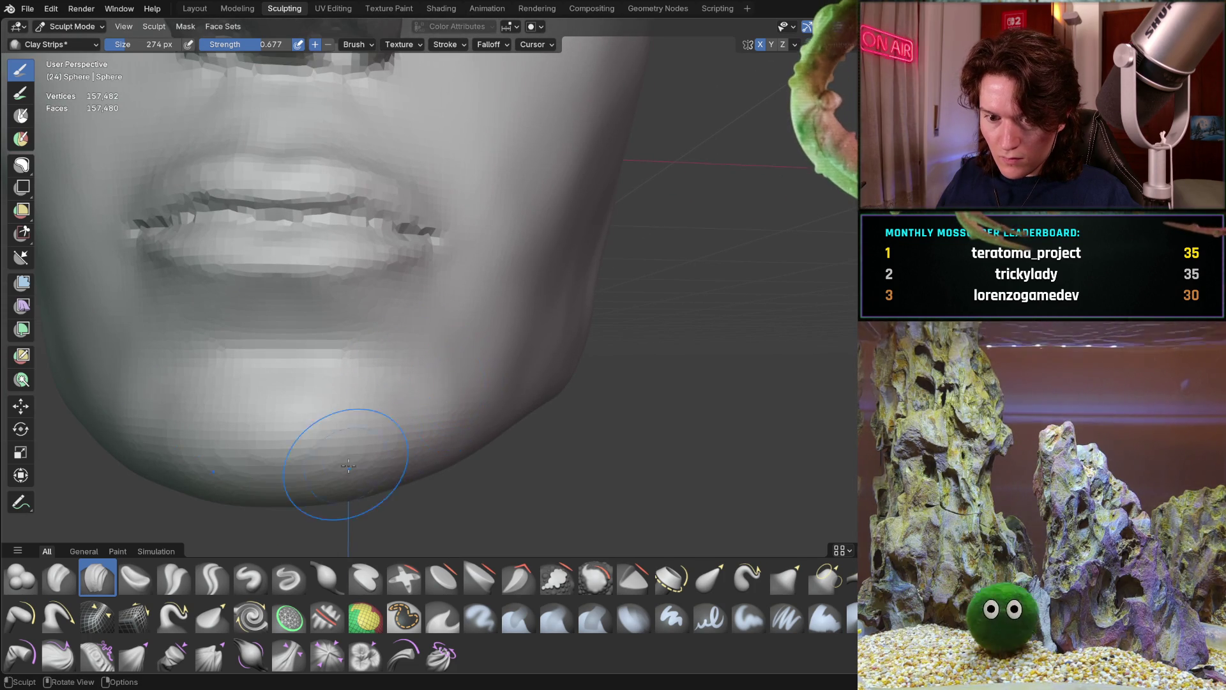
middle_drag(476, 383, 448, 383)
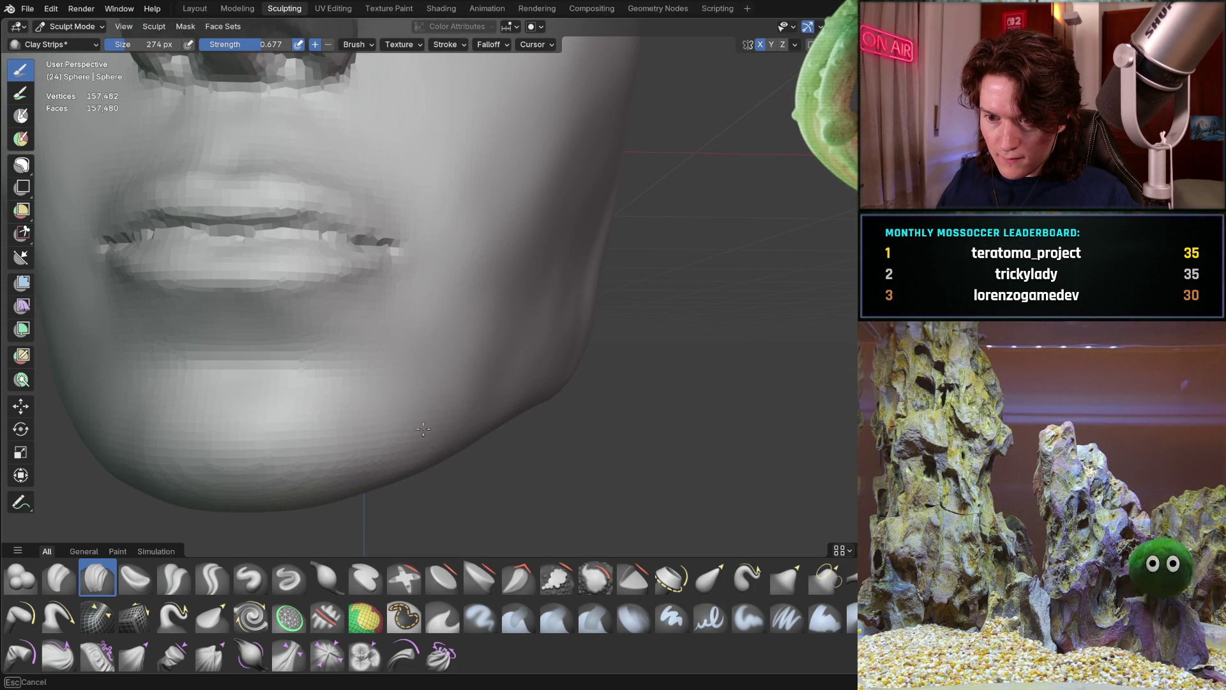
scroll(527, 324, down, 5)
mouse_move(526, 323)
middle_down()
mouse_move(551, 291)
mouse_move(543, 281)
mouse_move(628, 299)
mouse_move(547, 295)
mouse_move(545, 330)
mouse_move(520, 300)
middle_up()
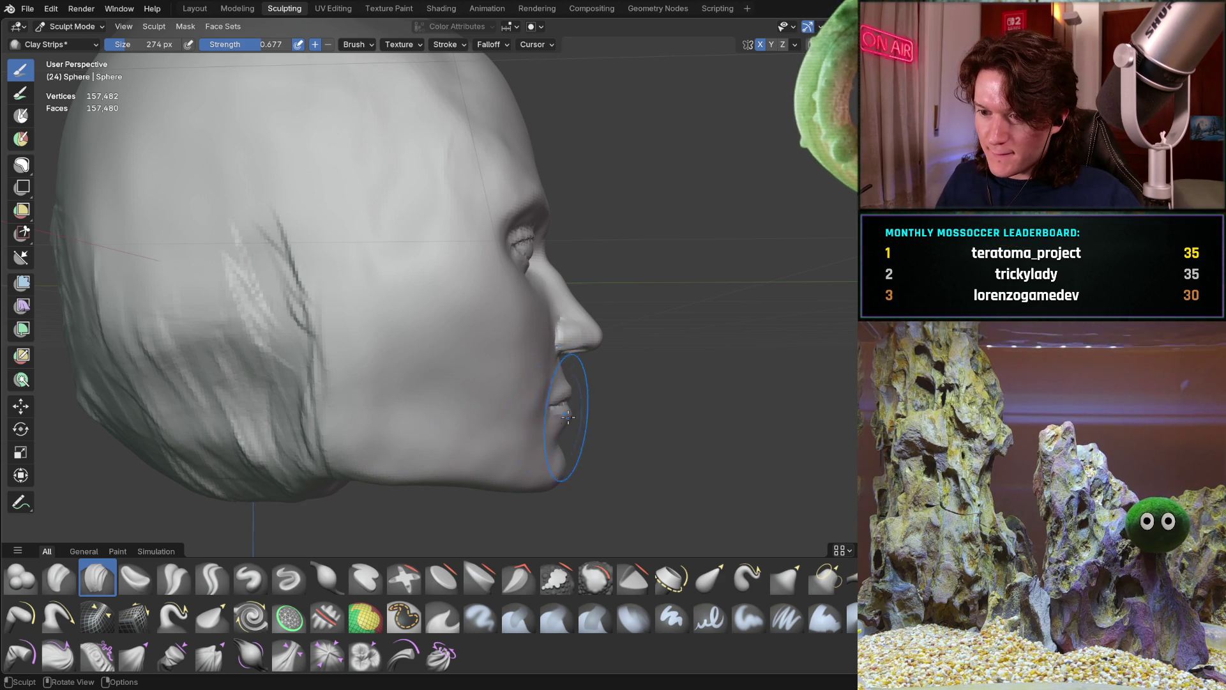
Step: Zoom in on the nose and lips and activate the Grab brush (G) at 274 px
mouse_move(583, 424)
ctrl+middle_down()
mouse_move(600, 348)
mouse_move(503, 329)
mouse_move(498, 372)
ctrl+middle_up()
scroll(520, 348, down, 3)
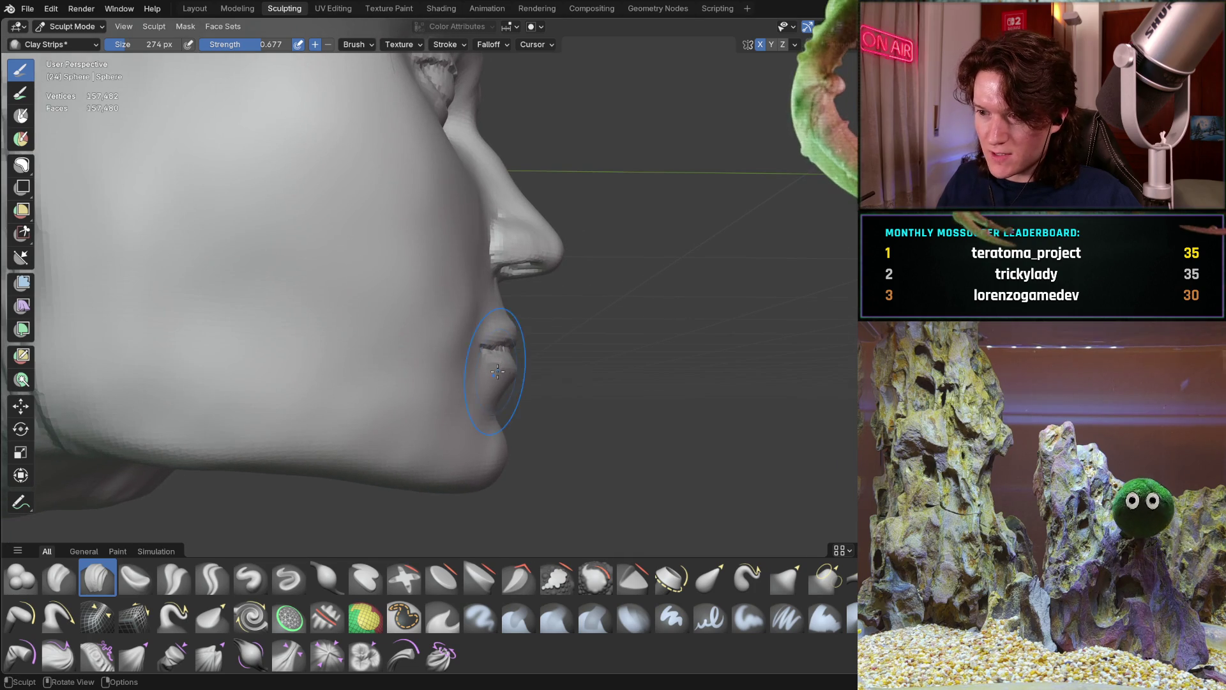
mouse_move(539, 329)
middle_down()
mouse_move(507, 359)
mouse_move(396, 350)
mouse_move(438, 332)
mouse_move(511, 348)
mouse_move(583, 281)
mouse_move(560, 297)
middle_up()
scroll(560, 296, up, 3)
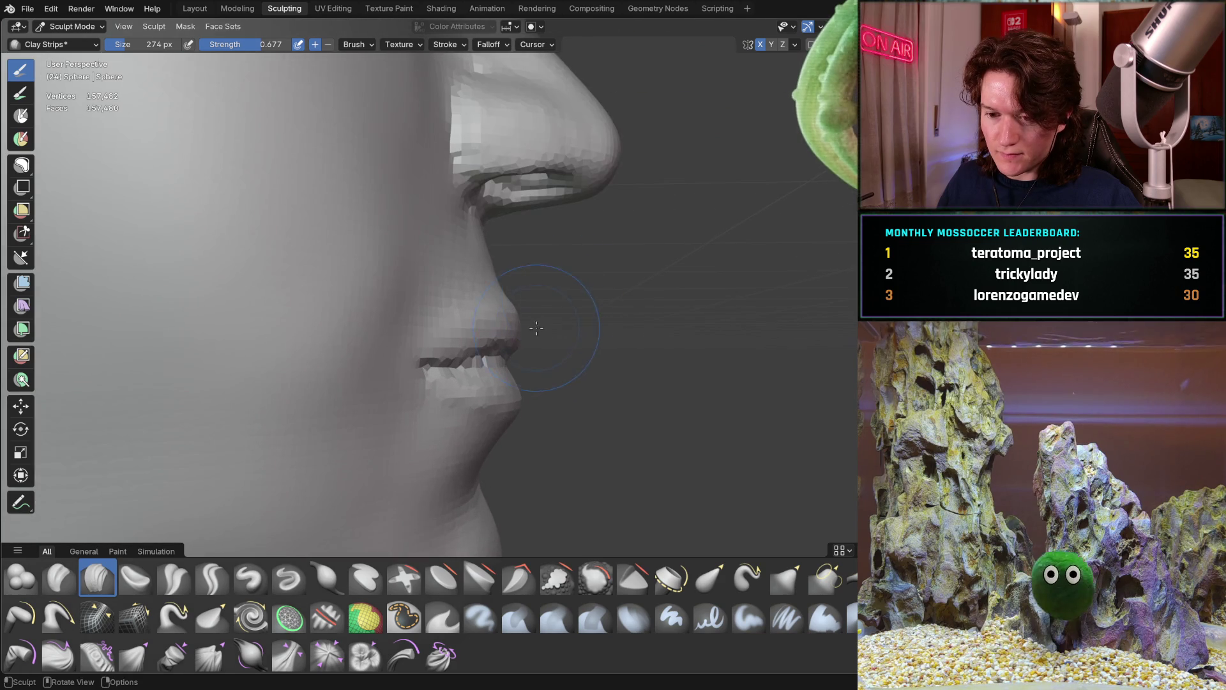
key(g)
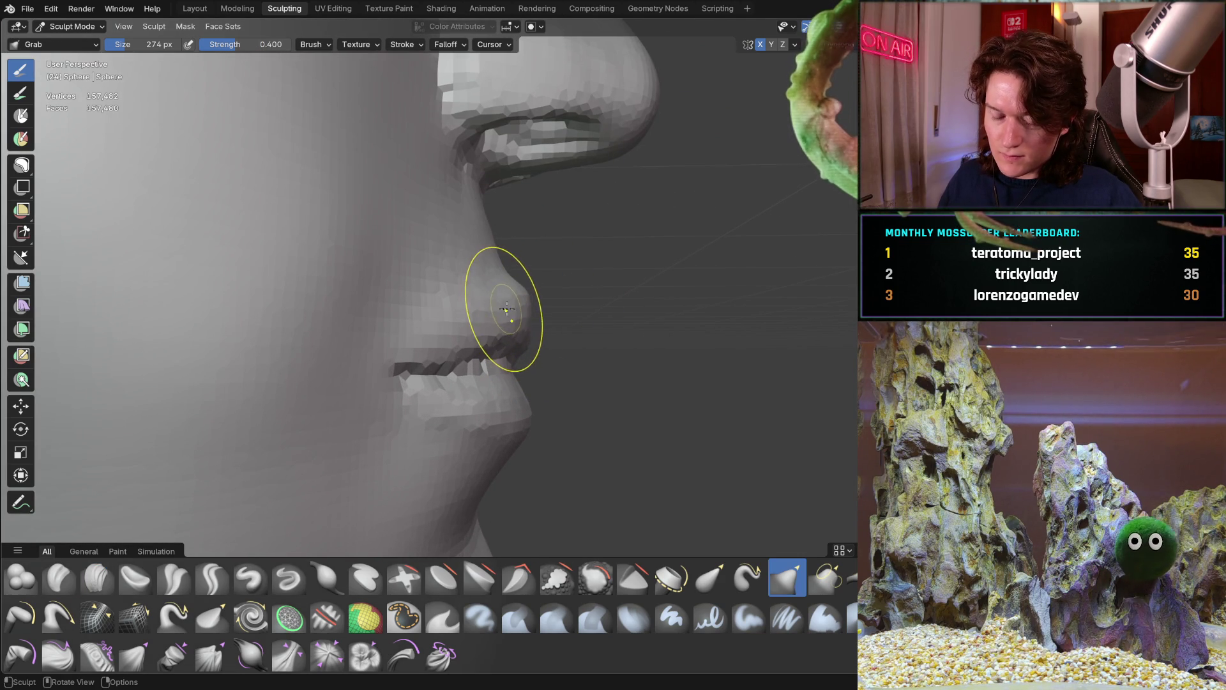
mouse_move(488, 315)
middle_down()
mouse_move(381, 332)
mouse_move(347, 306)
middle_up()
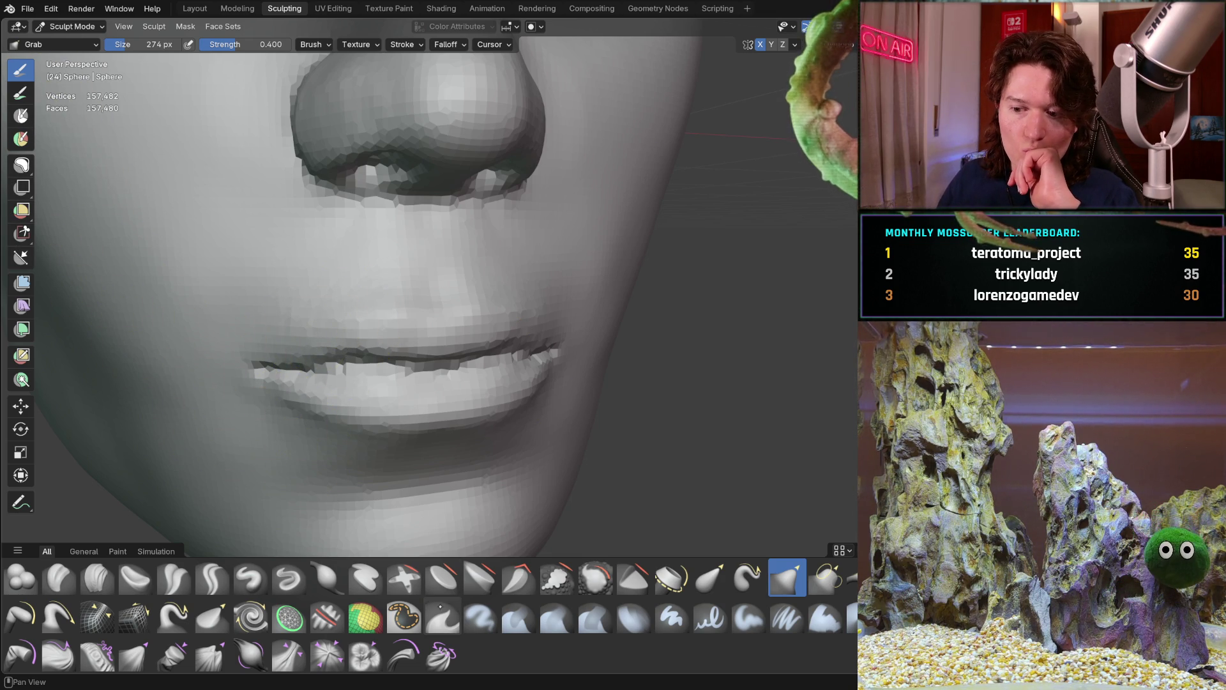
Step: Mask the upper lip and left lip corner with the Mask brush at 184 px
click(404, 615)
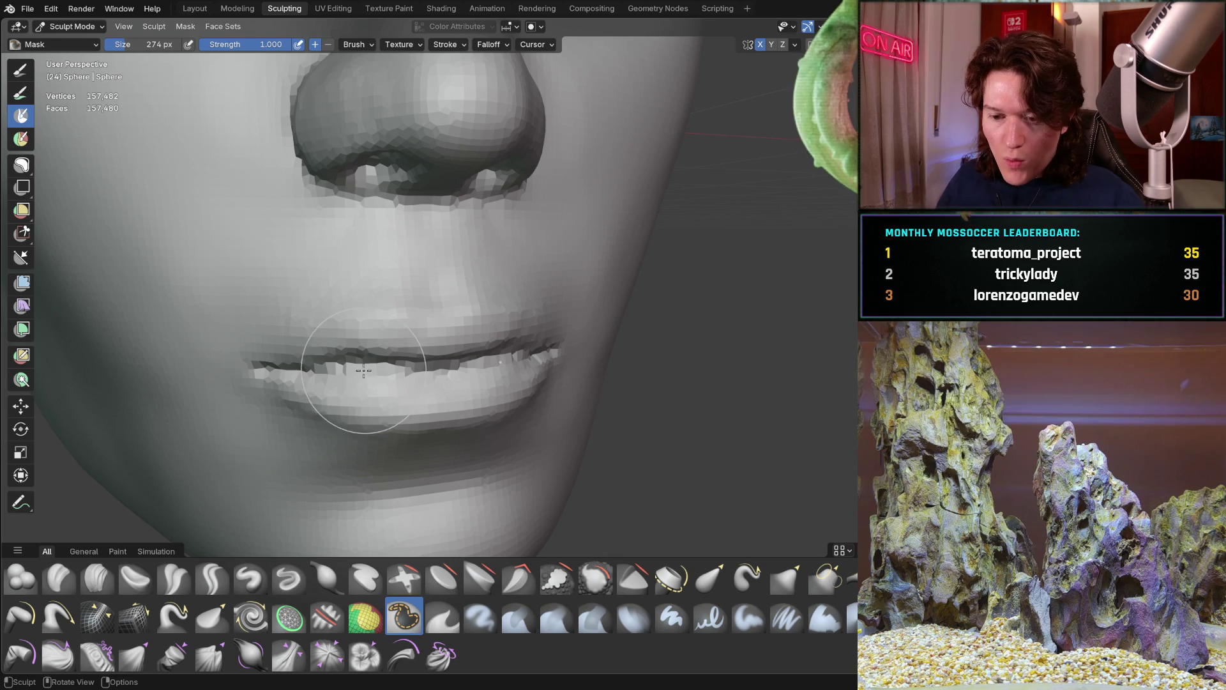
mouse_move(376, 364)
mouse_down()
mouse_move(460, 357)
mouse_move(378, 360)
mouse_move(441, 408)
mouse_move(413, 376)
mouse_up()
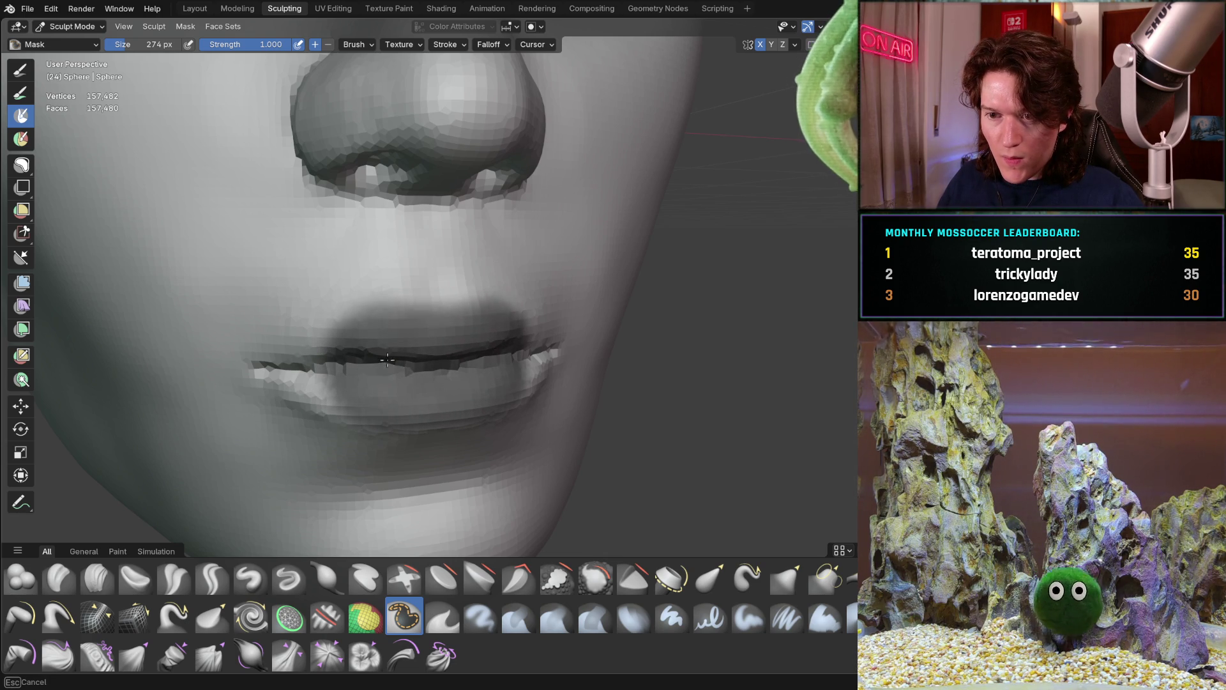
middle_drag(381, 360, 425, 355)
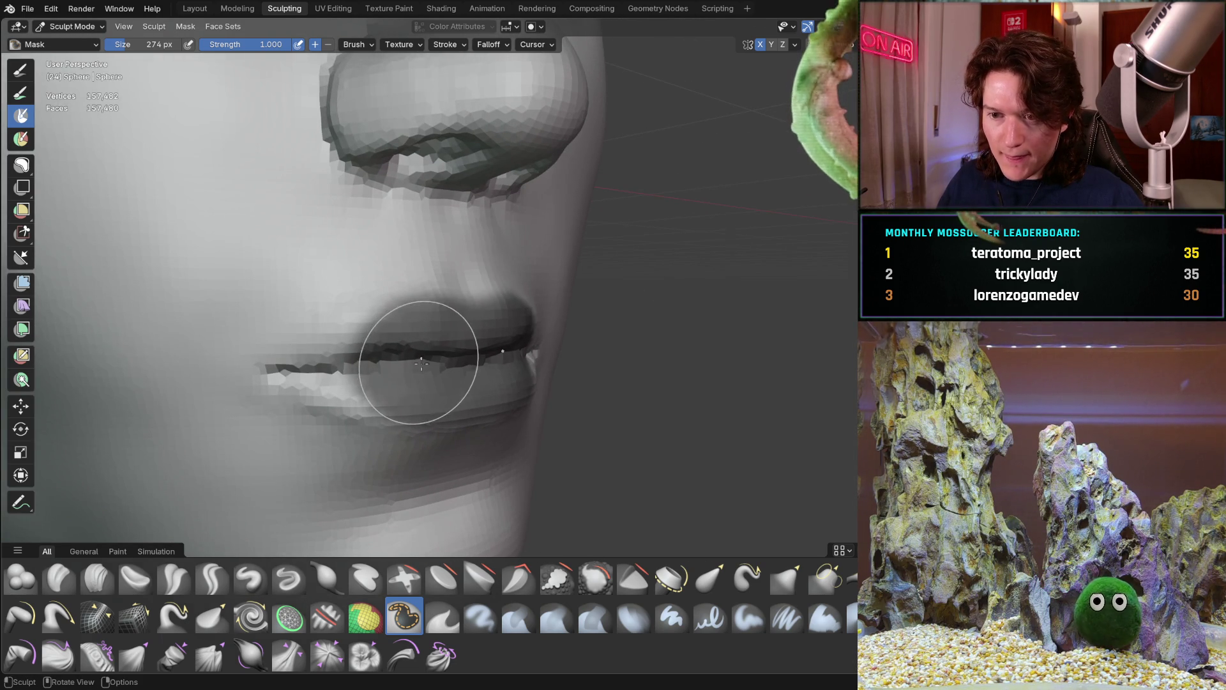
key(f)
click(396, 367)
mouse_move(409, 364)
mouse_down()
mouse_move(365, 376)
mouse_move(281, 361)
mouse_move(361, 342)
mouse_up()
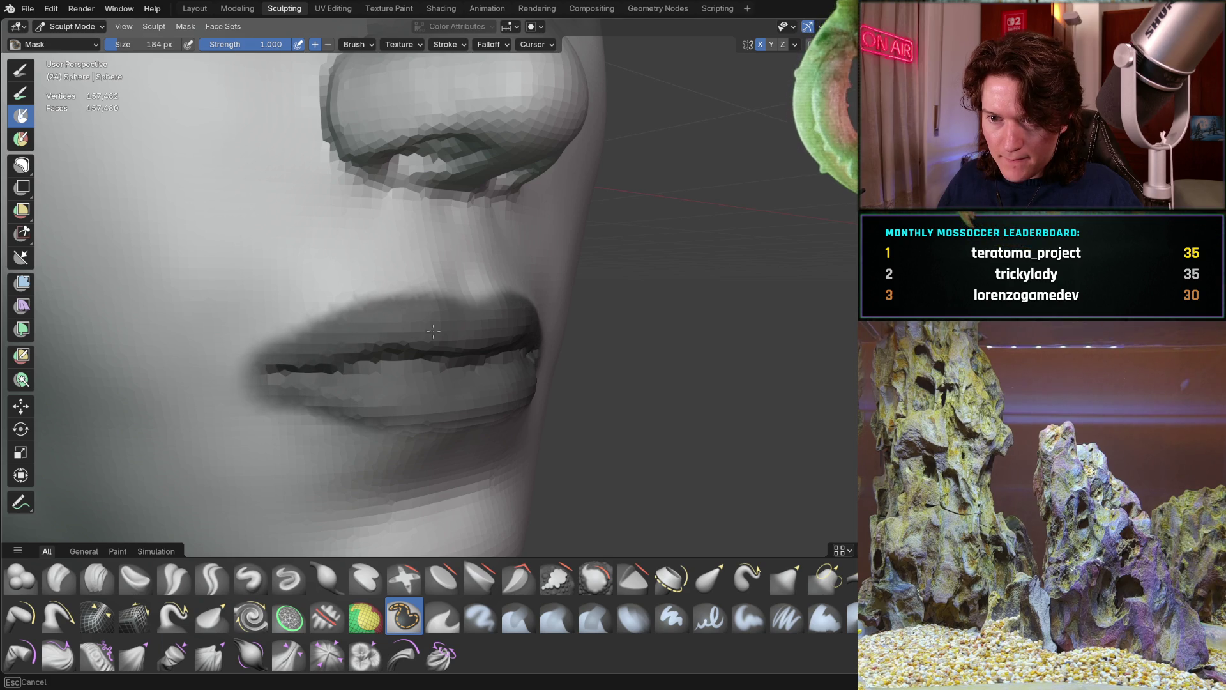
middle_drag(483, 325, 397, 331)
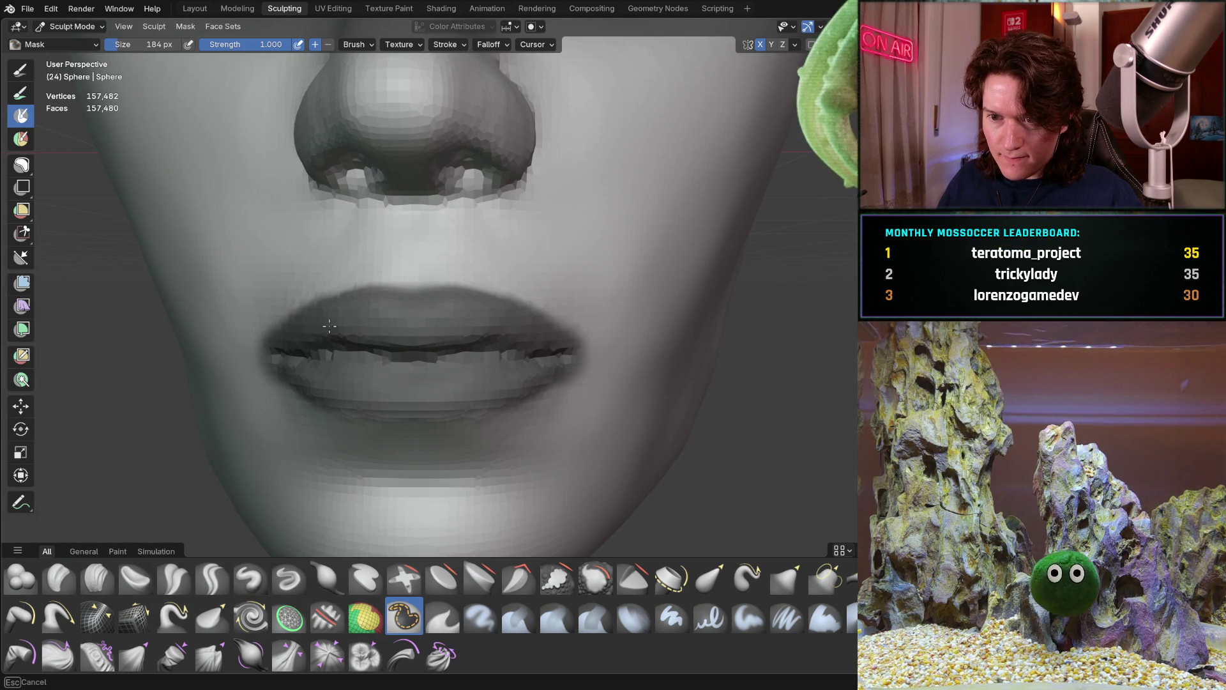
middle_drag(388, 371, 295, 352)
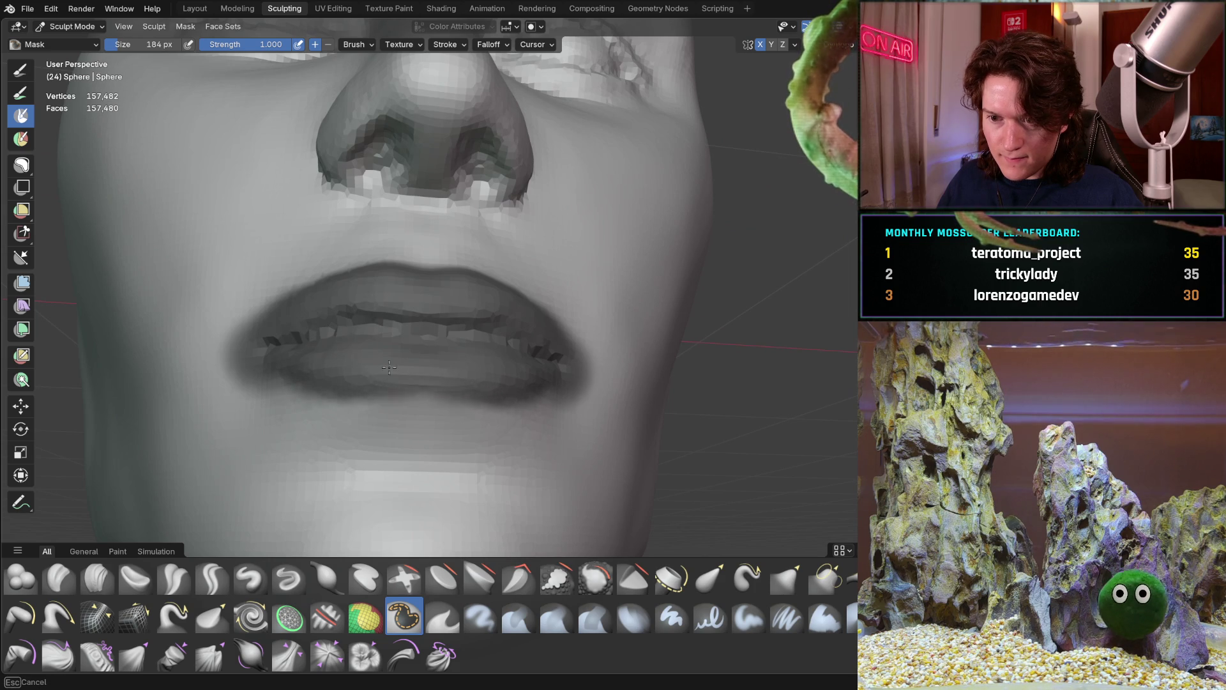
drag(287, 363, 255, 351)
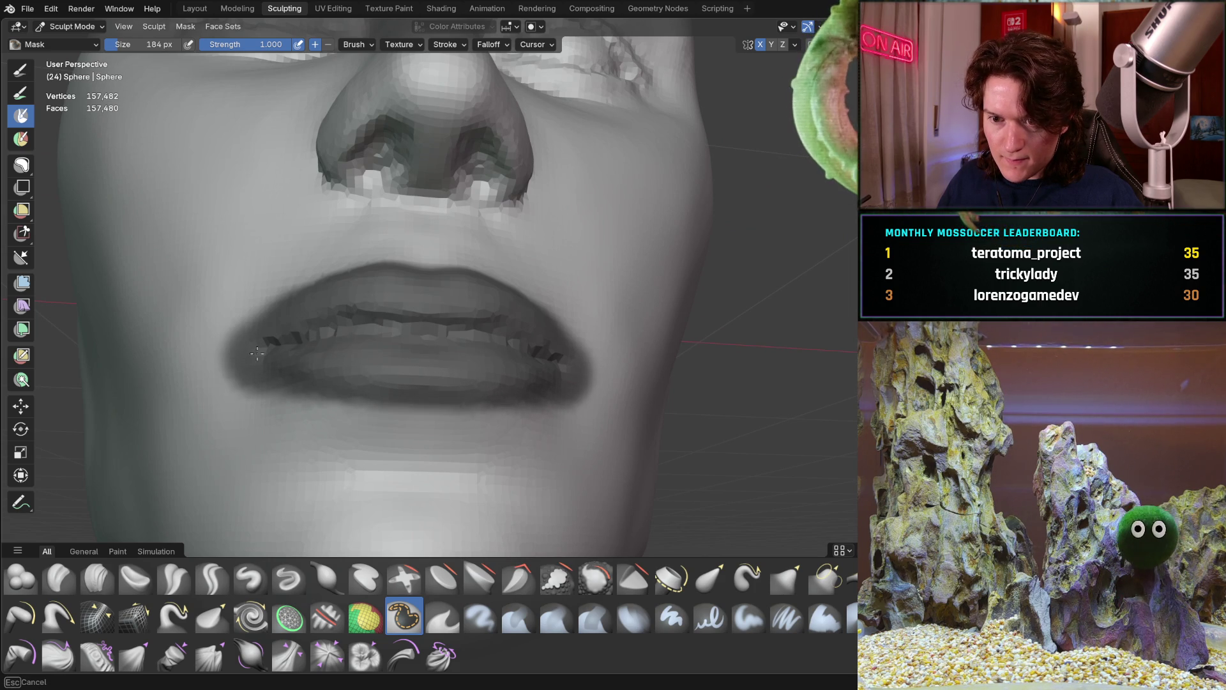
middle_drag(479, 372, 485, 351)
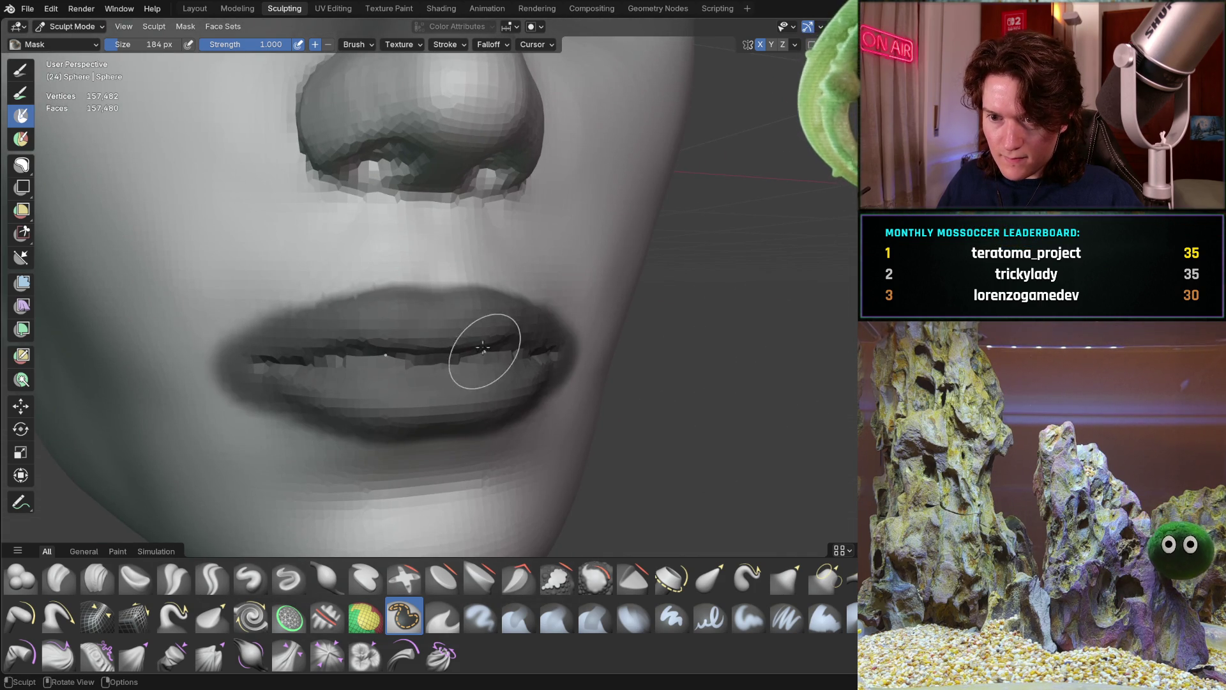
drag(285, 347, 328, 334)
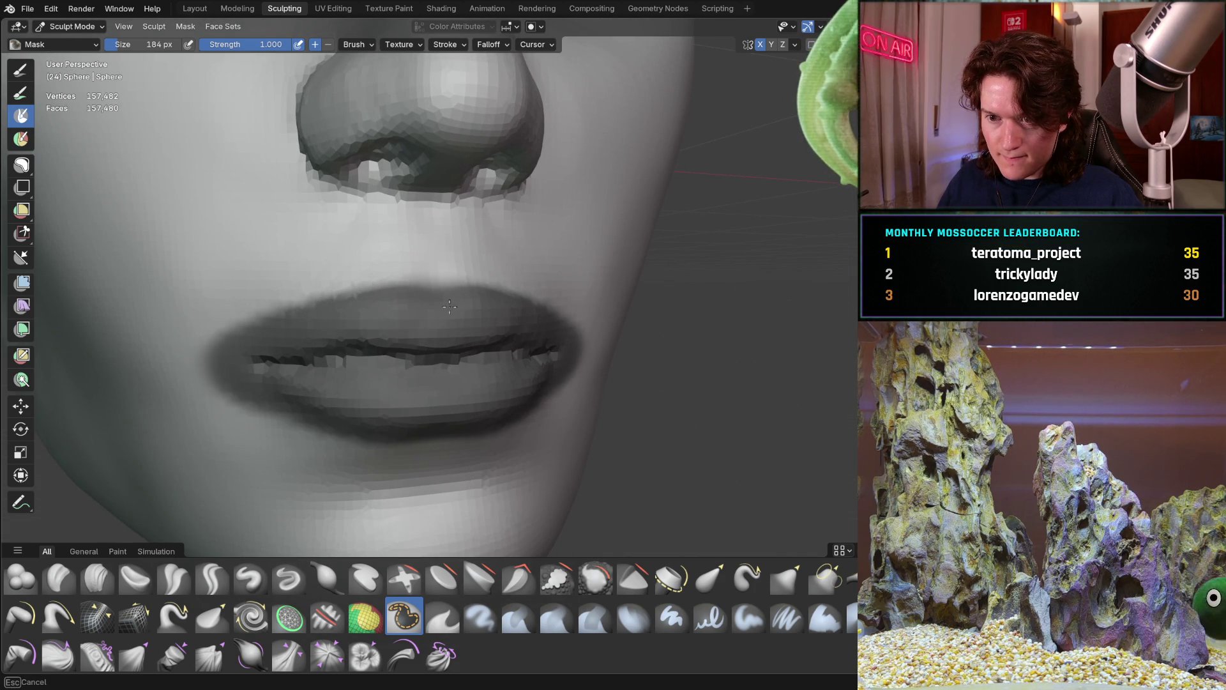
Step: Check the masked lips from several angles, then invert the mask with Ctrl+I
middle_drag(454, 299, 477, 306)
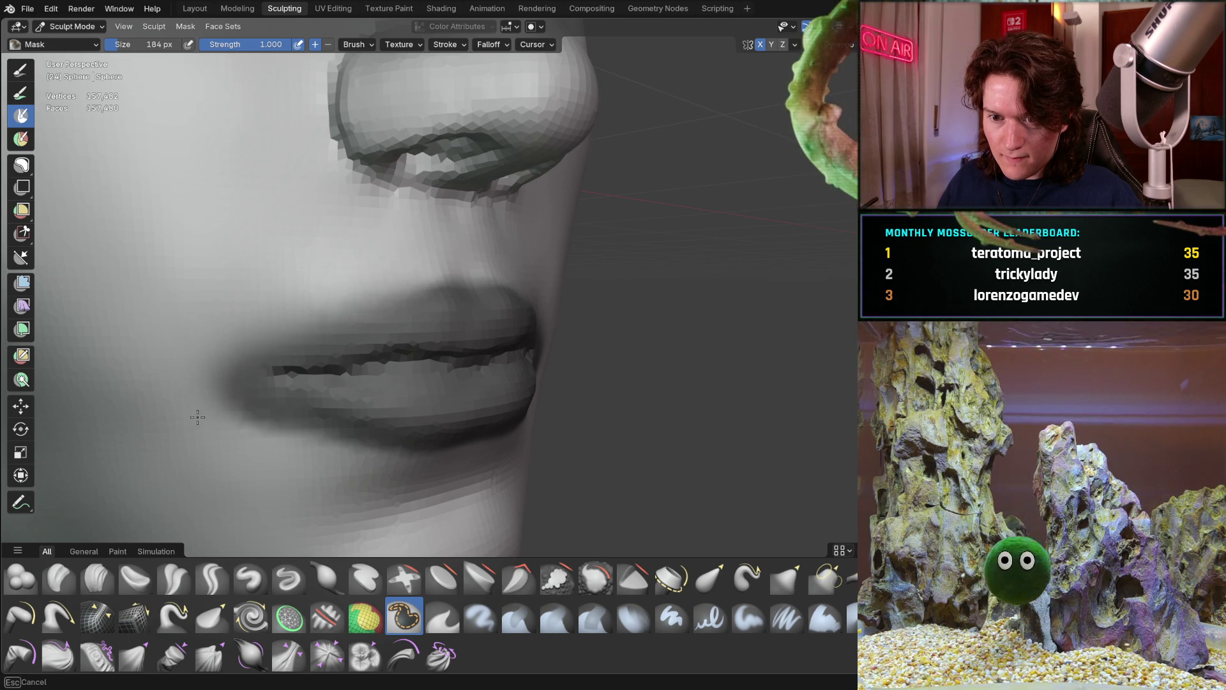
mouse_move(279, 465)
middle_down()
mouse_move(219, 409)
mouse_move(269, 417)
middle_up()
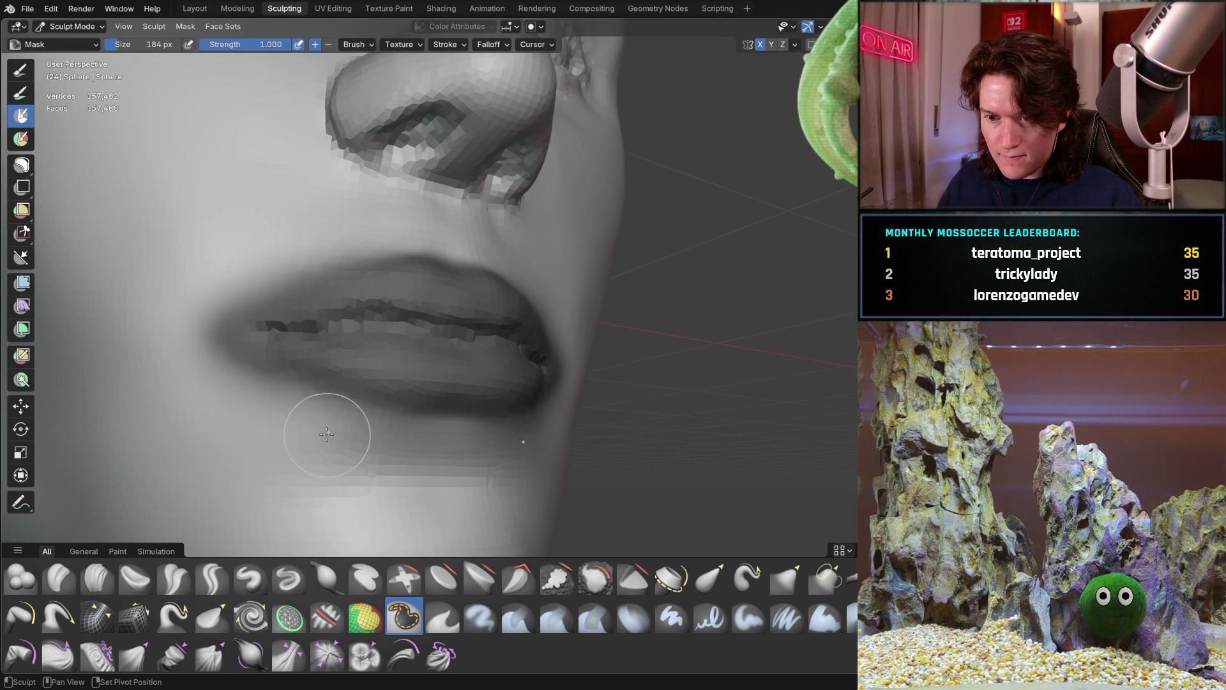
middle_drag(448, 436, 444, 377)
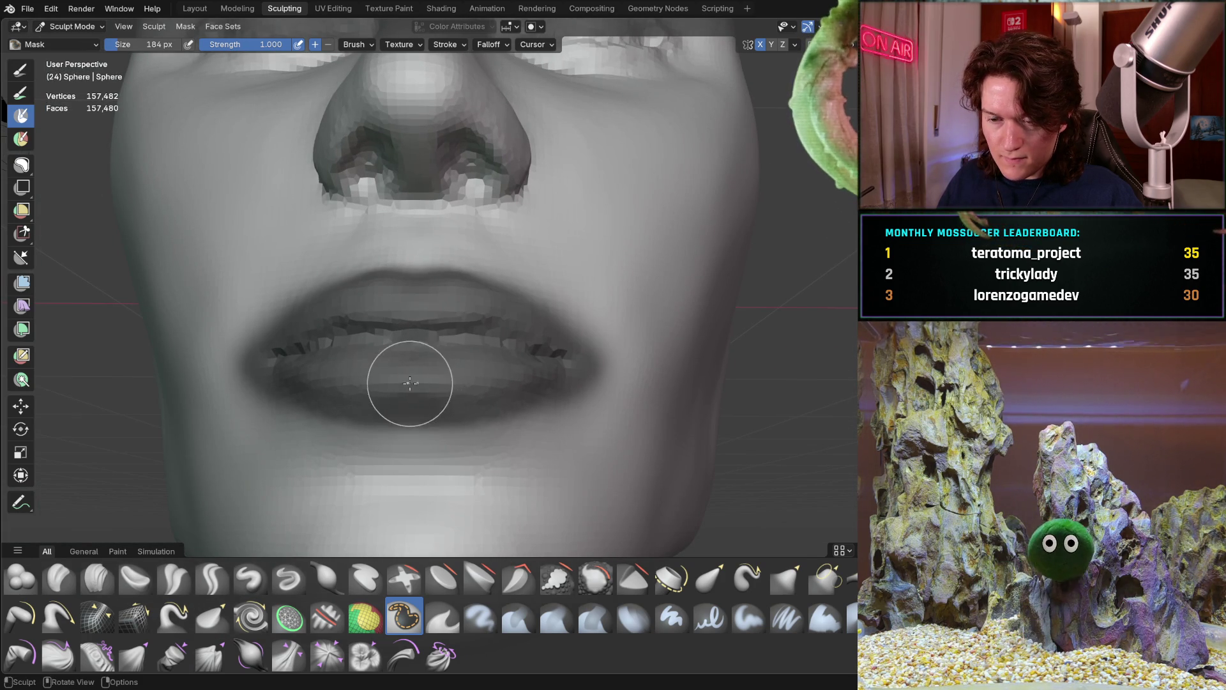
middle_drag(405, 377, 460, 386)
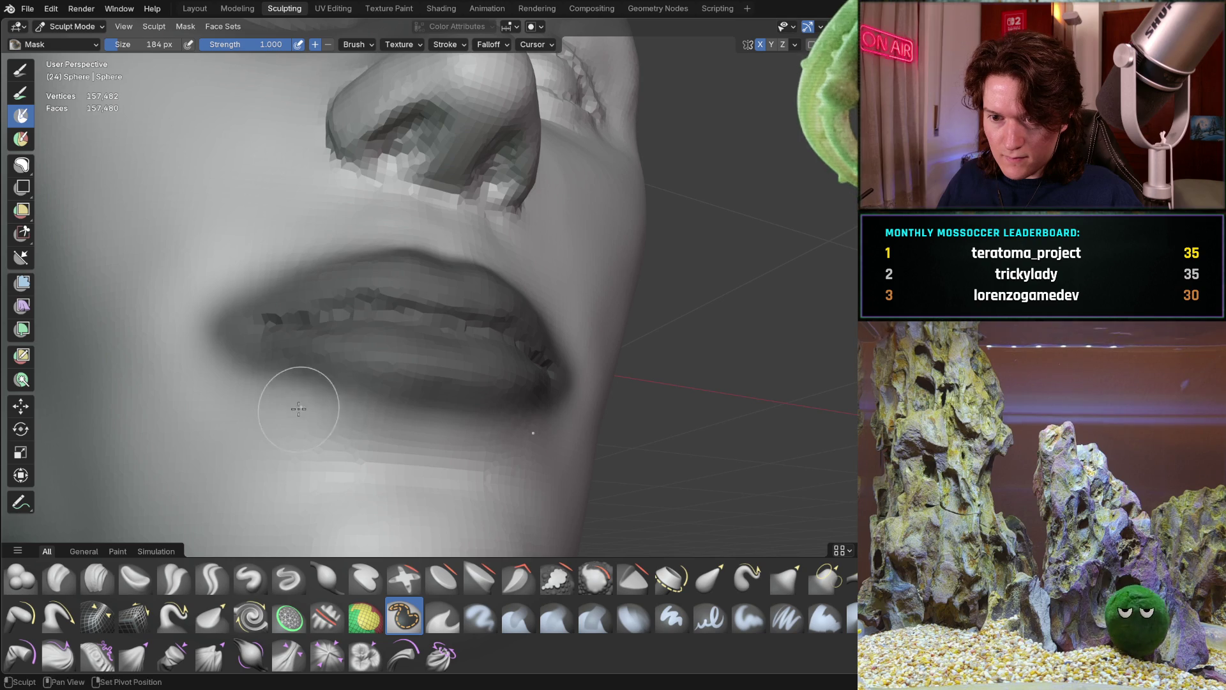
middle_drag(377, 405, 281, 415)
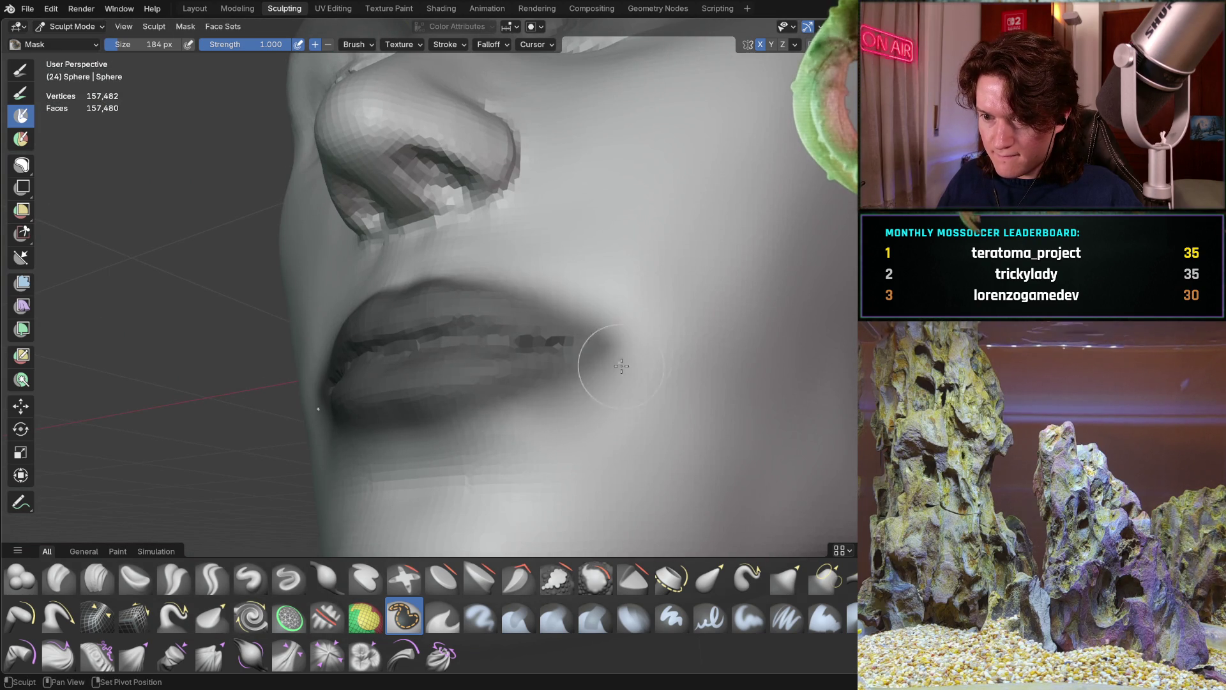
mouse_move(660, 326)
middle_down()
mouse_move(618, 305)
mouse_move(711, 320)
mouse_move(512, 274)
middle_up()
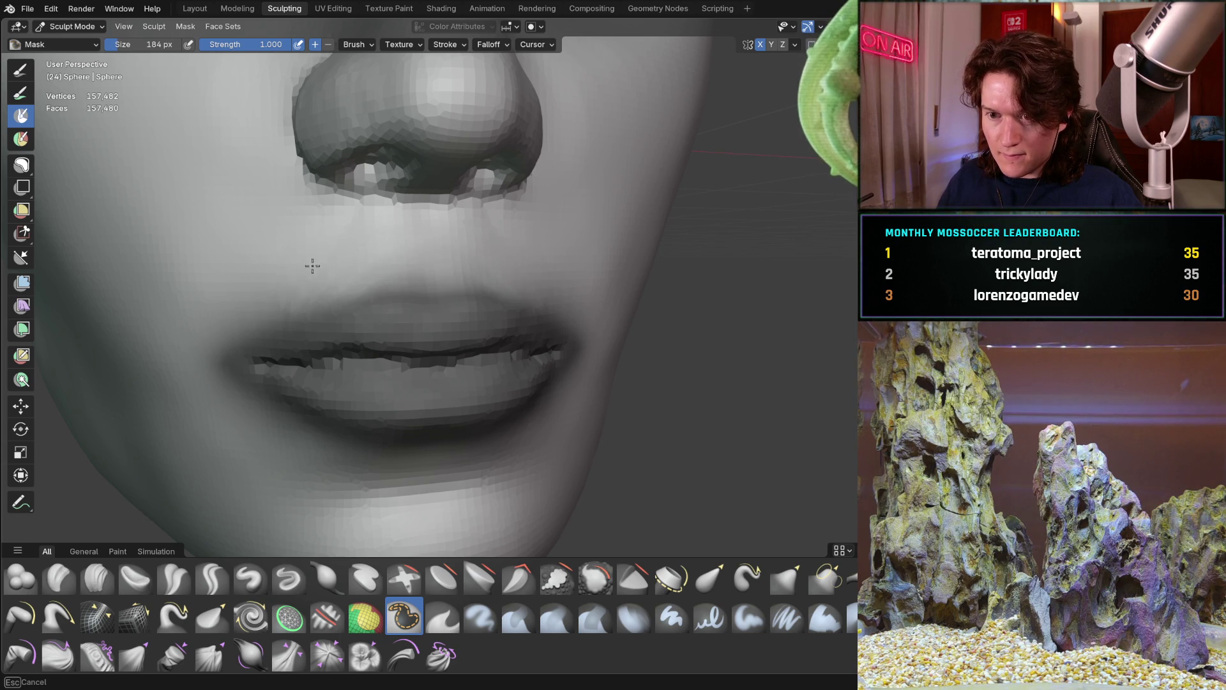
scroll(588, 211, down, 3)
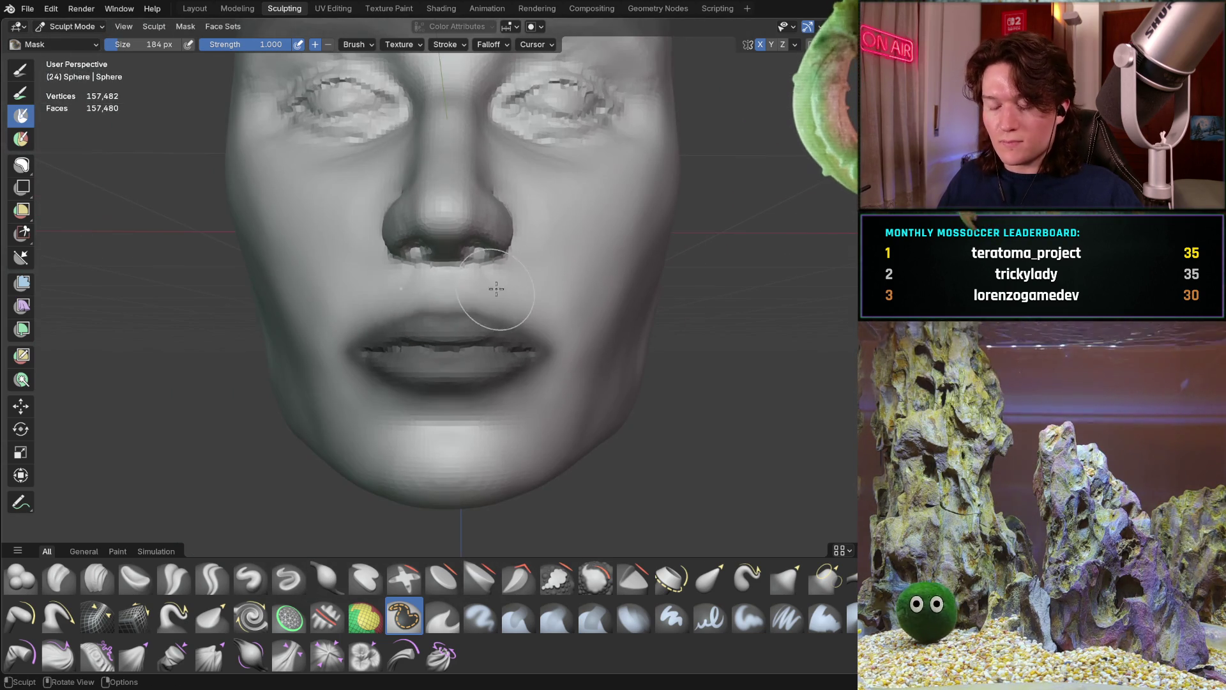
key(ctrl+i)
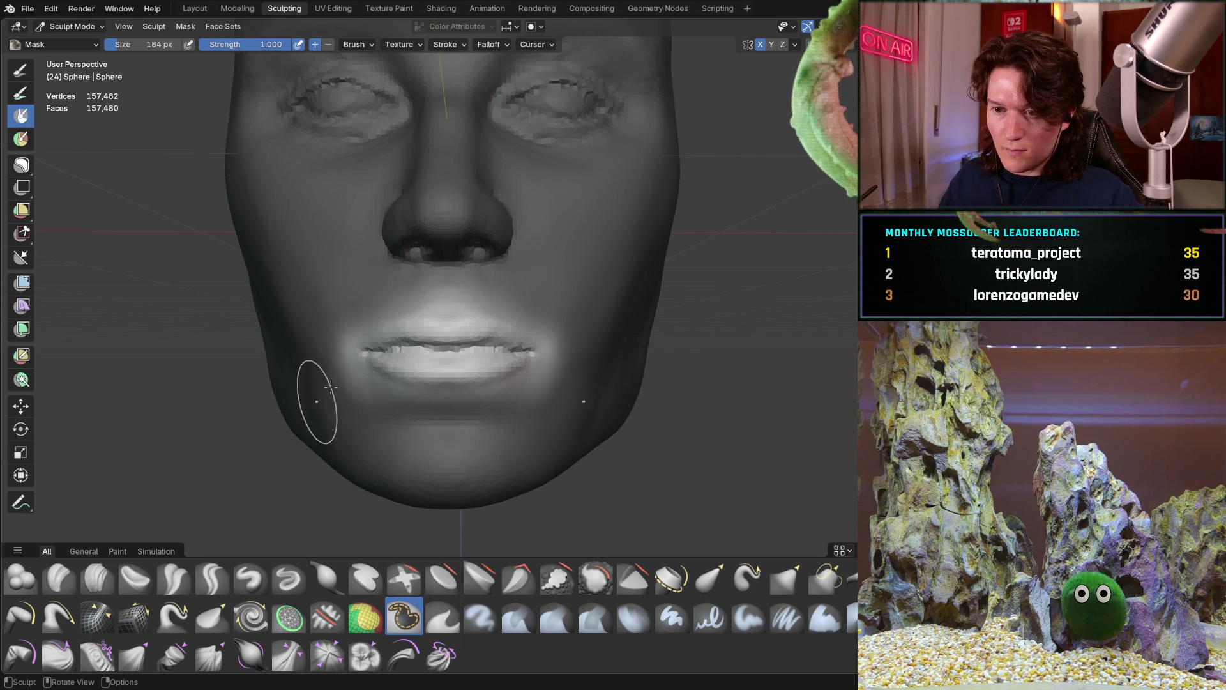
middle_drag(305, 316, 315, 306)
scroll(328, 328, down, 2)
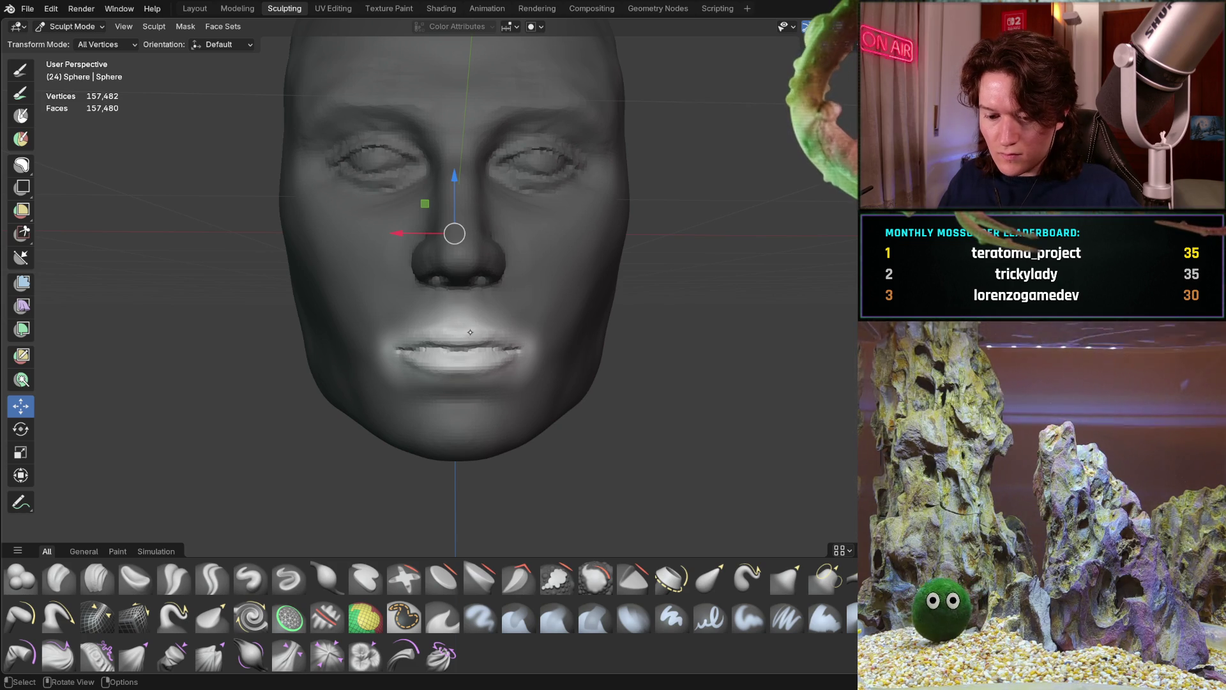
Step: Keep solid shading and raise the unmasked lips along the Z axis
key(z)
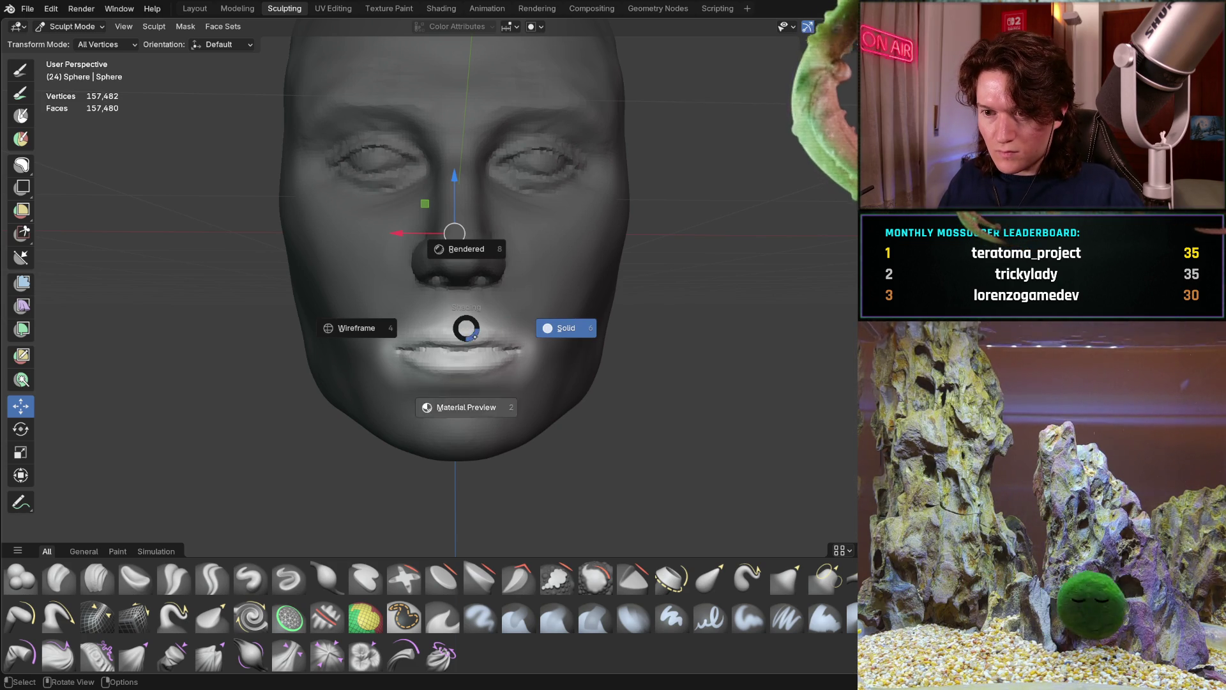
click(449, 318)
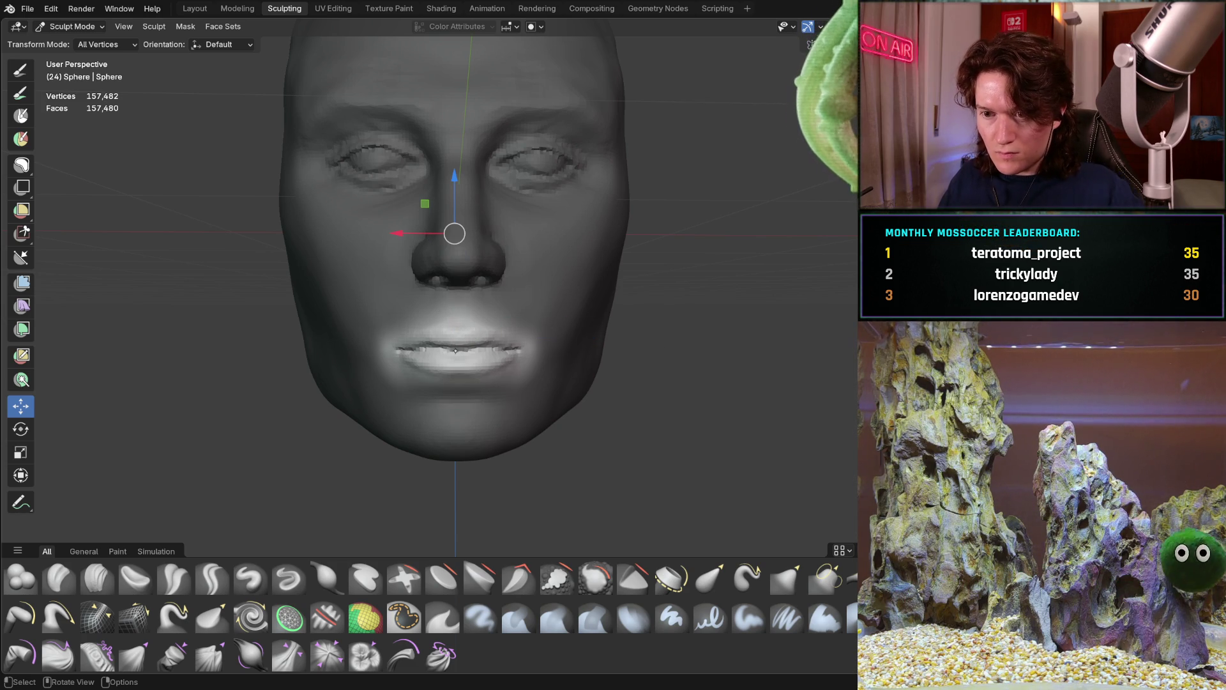
key(g)
key(z)
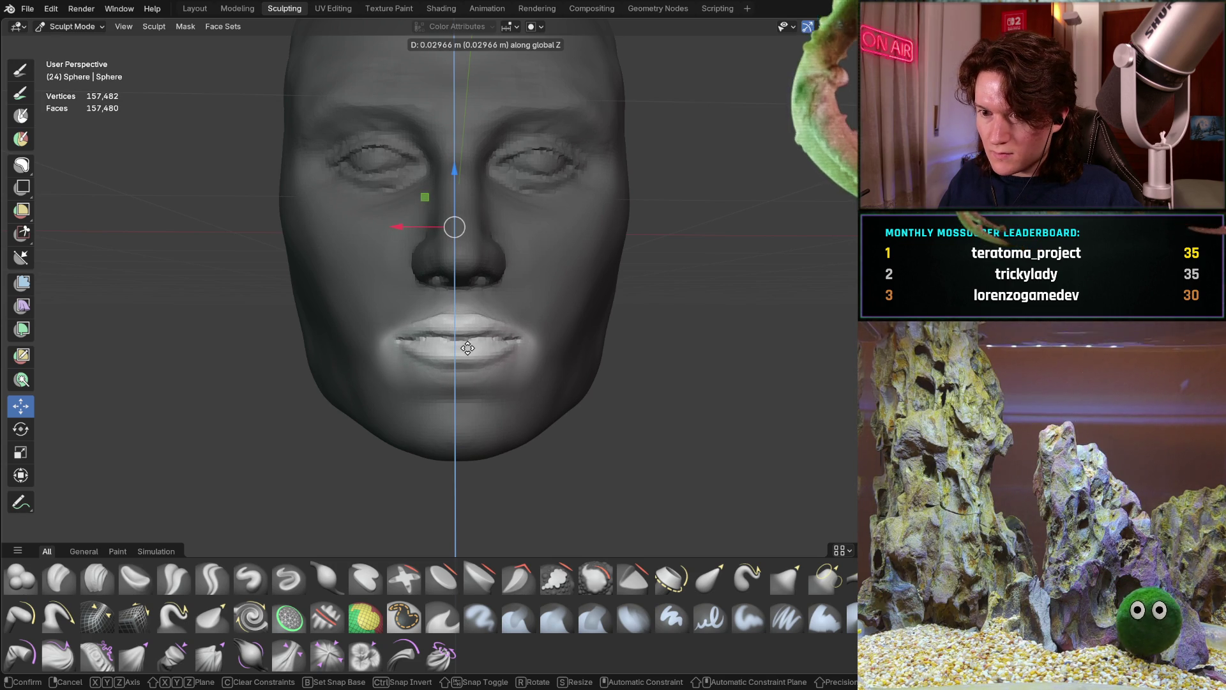
click(468, 348)
mouse_move(468, 348)
middle_down()
mouse_move(557, 294)
mouse_move(536, 302)
middle_up()
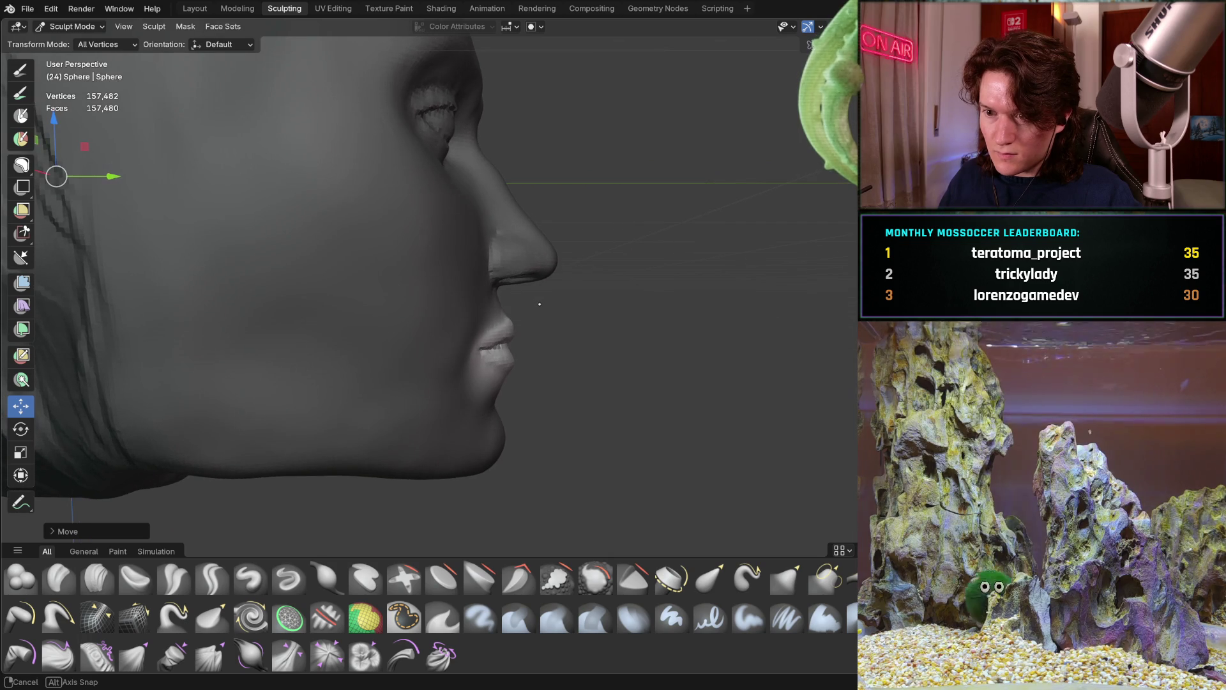
scroll(546, 300, up, 2)
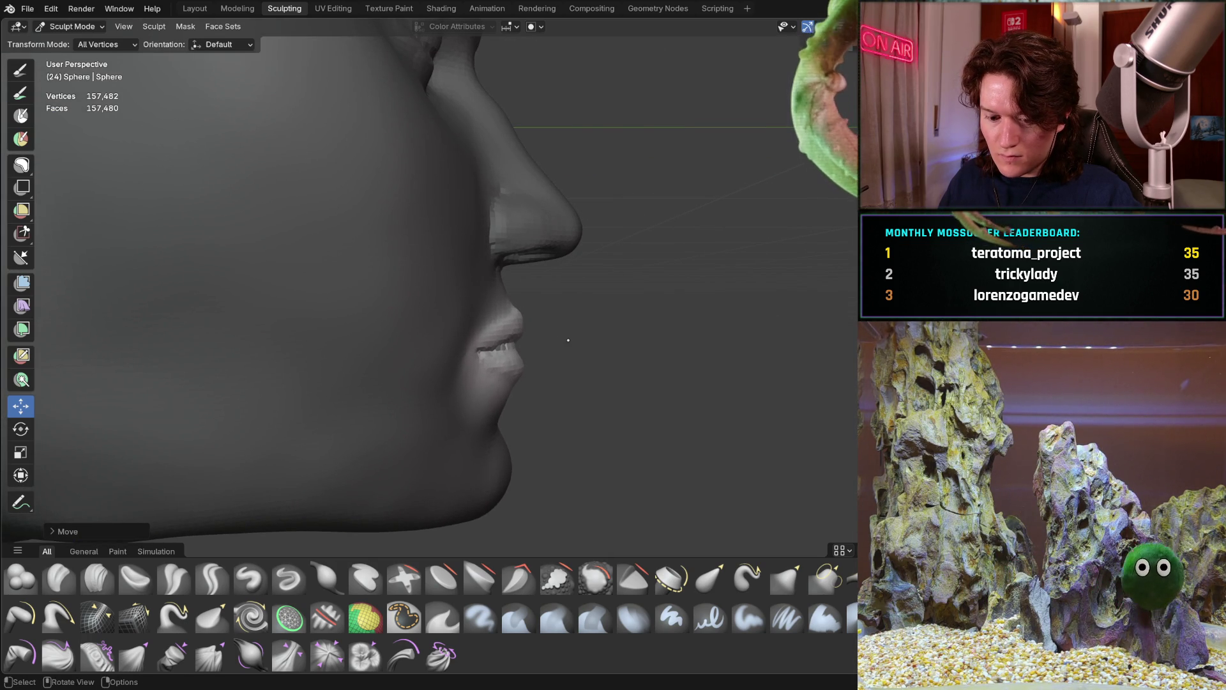
Step: Try another small vertical lip move, undo it and compare before and after
key(g)
key(z)
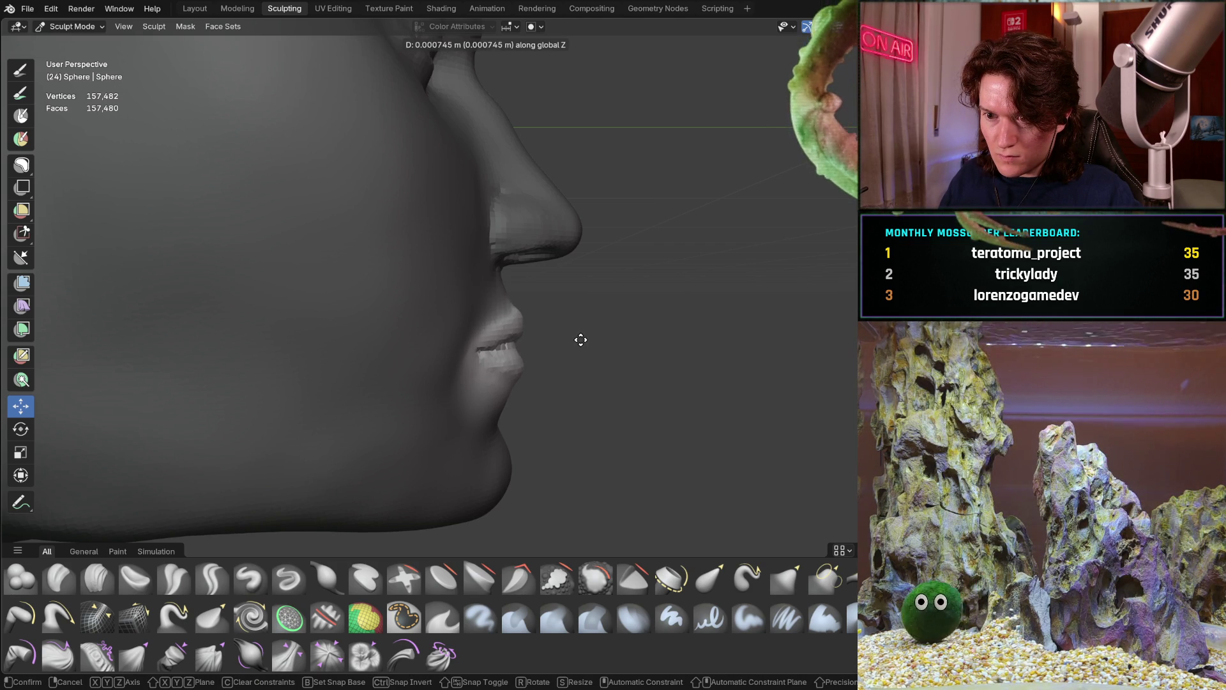
click(582, 334)
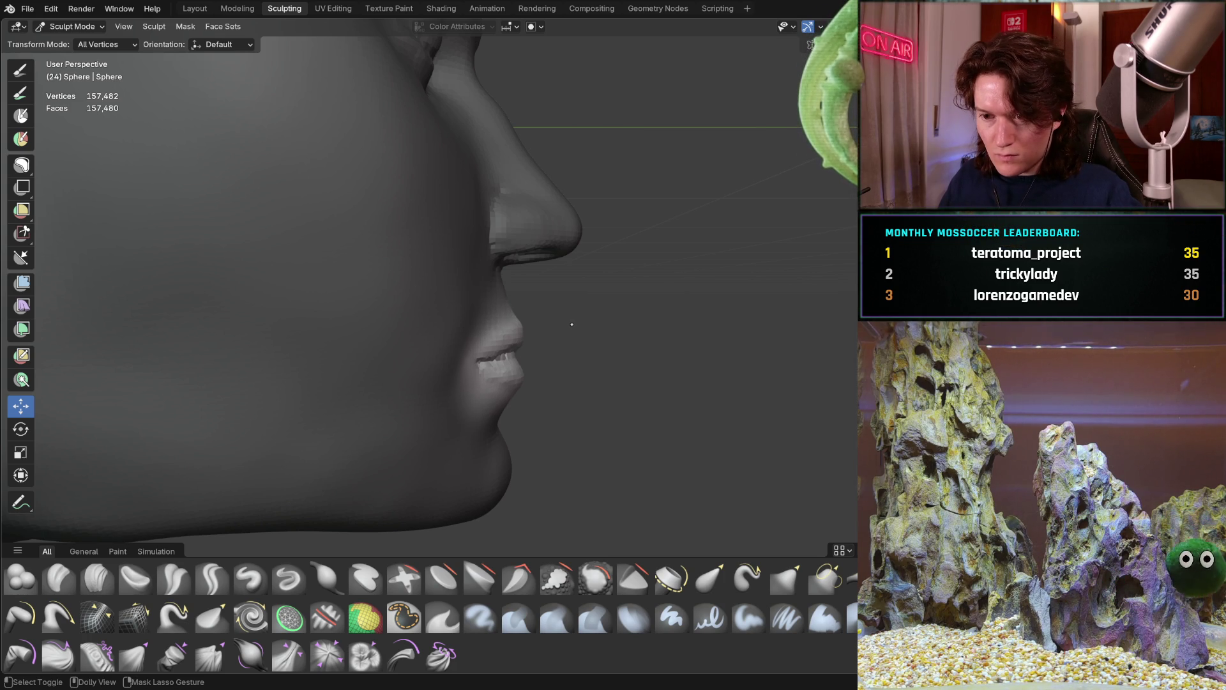
key(ctrl+z)
mouse_move(569, 270)
middle_down()
mouse_move(540, 273)
mouse_move(500, 250)
mouse_move(473, 408)
mouse_move(429, 303)
mouse_move(362, 310)
mouse_move(422, 336)
mouse_move(451, 403)
mouse_move(441, 402)
mouse_move(505, 350)
mouse_move(485, 397)
middle_up()
scroll(444, 343, up, 2)
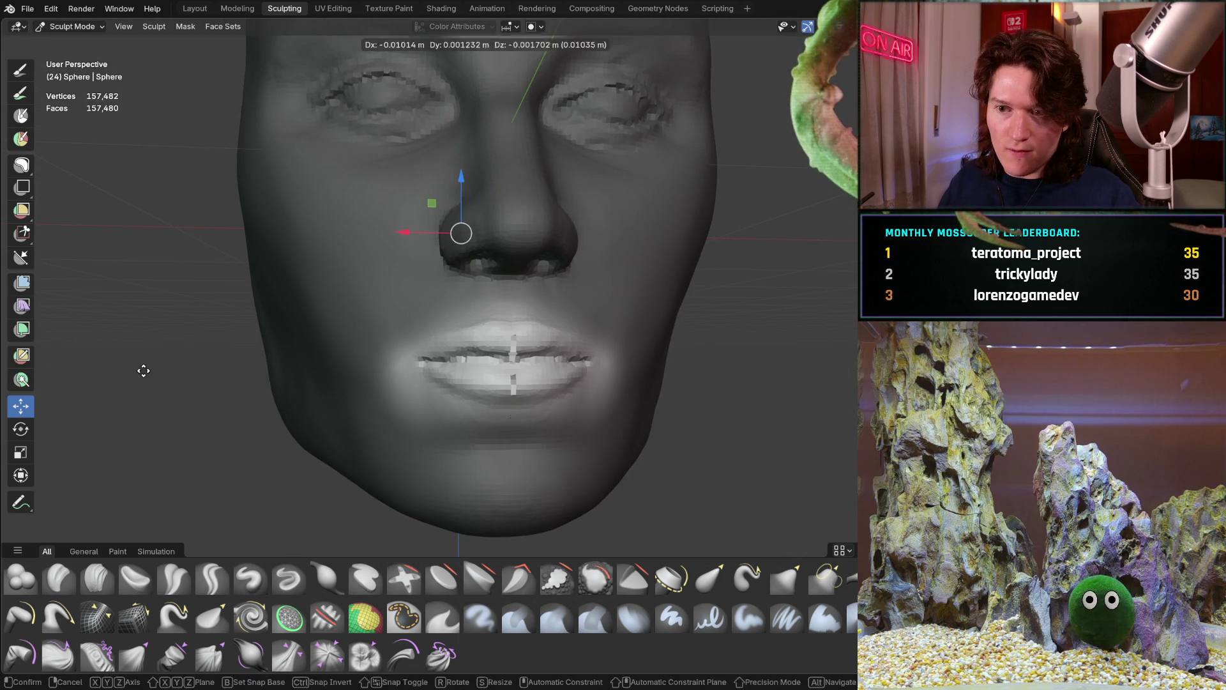
key(ctrl+z)
key(ctrl+shift+z)
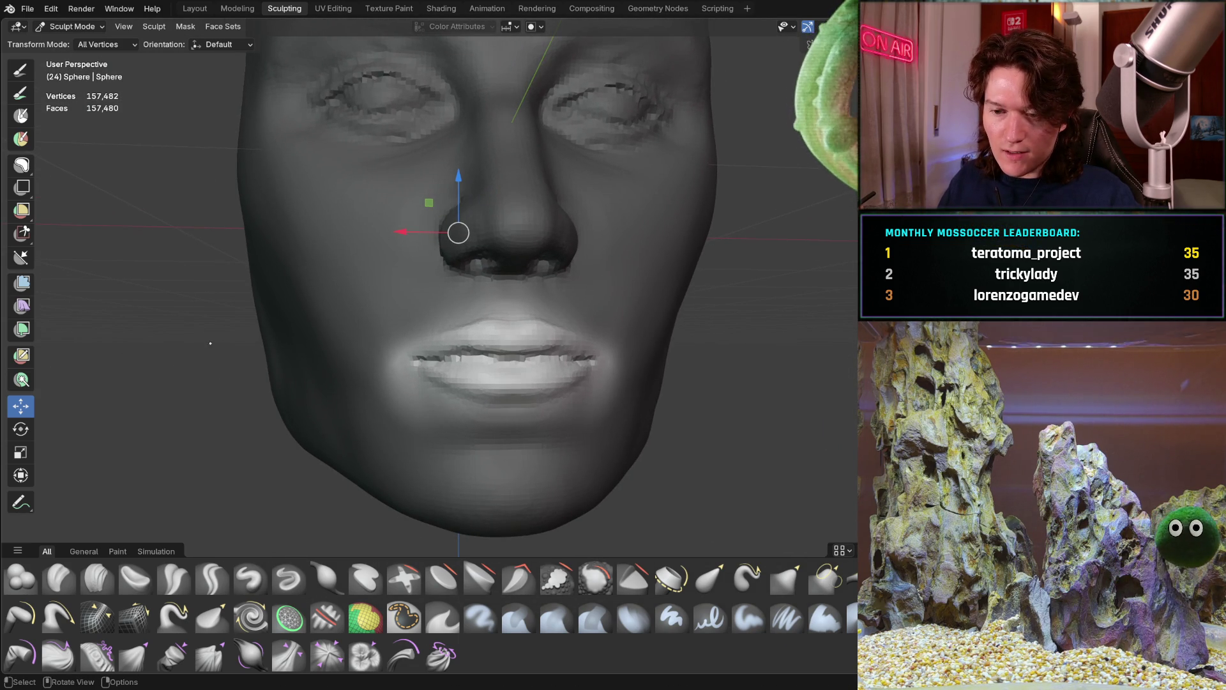
Step: Clear the mask from the face, zoom in and select the Clay Strips brush
key(alt)
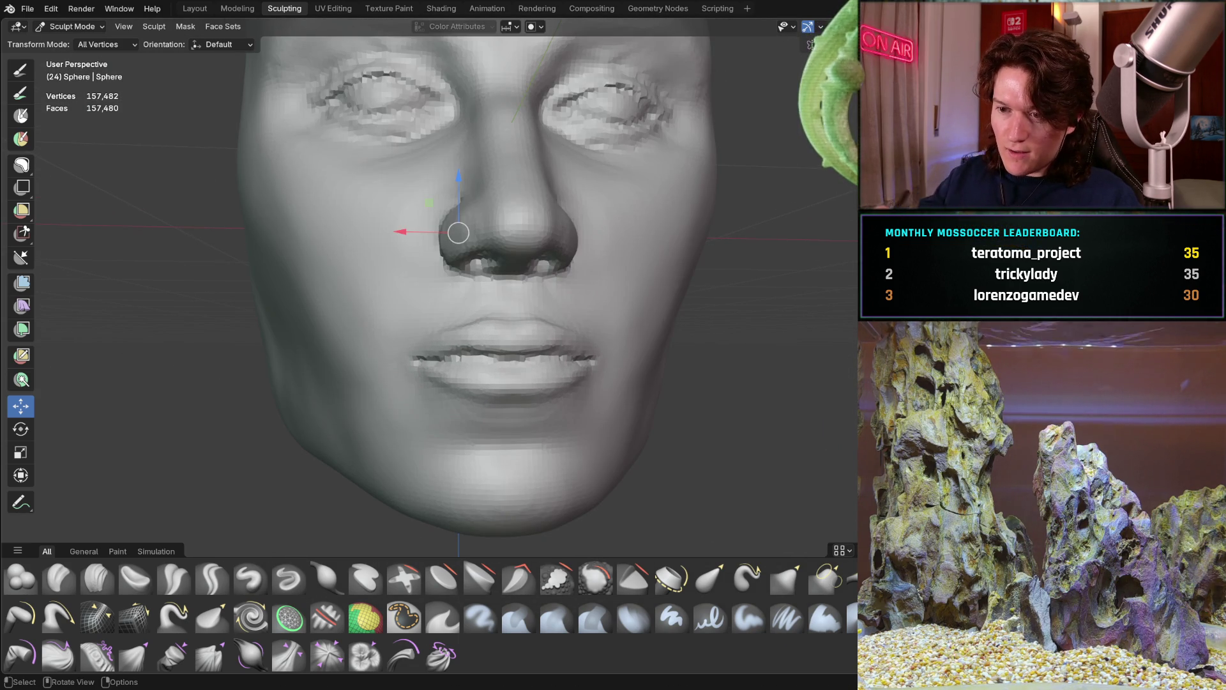
mouse_move(450, 398)
middle_down()
mouse_move(578, 398)
mouse_move(447, 399)
middle_up()
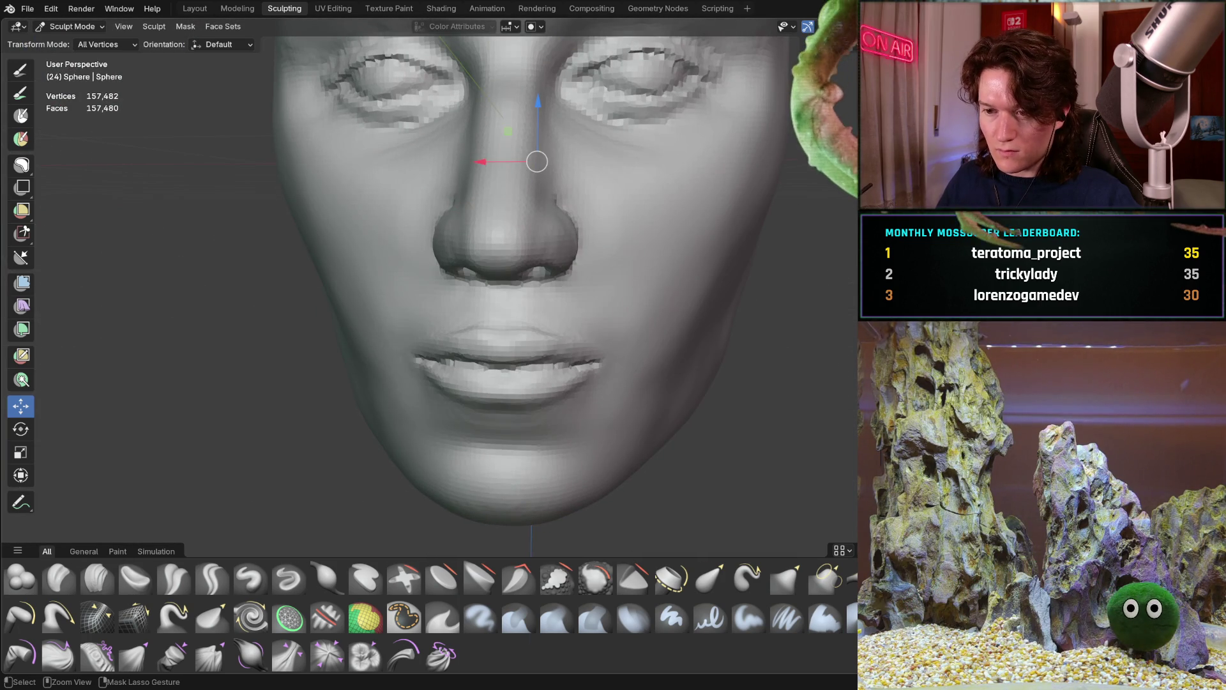
scroll(541, 343, down, 5)
mouse_move(539, 300)
middle_down()
mouse_move(541, 343)
mouse_move(530, 342)
middle_up()
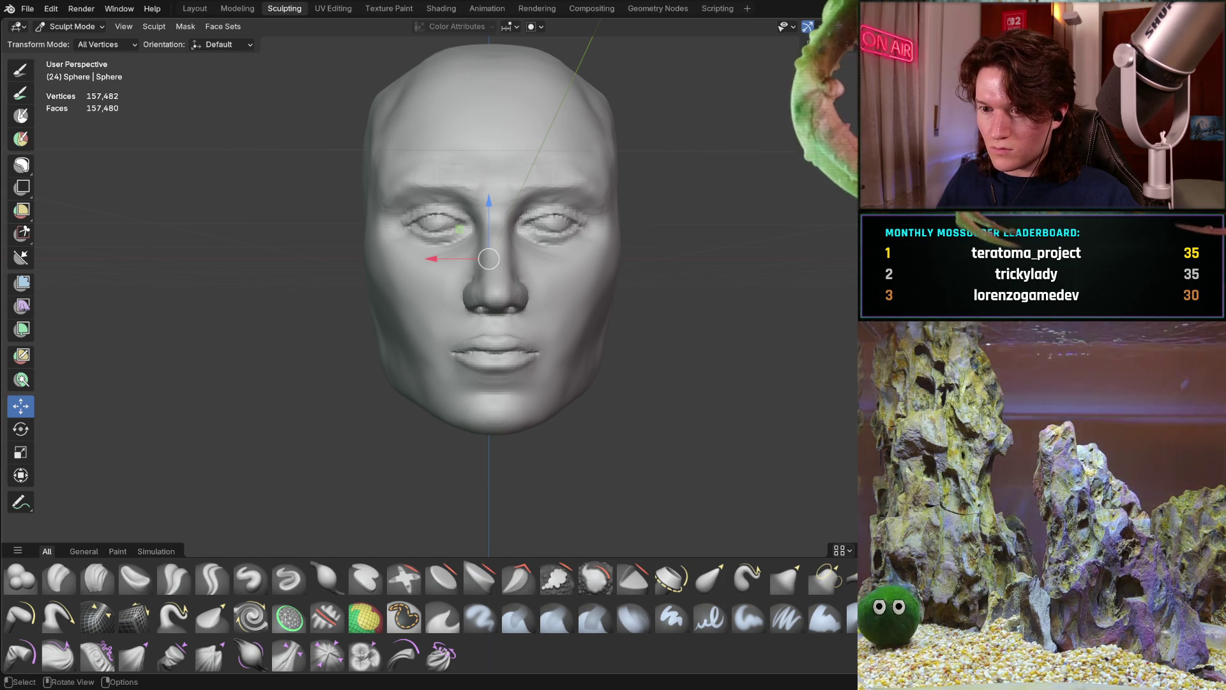
mouse_move(490, 415)
ctrl+middle_down()
mouse_move(490, 396)
mouse_move(459, 430)
mouse_move(462, 371)
mouse_move(291, 540)
ctrl+middle_up()
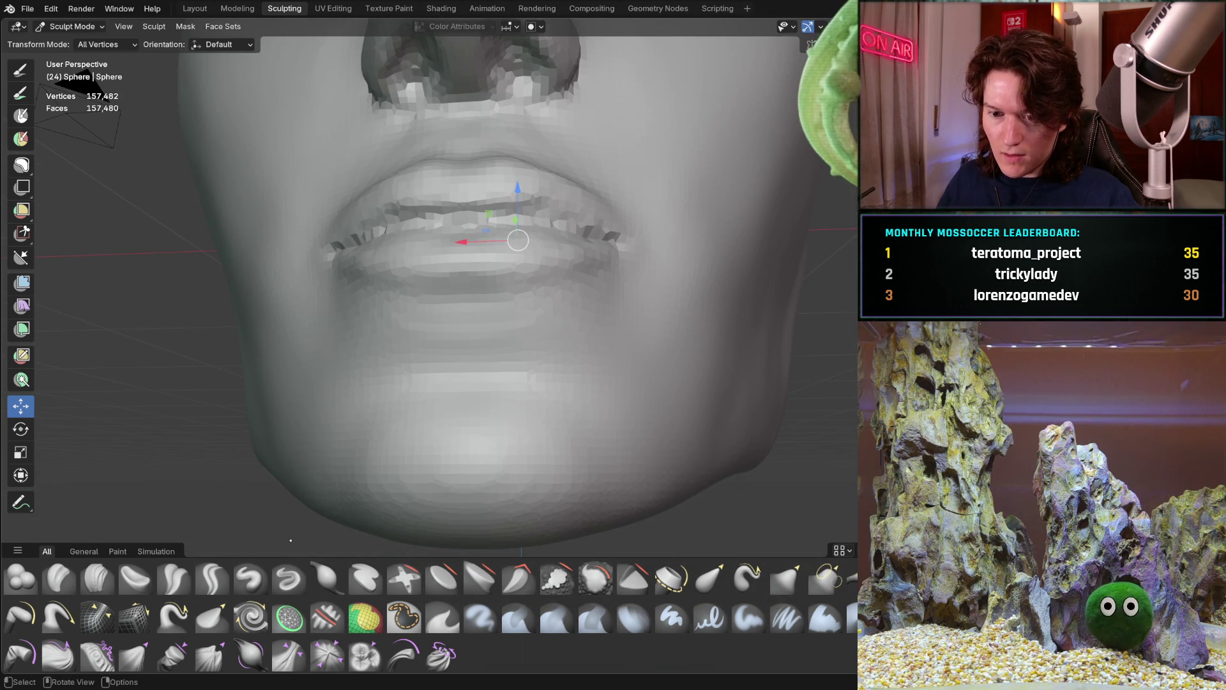
click(97, 578)
mouse_move(370, 377)
middle_down()
mouse_move(424, 364)
mouse_move(438, 323)
mouse_move(404, 298)
middle_up()
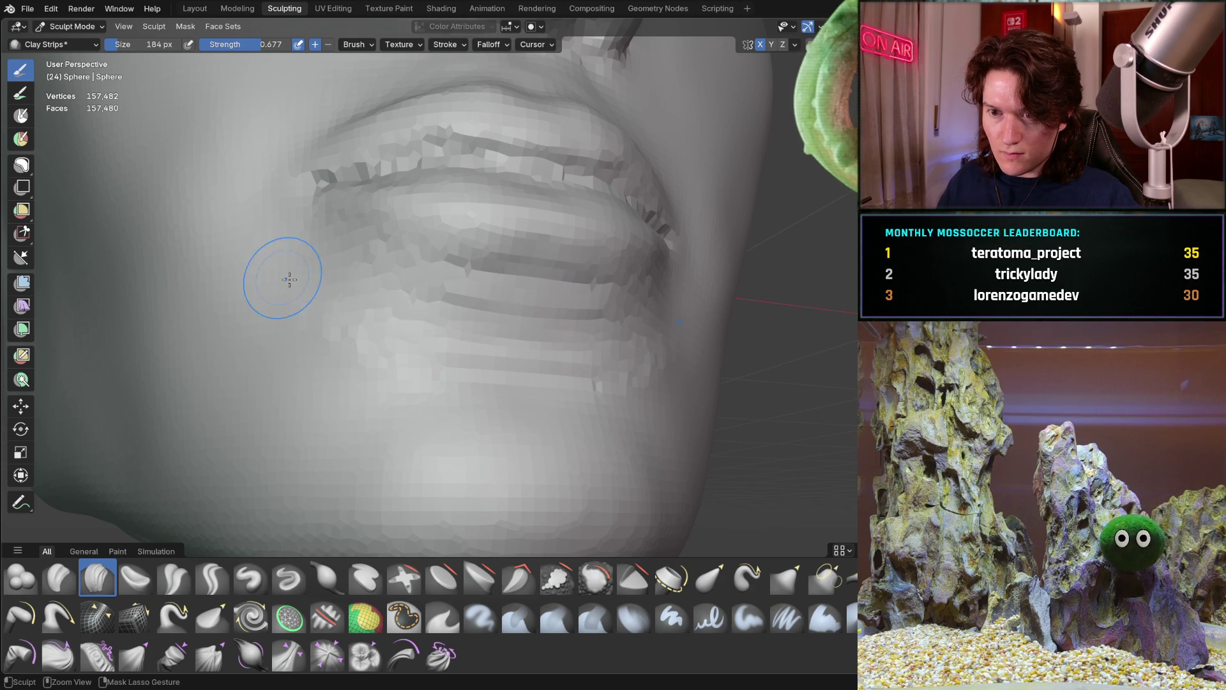
Step: Add clay on the lower lip, undo the grooved stroke and reshape below the lip
middle_drag(481, 335, 493, 343)
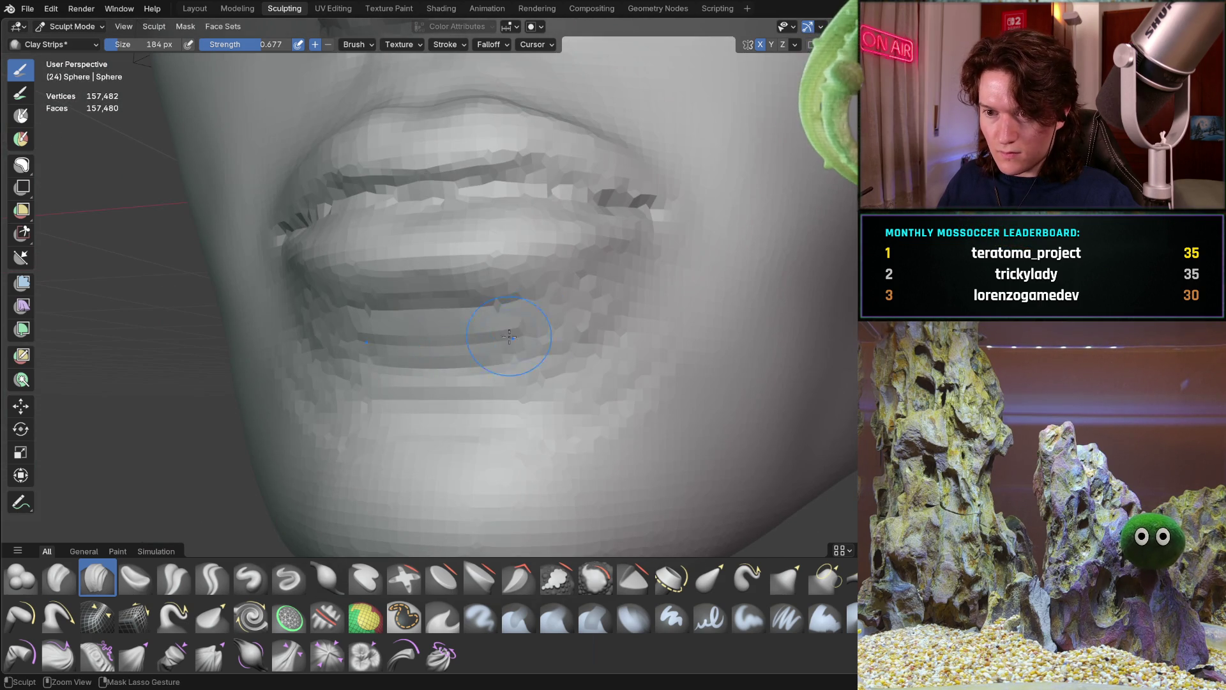
drag(318, 359, 346, 379)
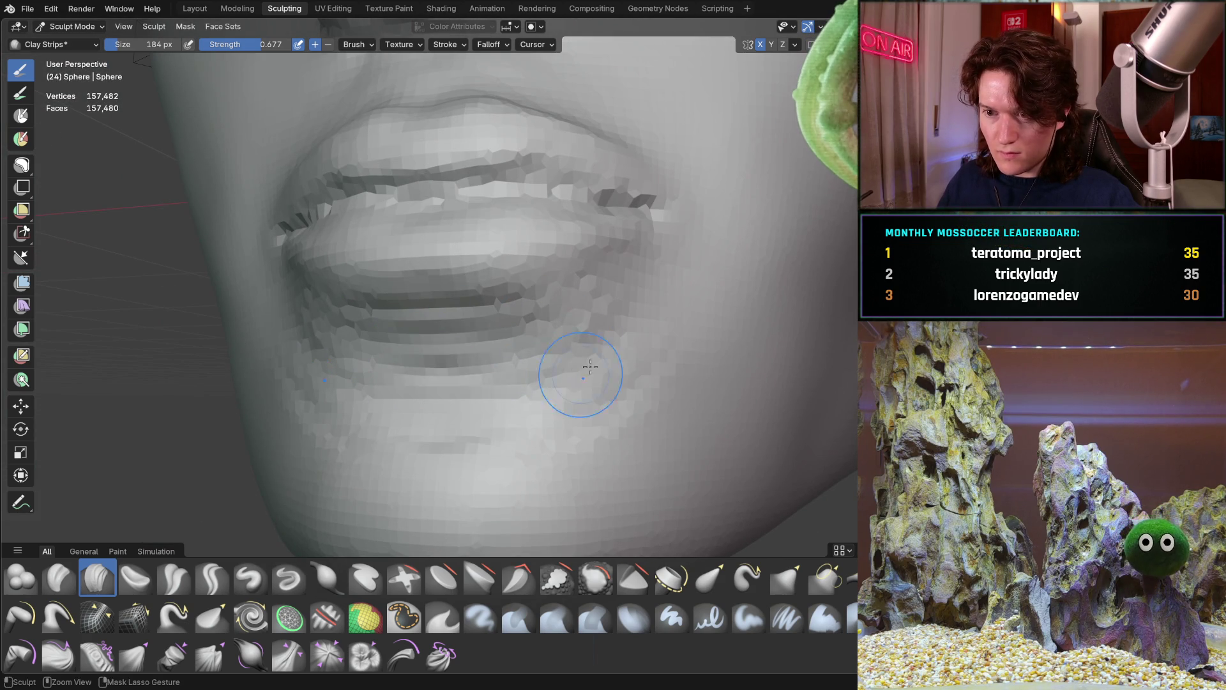
mouse_move(508, 340)
middle_down()
mouse_move(396, 325)
mouse_move(554, 307)
middle_up()
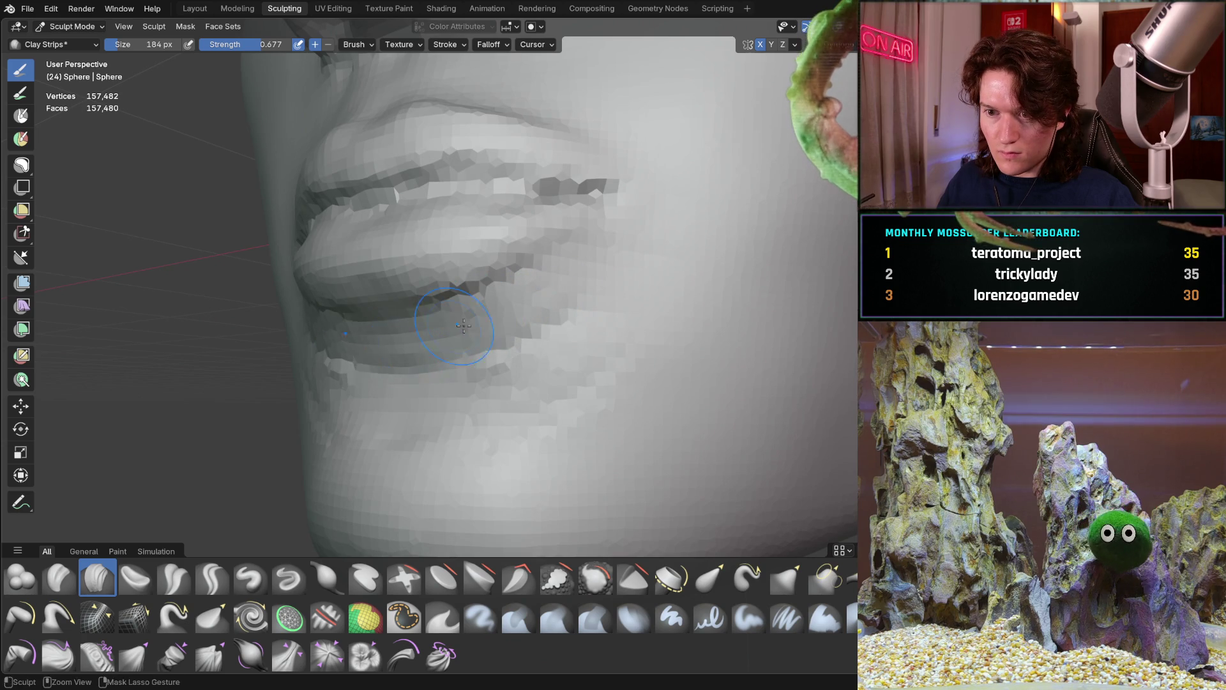
middle_drag(598, 295, 585, 358)
key(ctrl+z)
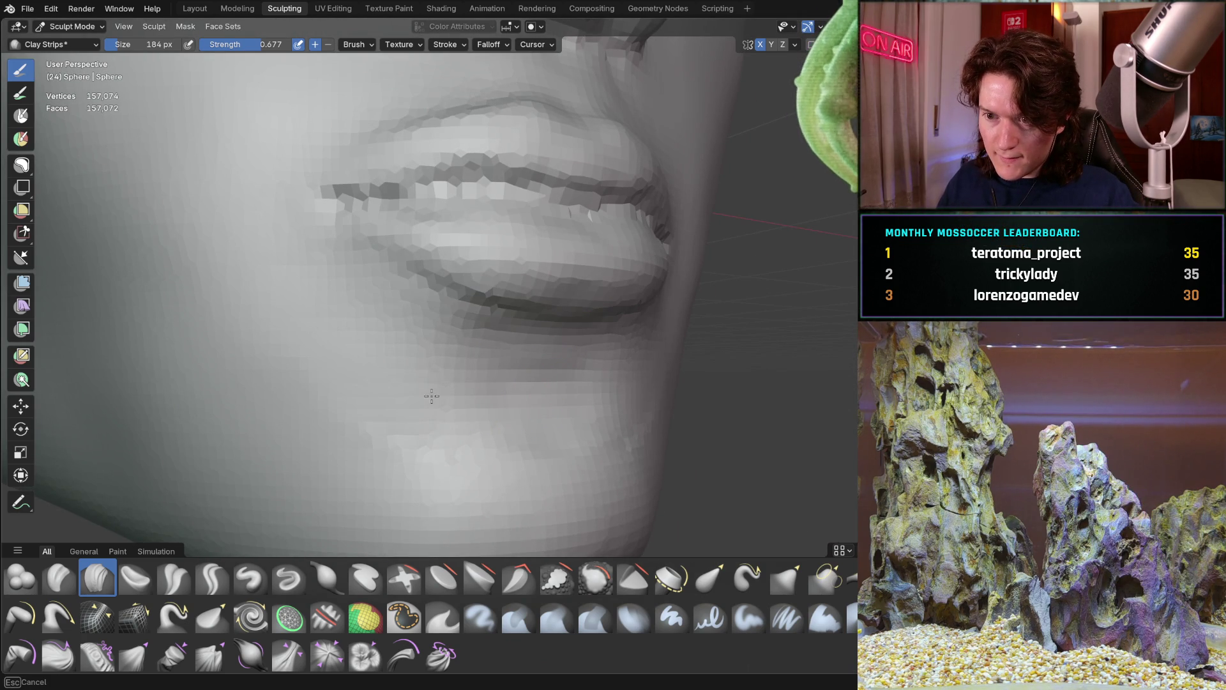
mouse_move(400, 421)
mouse_down()
mouse_move(411, 438)
mouse_move(505, 397)
mouse_up()
Step: Switch to the Grab brush and enlarge it to 304 px
mouse_move(600, 370)
middle_down()
mouse_move(468, 382)
mouse_move(525, 348)
mouse_move(561, 266)
middle_up()
scroll(498, 352, down, 2)
mouse_move(498, 352)
middle_down()
mouse_move(315, 337)
mouse_move(329, 335)
middle_up()
mouse_move(344, 402)
middle_down()
mouse_move(375, 358)
mouse_move(357, 438)
mouse_move(373, 412)
mouse_move(442, 389)
mouse_move(505, 398)
middle_up()
key(g)
key(f)
click(523, 417)
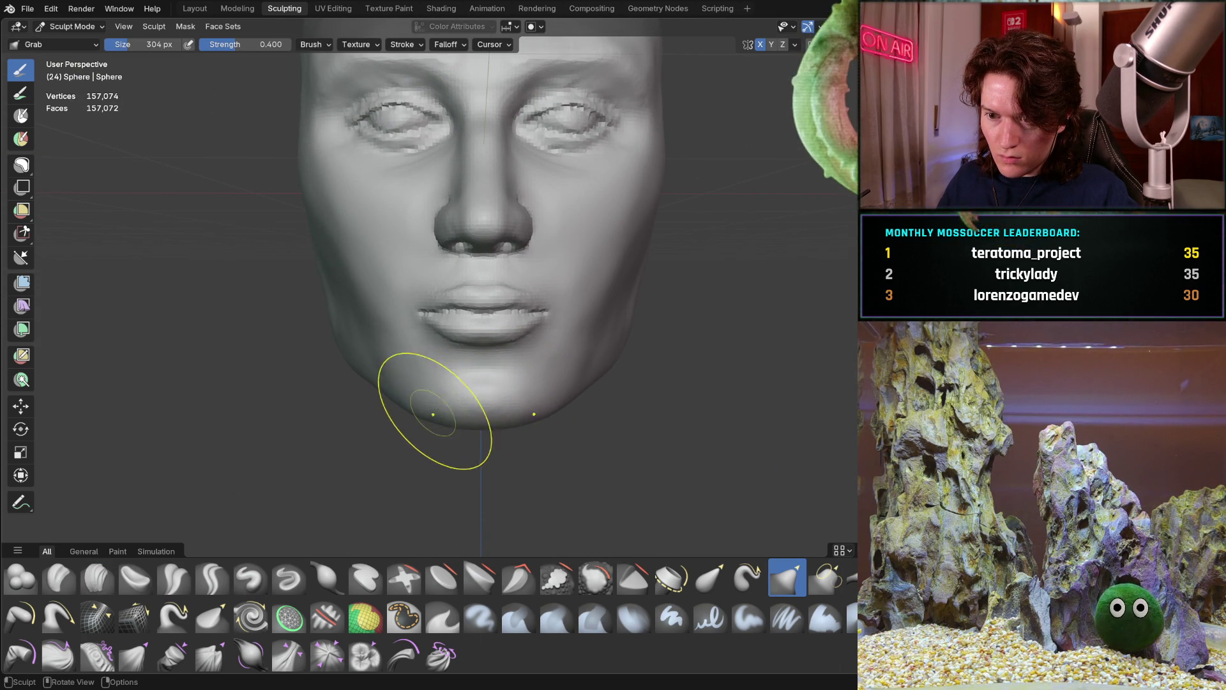
Step: Pull the lower-left jaw outward, then confirm Clay Strips at a 222 px radius
drag(434, 397, 410, 401)
mouse_move(409, 401)
middle_down()
mouse_move(370, 397)
mouse_move(427, 386)
mouse_move(512, 428)
middle_up()
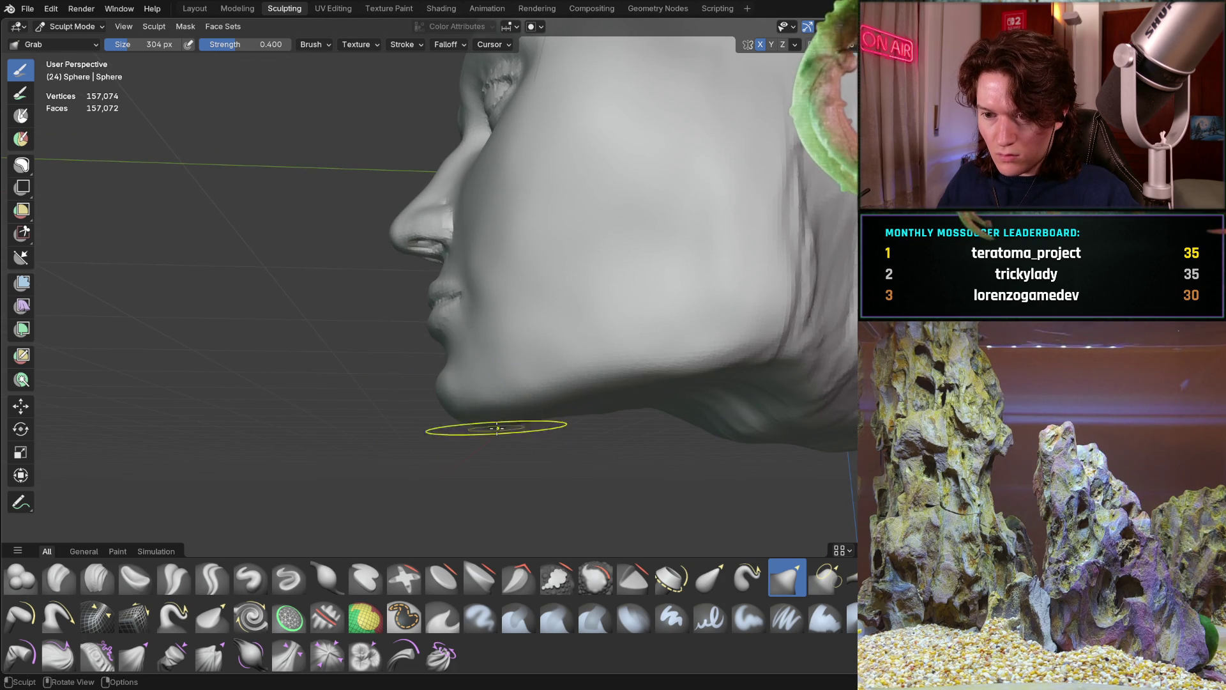
mouse_move(488, 411)
middle_down()
mouse_move(471, 419)
mouse_move(652, 391)
mouse_move(493, 433)
mouse_move(424, 424)
mouse_move(420, 440)
mouse_move(479, 425)
mouse_move(537, 446)
mouse_move(486, 421)
middle_up()
scroll(486, 425, up, 2)
scroll(486, 424, down, 3)
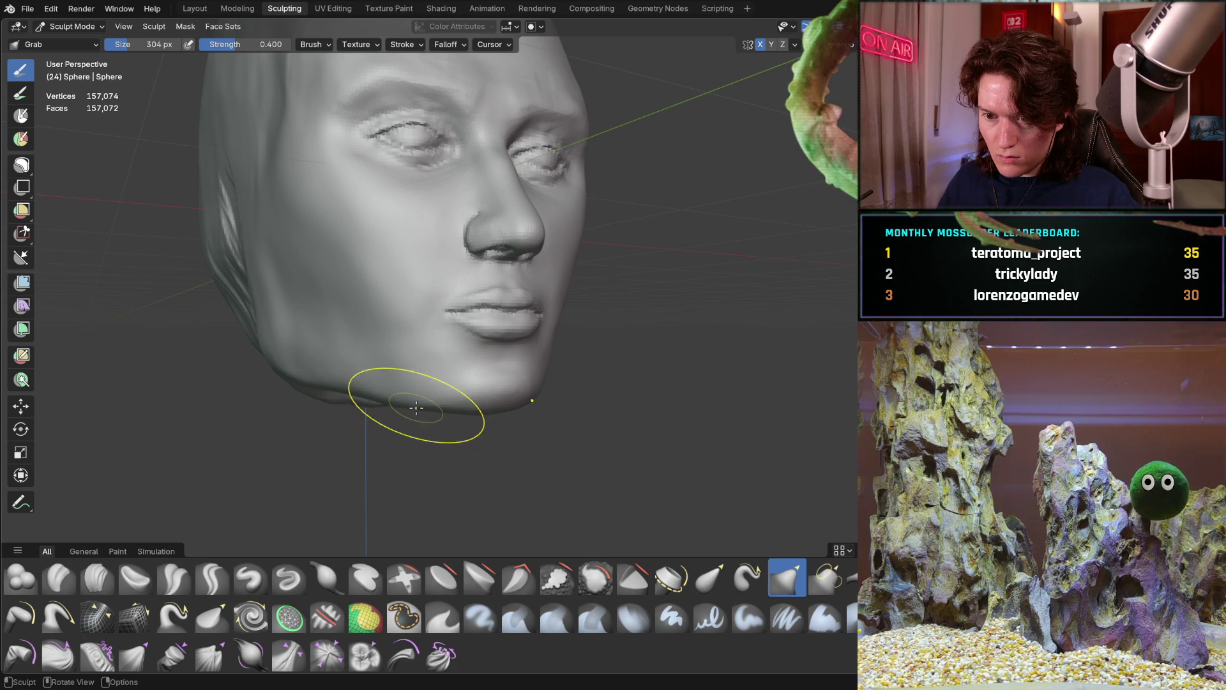
mouse_move(473, 378)
middle_down()
mouse_move(594, 372)
mouse_move(558, 358)
mouse_move(642, 289)
mouse_move(470, 370)
mouse_move(459, 396)
mouse_move(342, 443)
mouse_move(267, 539)
middle_up()
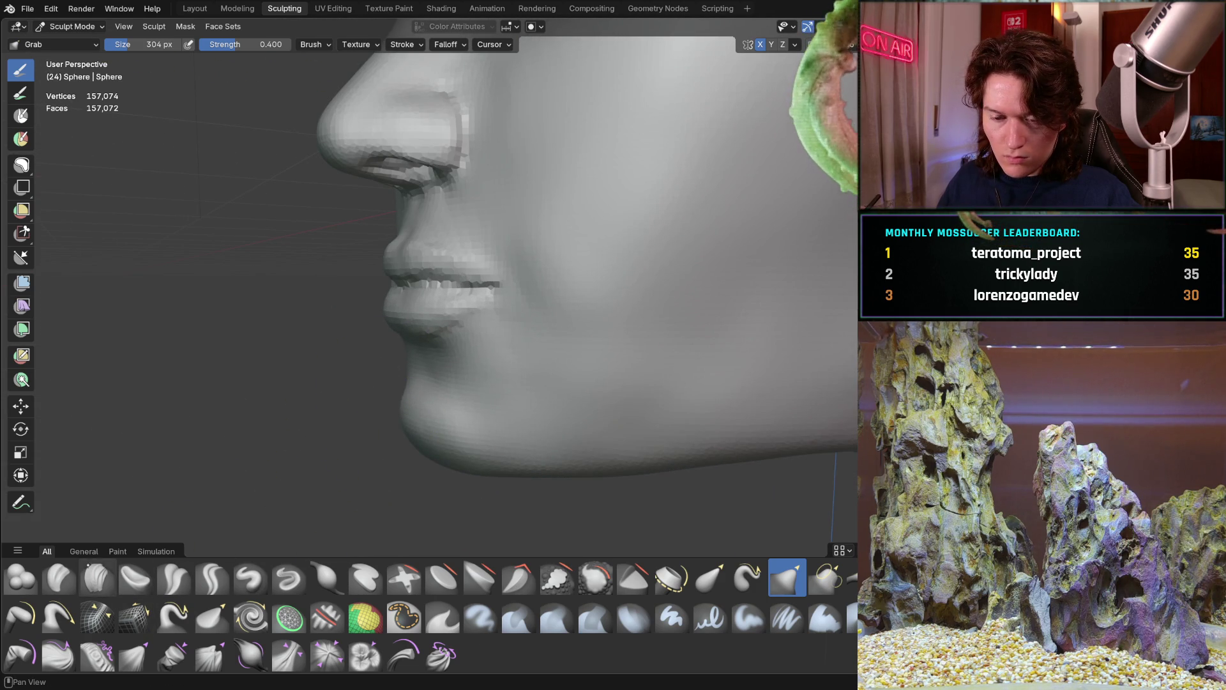
mouse_move(182, 485)
middle_down()
mouse_move(356, 451)
mouse_move(447, 409)
mouse_move(466, 397)
mouse_move(471, 313)
mouse_move(456, 361)
middle_up()
click(471, 320)
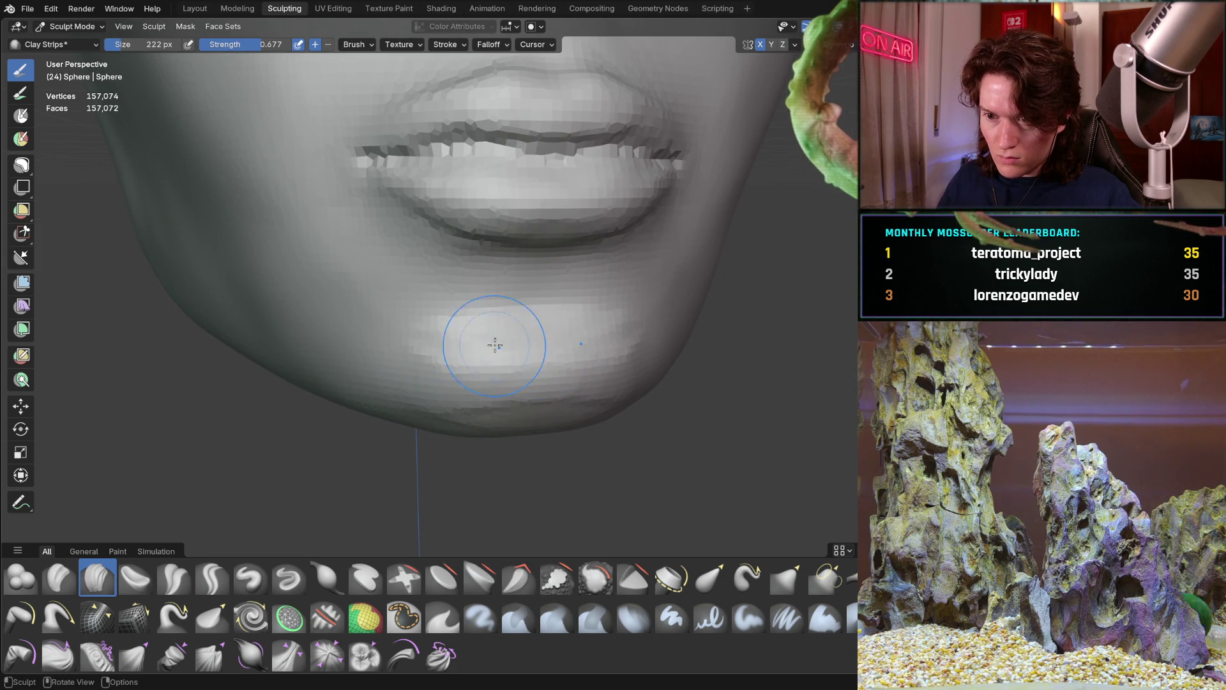
Step: Build up the chin under the lower lip, checking it from front and side
mouse_move(528, 339)
ctrl+middle_down()
mouse_move(457, 320)
mouse_move(498, 316)
mouse_move(441, 306)
mouse_move(365, 341)
ctrl+middle_up()
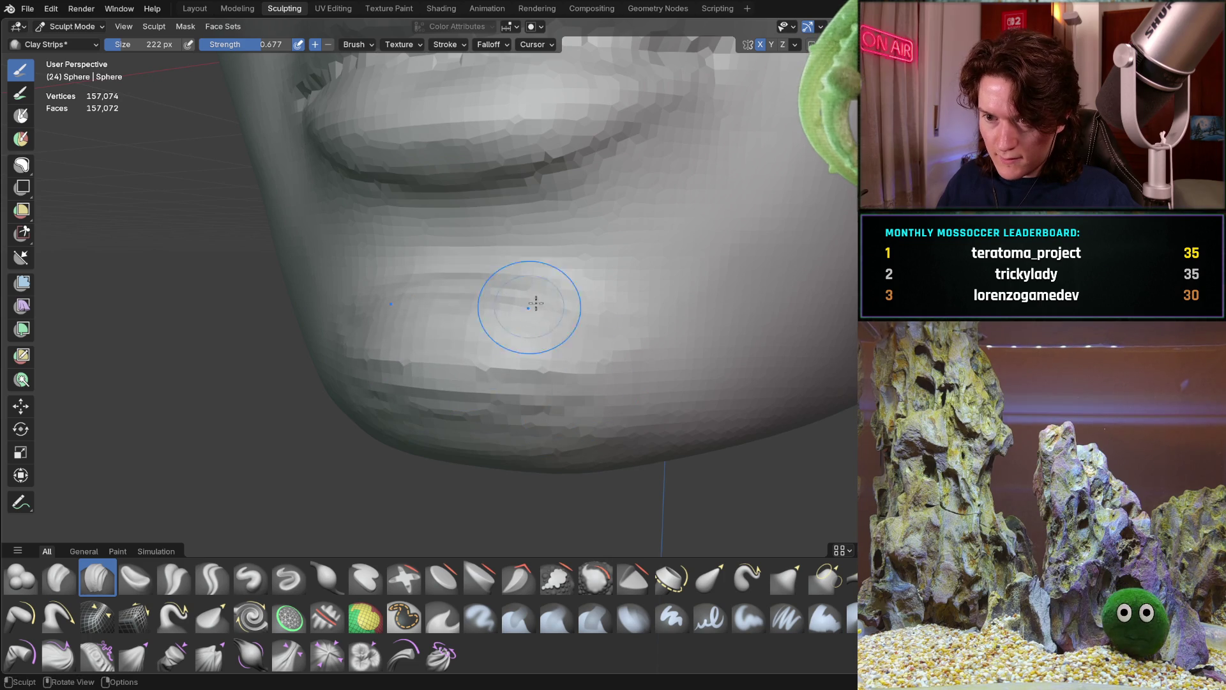
mouse_move(491, 295)
middle_down()
mouse_move(421, 343)
mouse_move(473, 326)
middle_up()
middle_drag(520, 290, 495, 340)
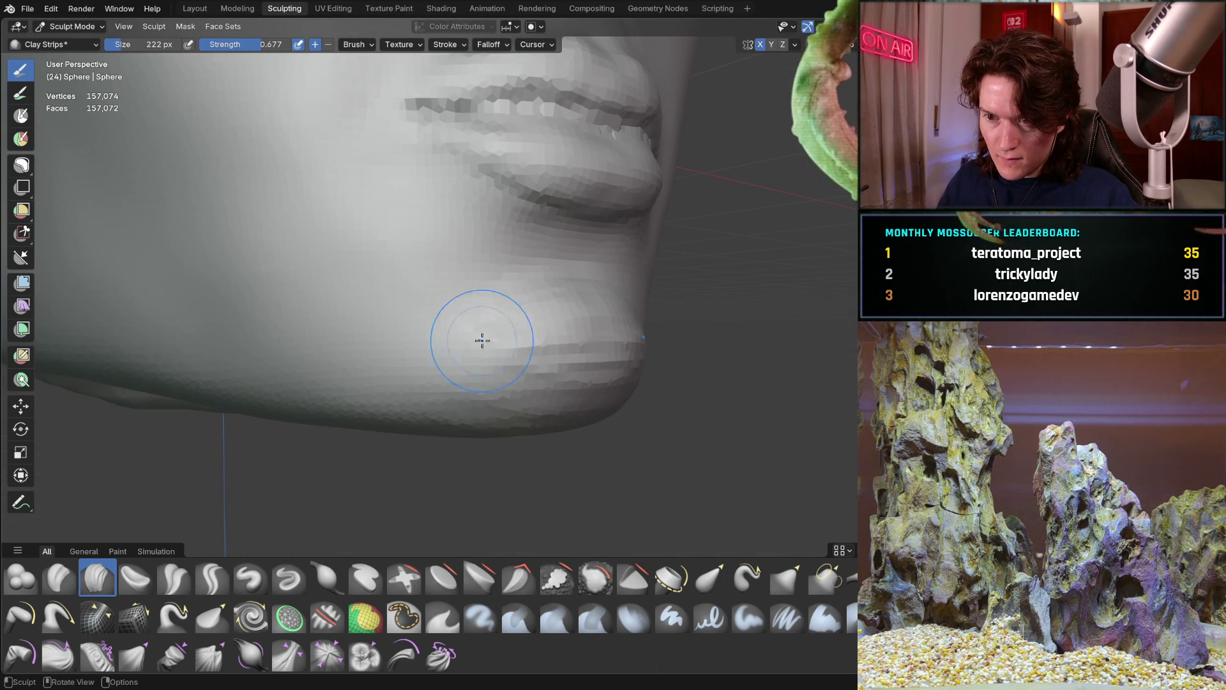
middle_drag(537, 380, 432, 334)
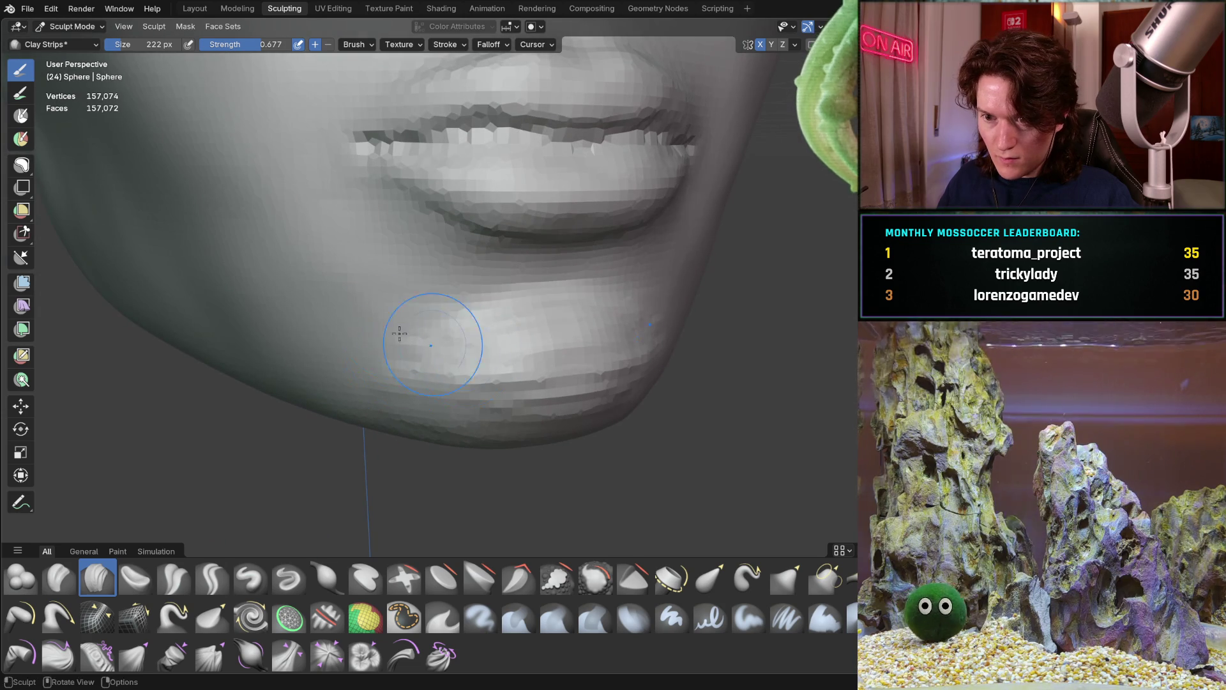
mouse_move(583, 323)
middle_down()
mouse_move(375, 332)
mouse_move(376, 361)
middle_up()
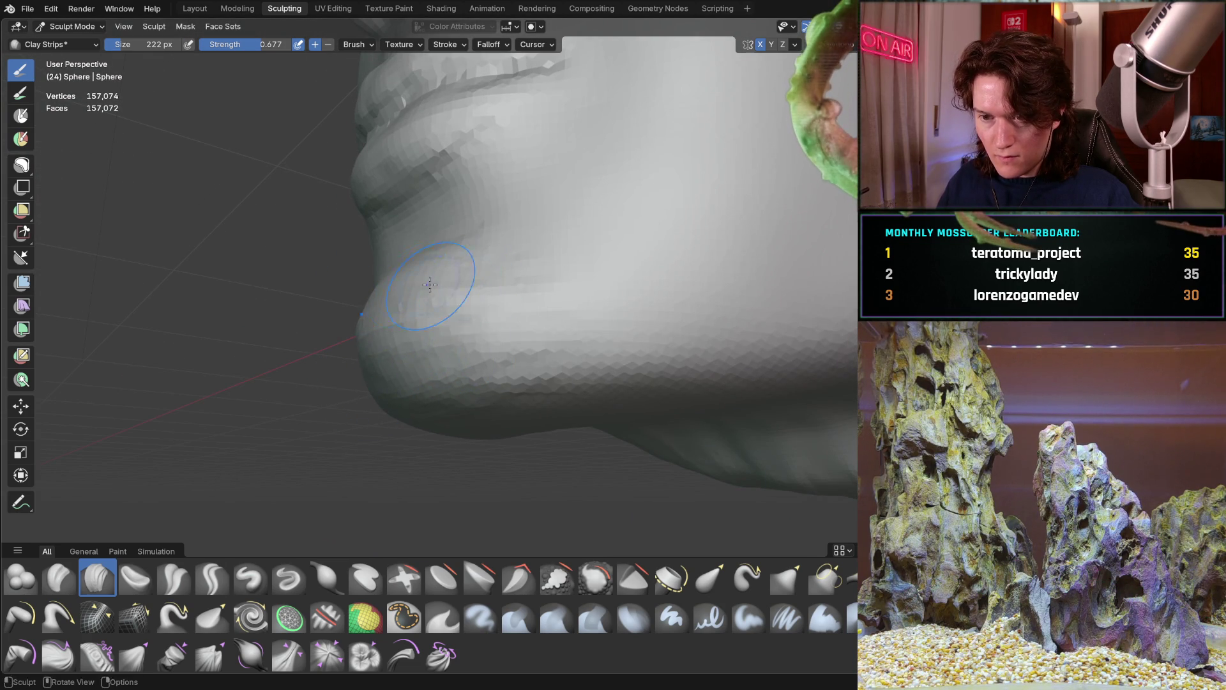
middle_drag(454, 288, 538, 358)
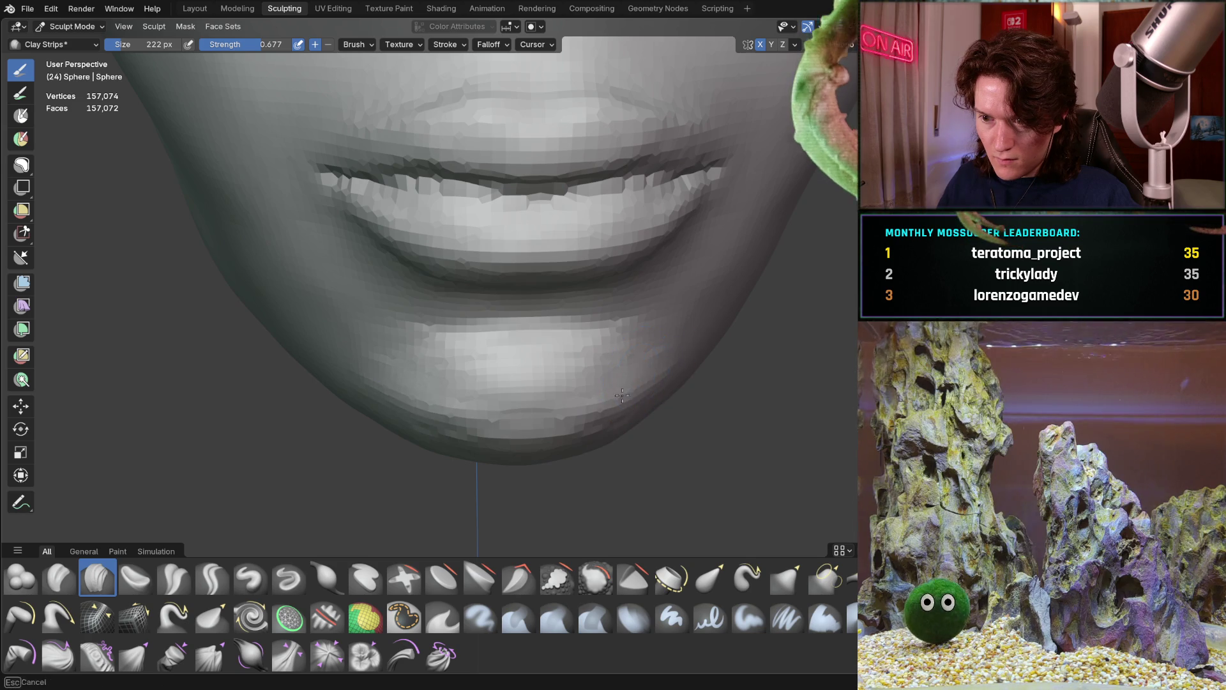
Step: Continue shaping the chin, viewing it in profile and from underneath
middle_drag(599, 408, 603, 415)
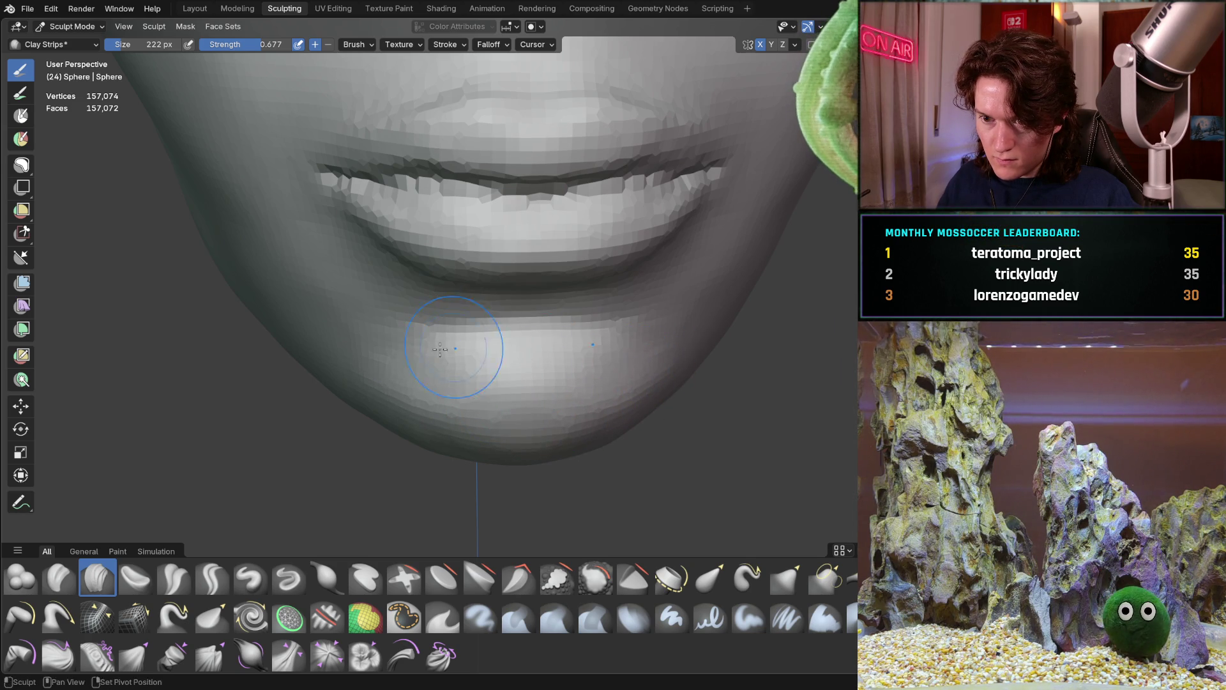
mouse_move(437, 350)
middle_down()
mouse_move(523, 351)
mouse_move(562, 321)
middle_up()
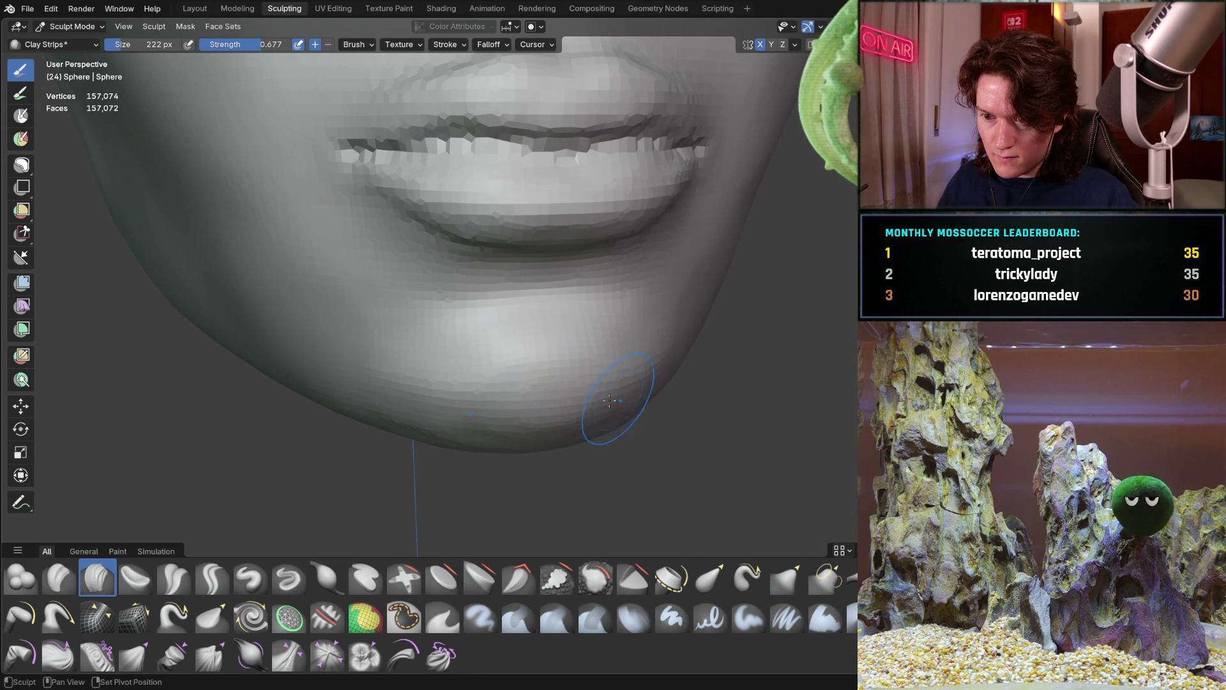
mouse_move(465, 396)
middle_down()
mouse_move(397, 460)
mouse_move(447, 397)
mouse_move(411, 410)
mouse_move(486, 382)
middle_up()
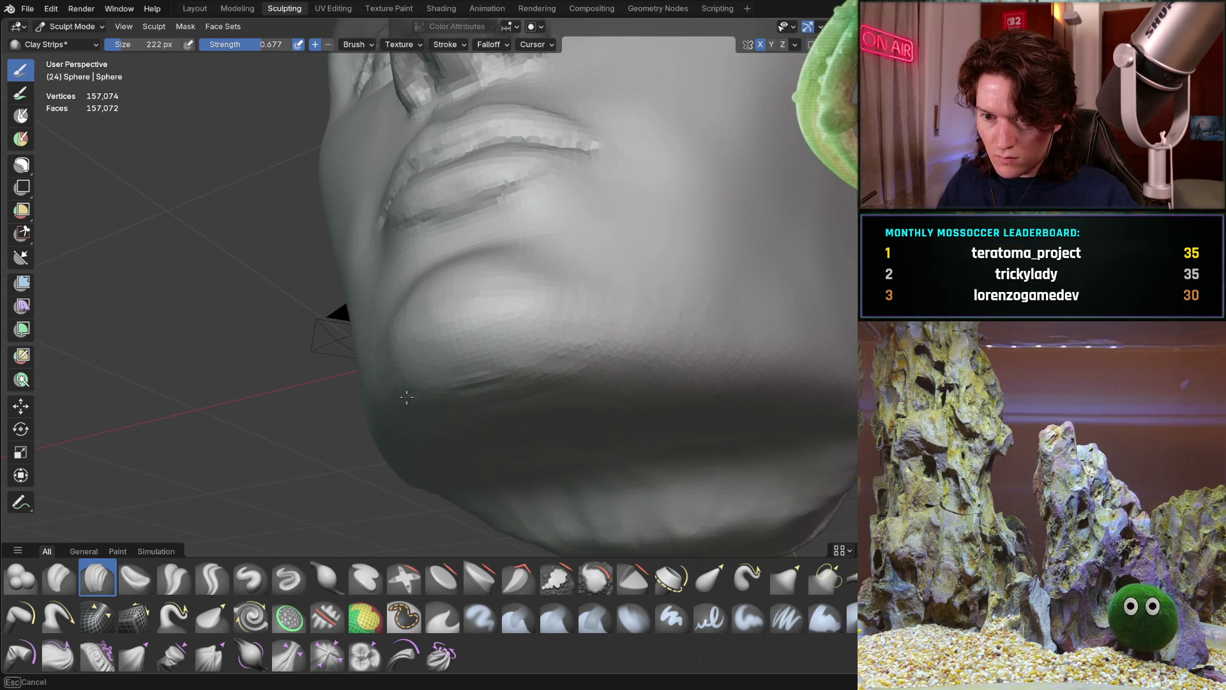
mouse_move(448, 403)
middle_down()
mouse_move(583, 430)
mouse_move(485, 465)
mouse_move(539, 451)
mouse_move(524, 427)
mouse_move(465, 411)
middle_up()
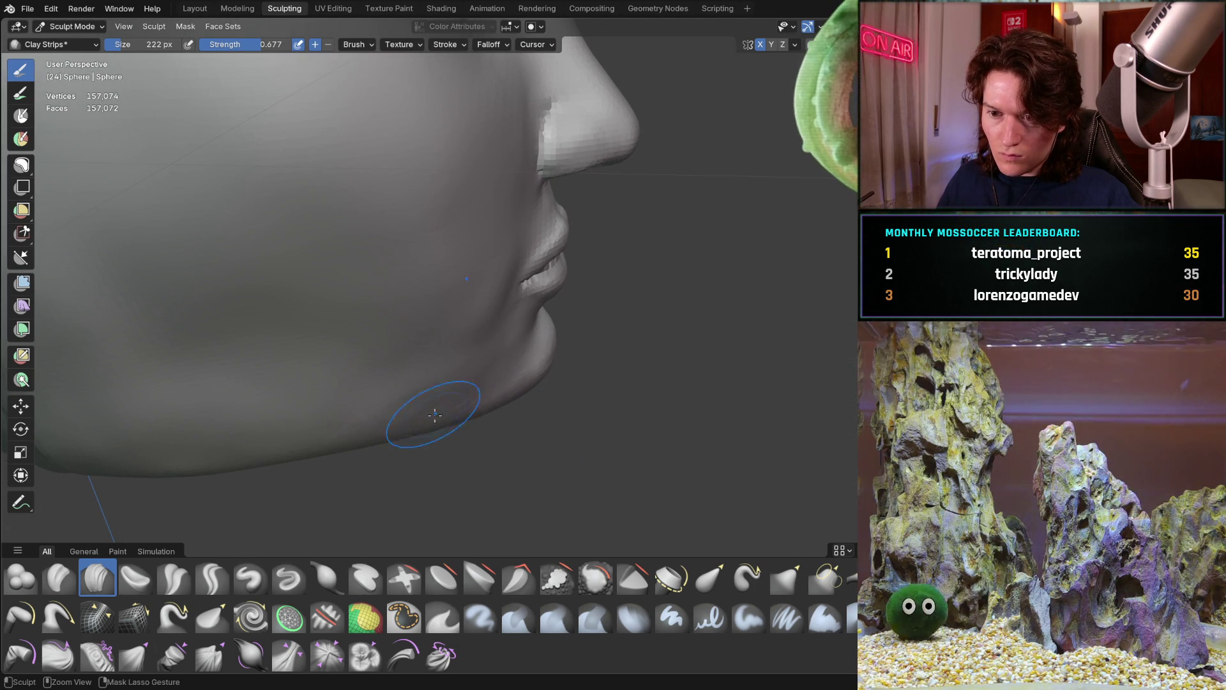
mouse_move(473, 415)
middle_down()
mouse_move(320, 370)
mouse_move(488, 407)
mouse_move(556, 405)
mouse_move(587, 362)
middle_up()
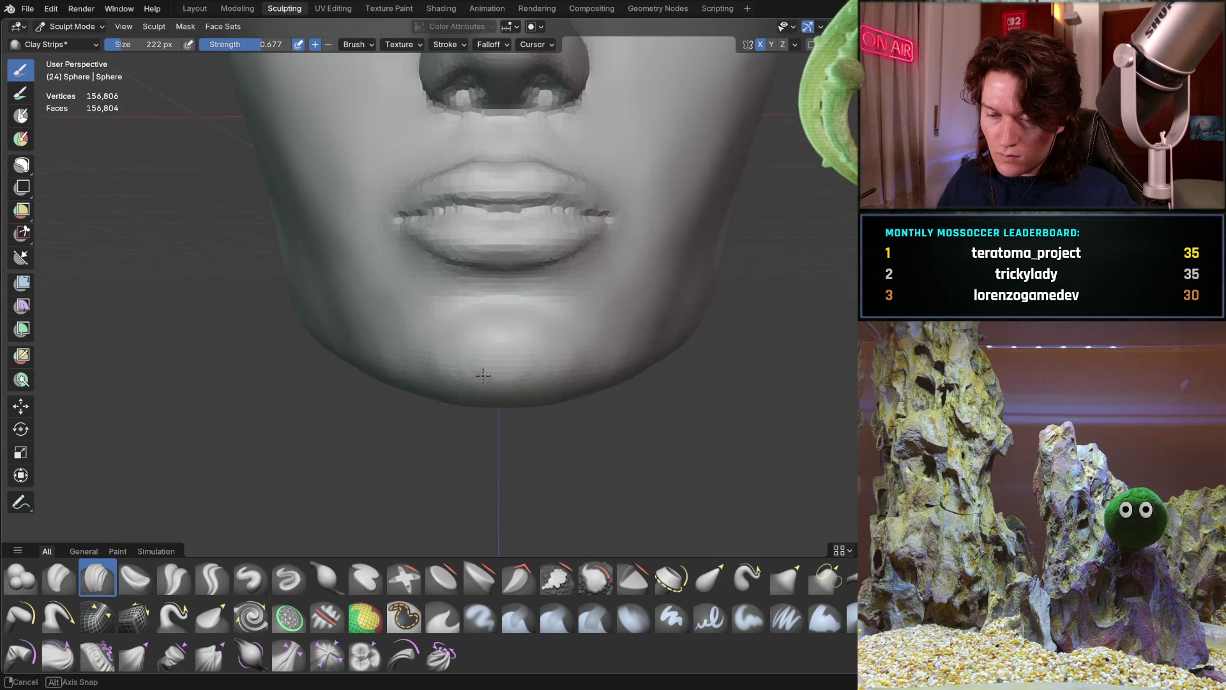
middle_drag(478, 371, 504, 338)
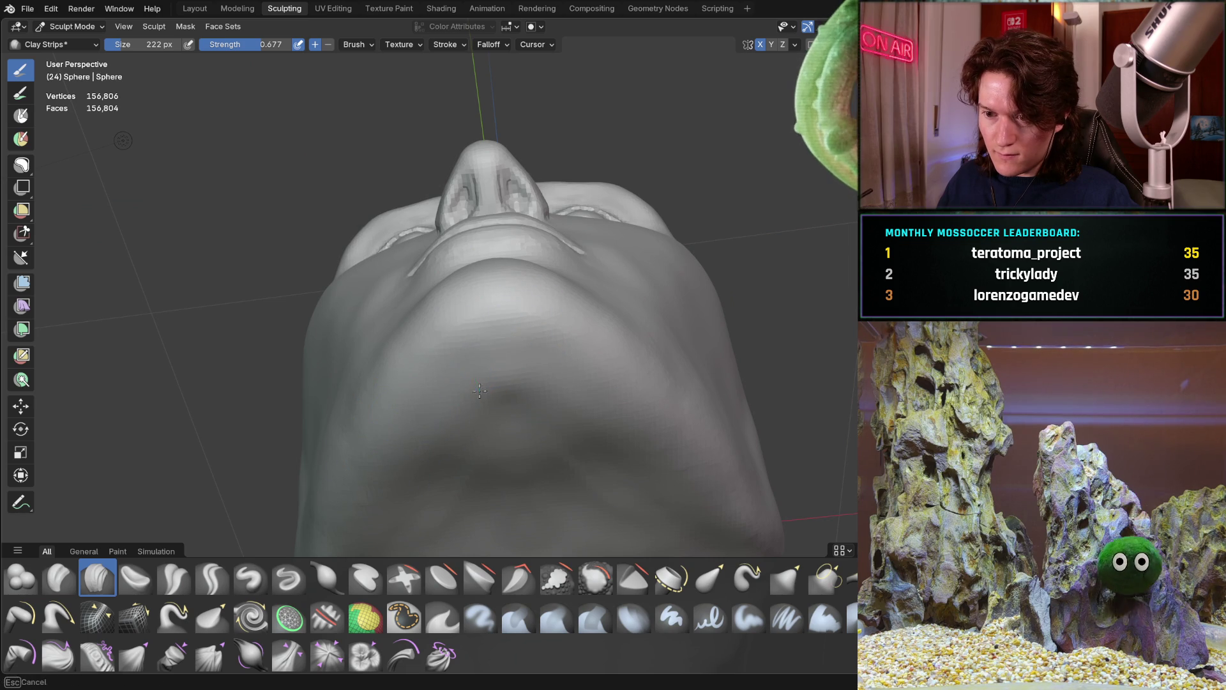
mouse_move(595, 336)
middle_down()
mouse_move(562, 396)
mouse_move(481, 337)
mouse_move(539, 257)
mouse_move(660, 317)
mouse_move(588, 333)
mouse_move(681, 323)
mouse_move(657, 296)
mouse_move(546, 365)
middle_up()
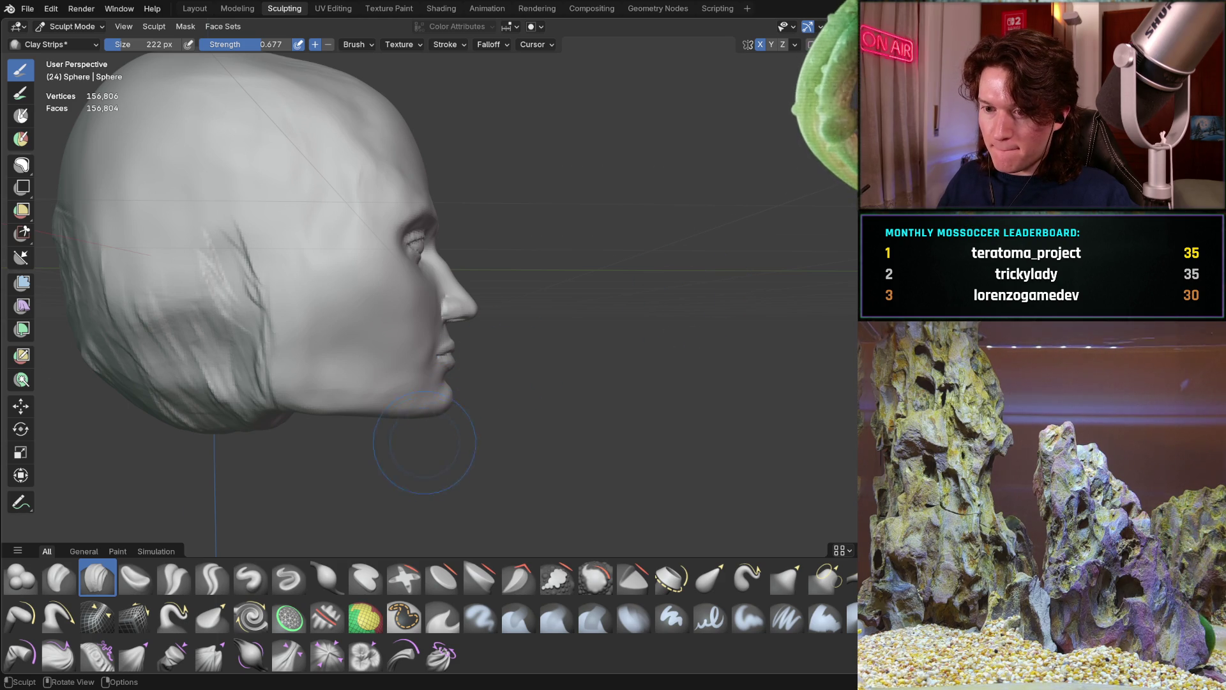
Step: Smooth and shape the chin and jaw with Clay Strips from front, profiles and below
scroll(424, 442, up, 5)
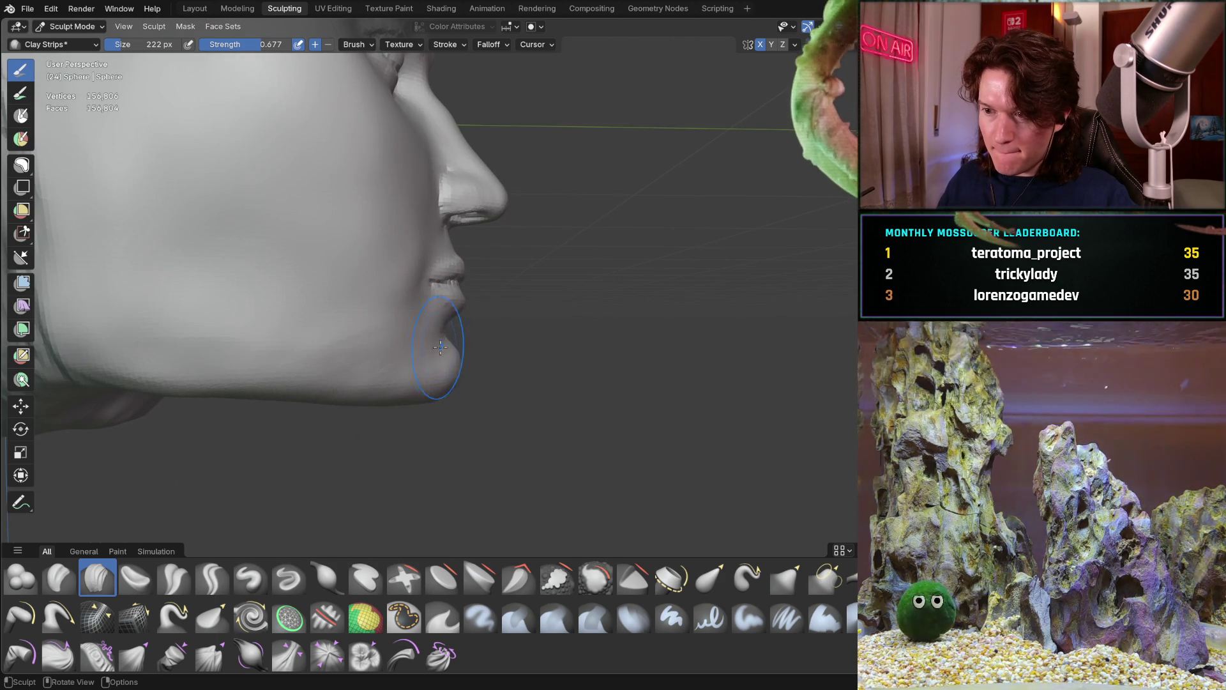
mouse_move(441, 383)
middle_down()
mouse_move(383, 364)
mouse_move(443, 447)
mouse_move(479, 410)
middle_up()
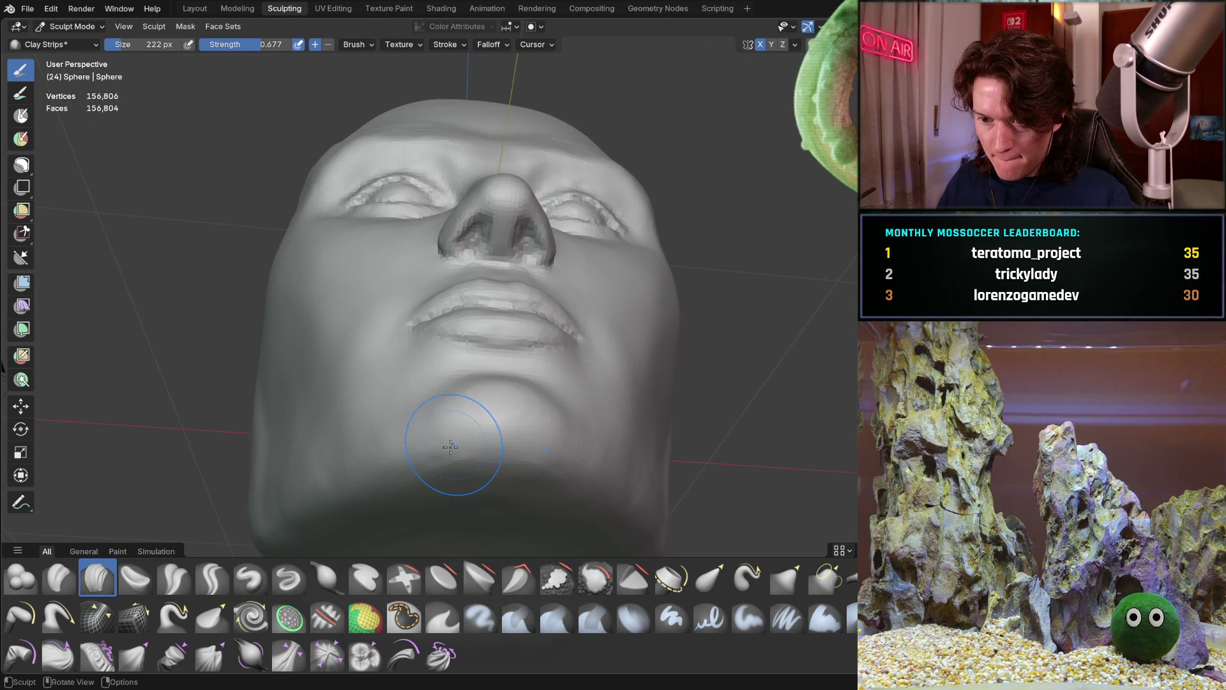
scroll(428, 359, up, 2)
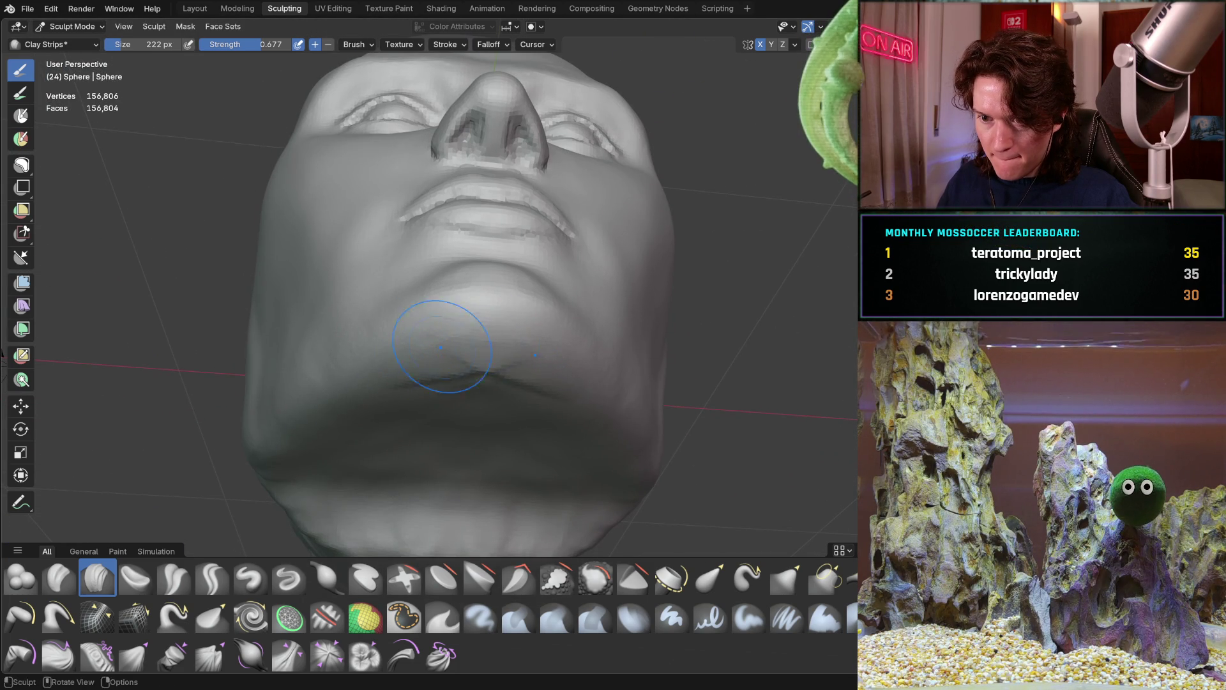
mouse_move(316, 419)
middle_down()
mouse_move(404, 378)
mouse_move(550, 438)
mouse_move(403, 348)
middle_up()
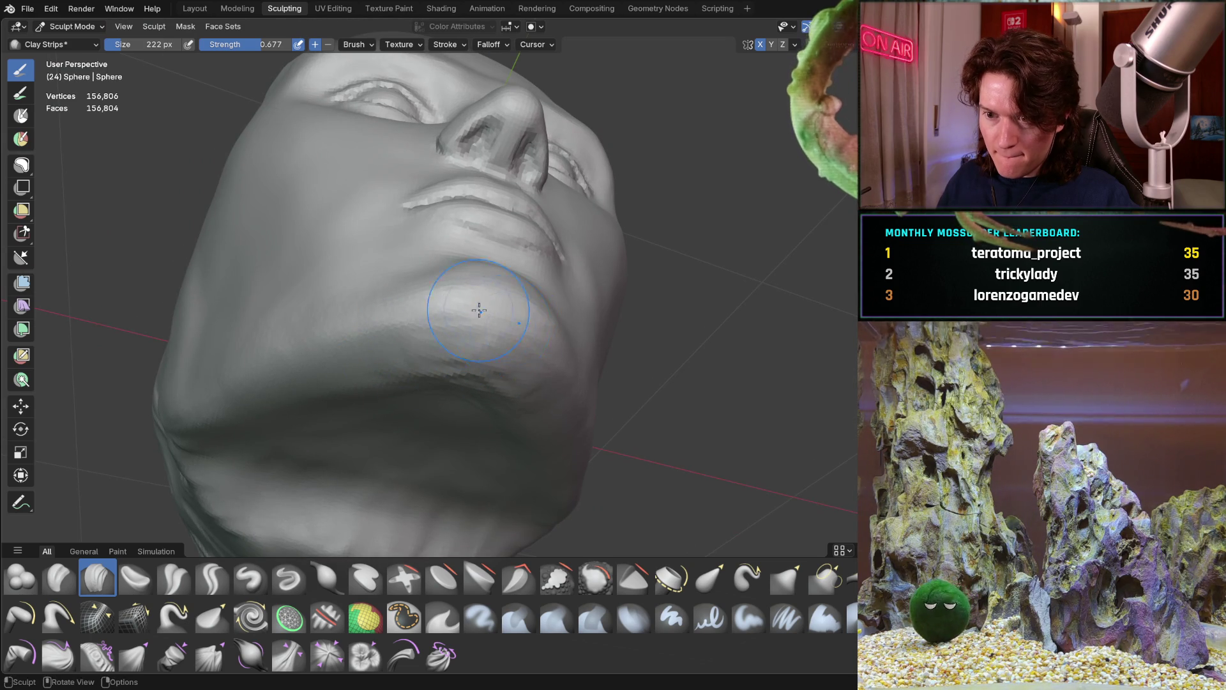
mouse_move(471, 388)
middle_down()
mouse_move(581, 424)
mouse_move(479, 383)
mouse_move(459, 302)
middle_up()
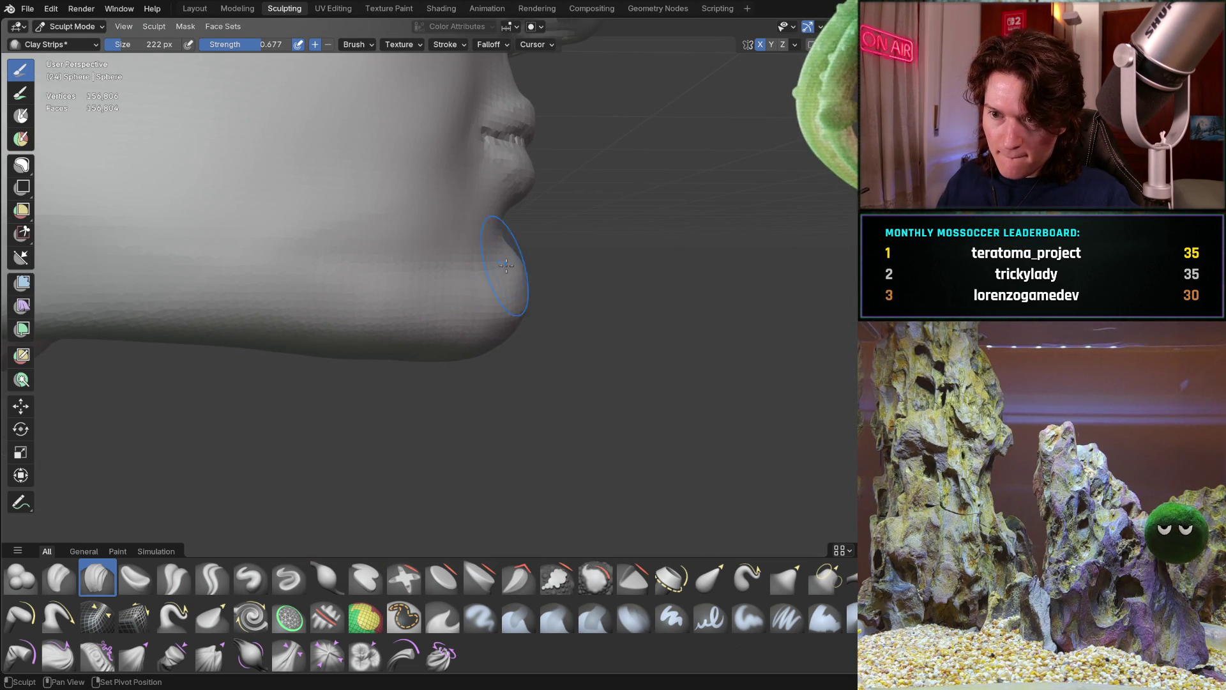
middle_drag(428, 351, 522, 336)
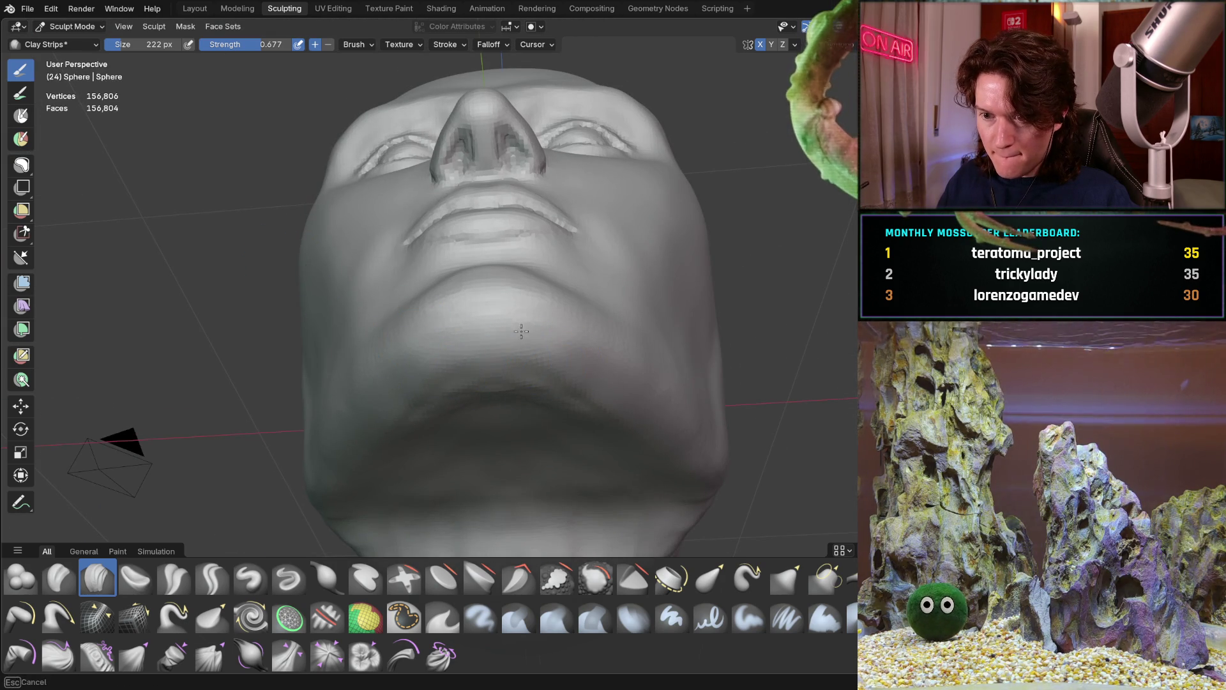
mouse_move(434, 379)
middle_down()
mouse_move(477, 261)
mouse_move(517, 233)
mouse_move(453, 258)
mouse_move(507, 260)
mouse_move(463, 300)
mouse_move(511, 409)
mouse_move(485, 383)
mouse_move(521, 410)
middle_up()
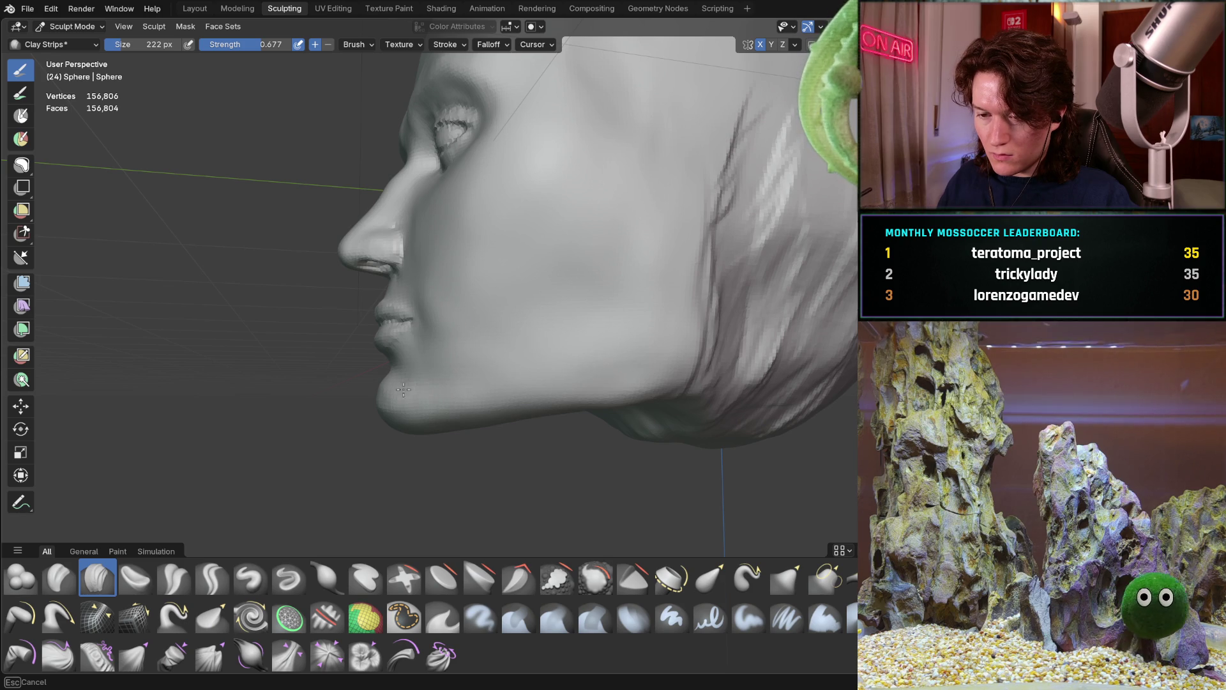
middle_drag(434, 377, 596, 398)
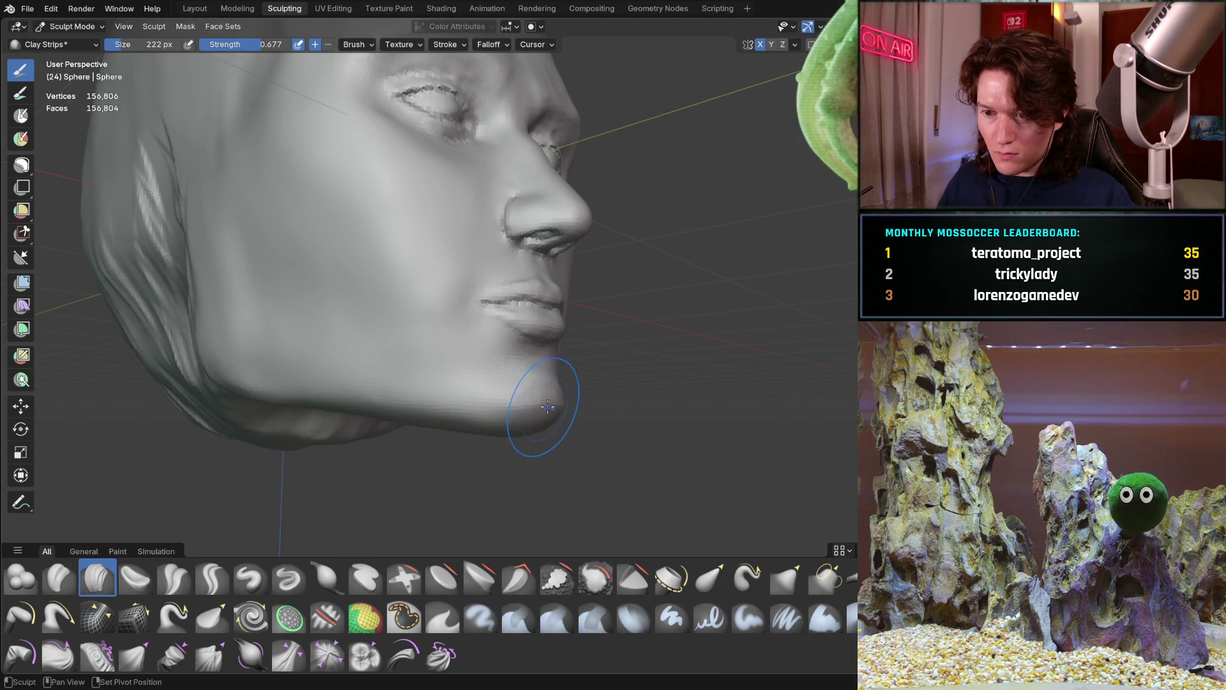
mouse_move(605, 373)
middle_down()
mouse_move(506, 318)
mouse_move(505, 291)
mouse_move(492, 301)
mouse_move(589, 349)
mouse_move(665, 336)
mouse_move(564, 350)
mouse_move(530, 320)
mouse_move(600, 367)
mouse_move(621, 360)
mouse_move(321, 423)
middle_up()
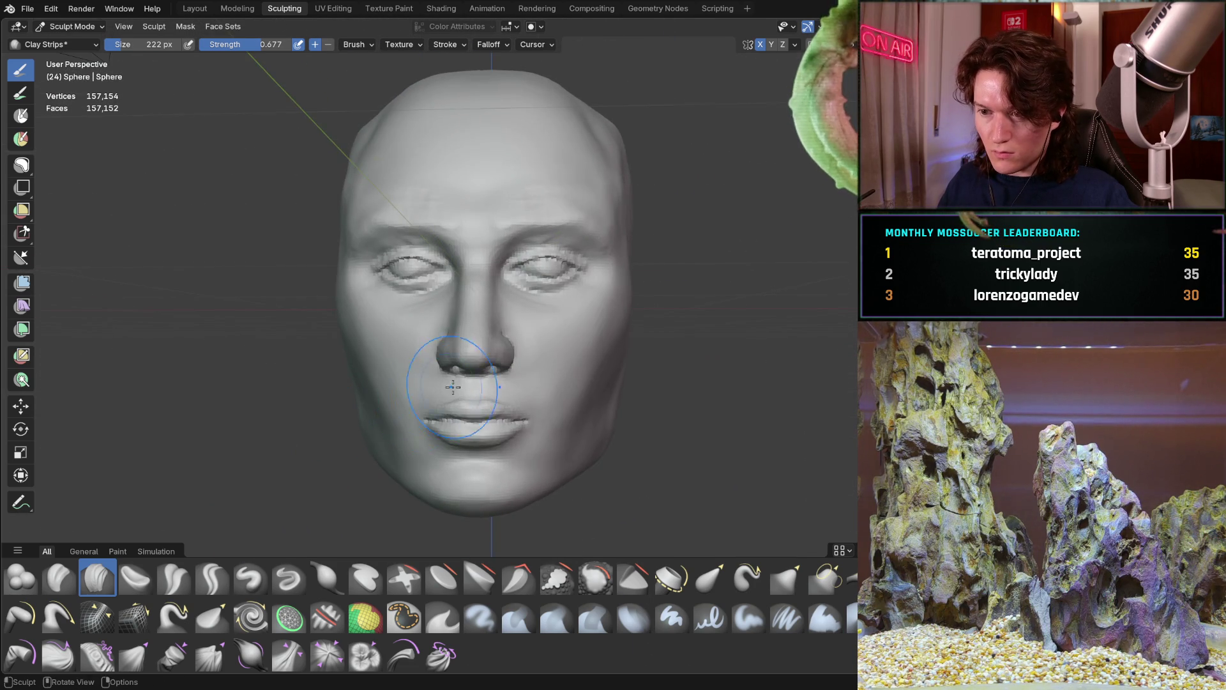
Step: Reduce the Clay Strips brush to 156 px and stroke up the right cheek beside the mouth
middle_drag(451, 387, 466, 377)
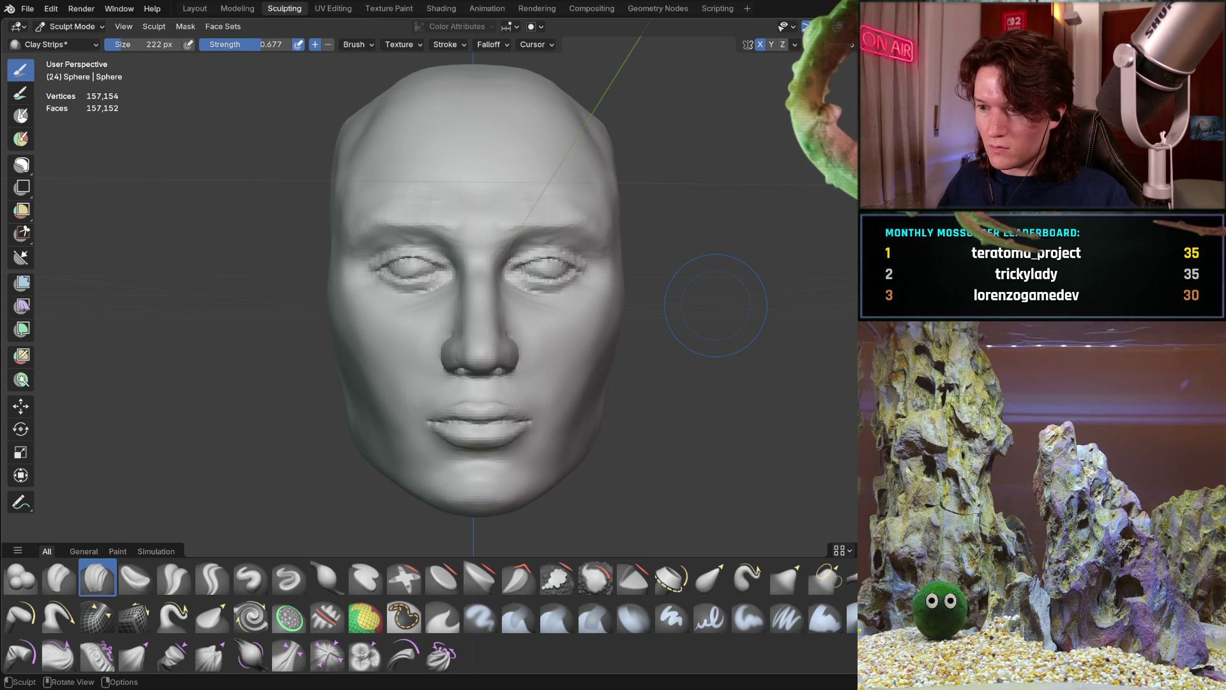
mouse_move(441, 415)
middle_down()
mouse_move(510, 357)
mouse_move(533, 332)
mouse_move(530, 313)
mouse_move(504, 351)
mouse_move(511, 319)
mouse_move(527, 393)
mouse_move(471, 379)
mouse_move(482, 361)
mouse_move(415, 358)
mouse_move(370, 382)
mouse_move(384, 380)
middle_up()
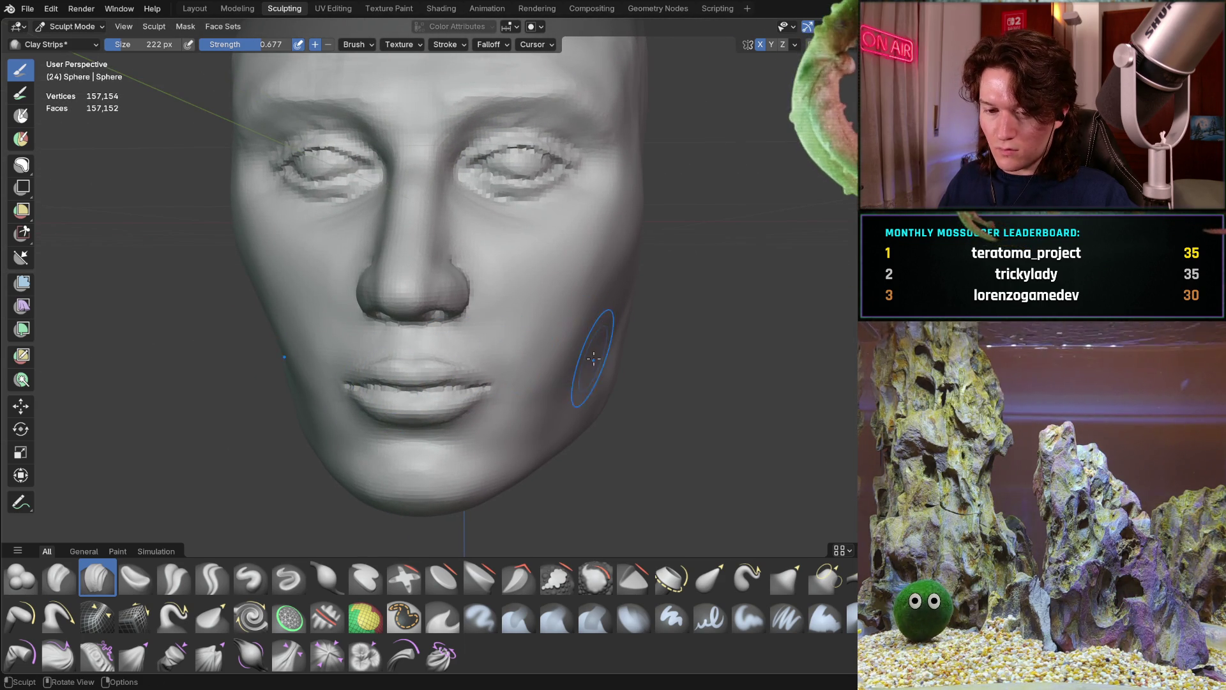
middle_drag(603, 328, 622, 322)
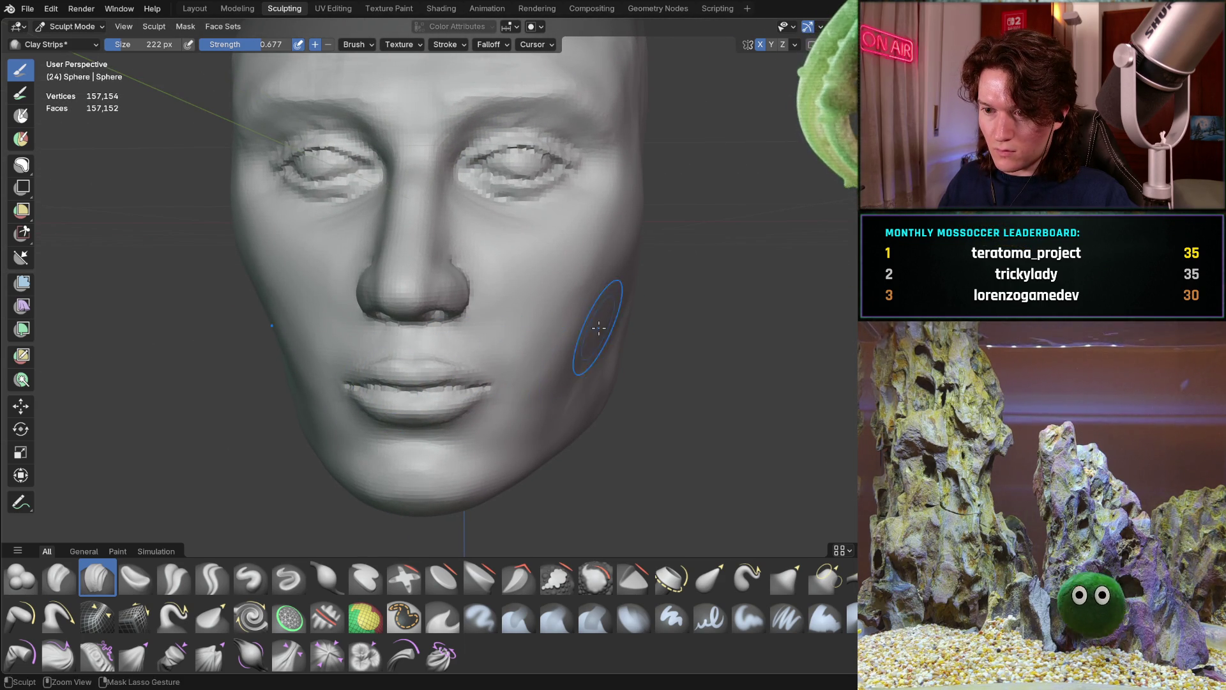
key(f)
click(578, 362)
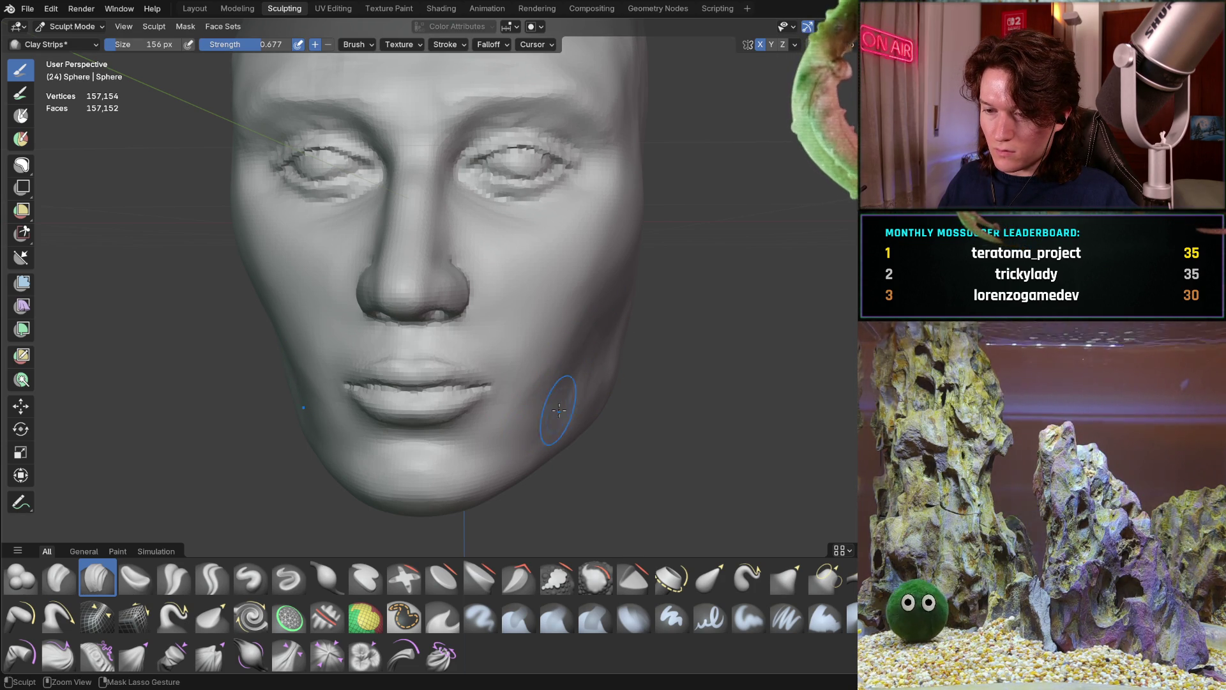
drag(546, 404, 549, 395)
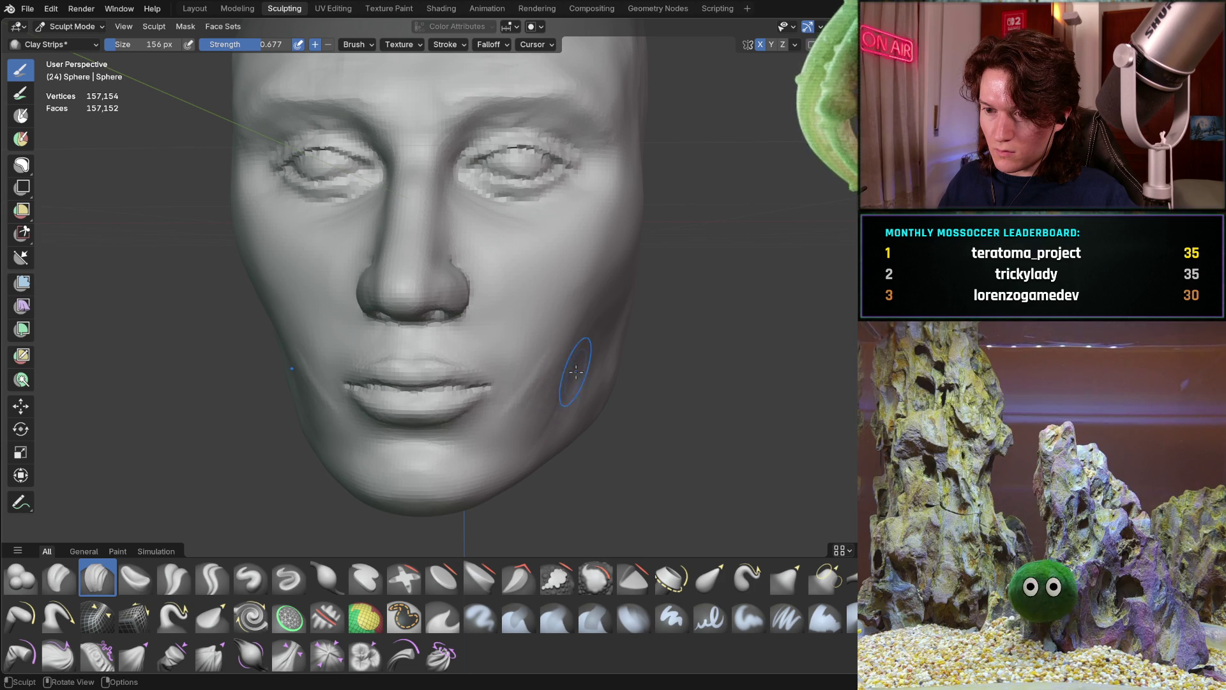